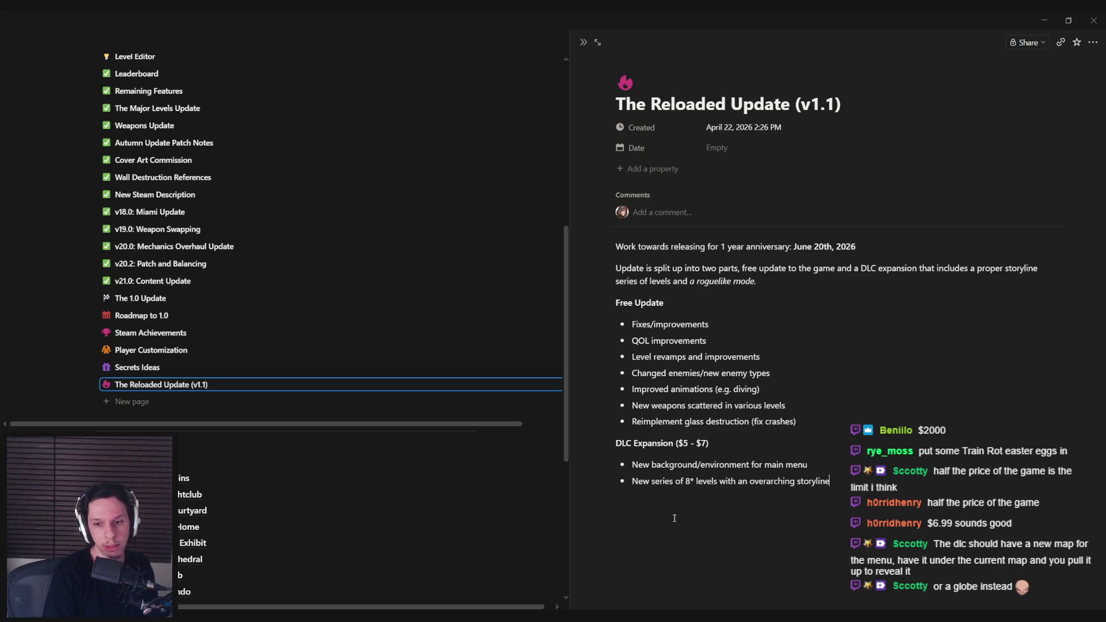
Step: Add a 'Roguelike mode' bullet under the storyline item, leaving an empty bullet below it
key("Return")
type("Roguelike mode")
key("Return")
type("w")
key("BackSpace")
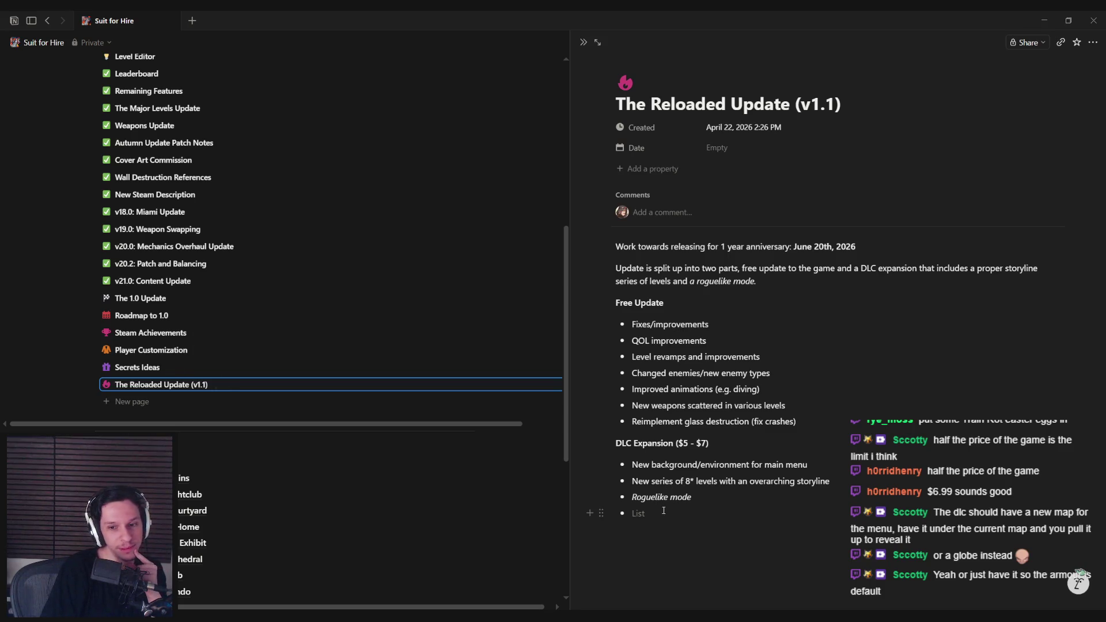
Step: Fill the empty bullet under Roguelike mode with '2 new primary weapons'
type("2 new primary weapons")
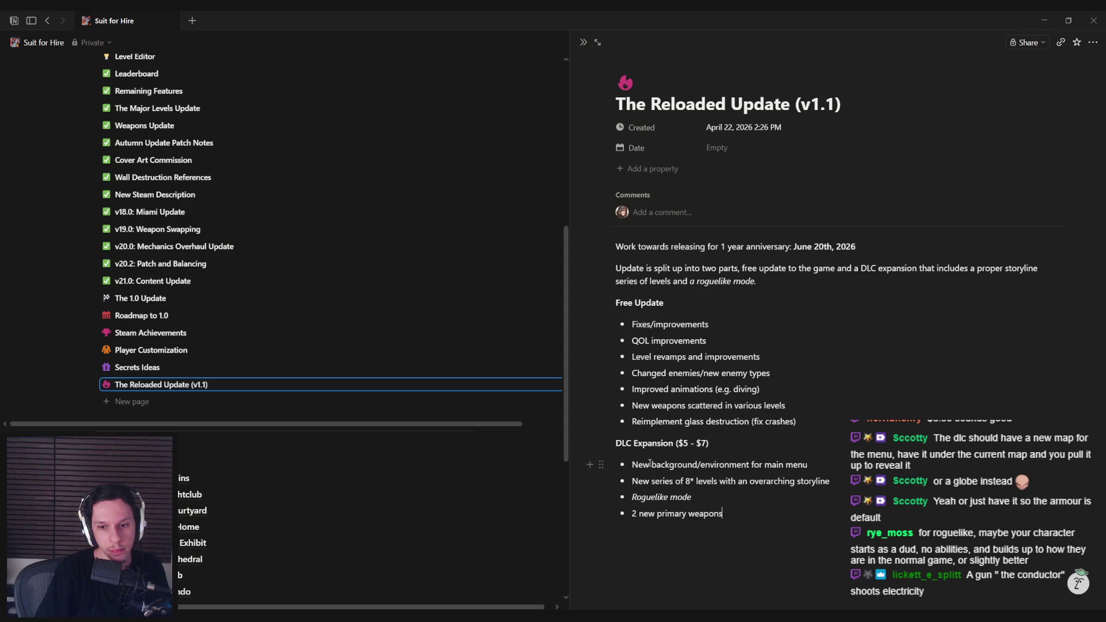
Step: Insert a 'New music' bullet directly after the overarching storyline item
mouse_move(800, 465)
left_mouse_down()
mouse_move(632, 465)
mouse_move(833, 481)
left_mouse_up()
left_click(632, 481)
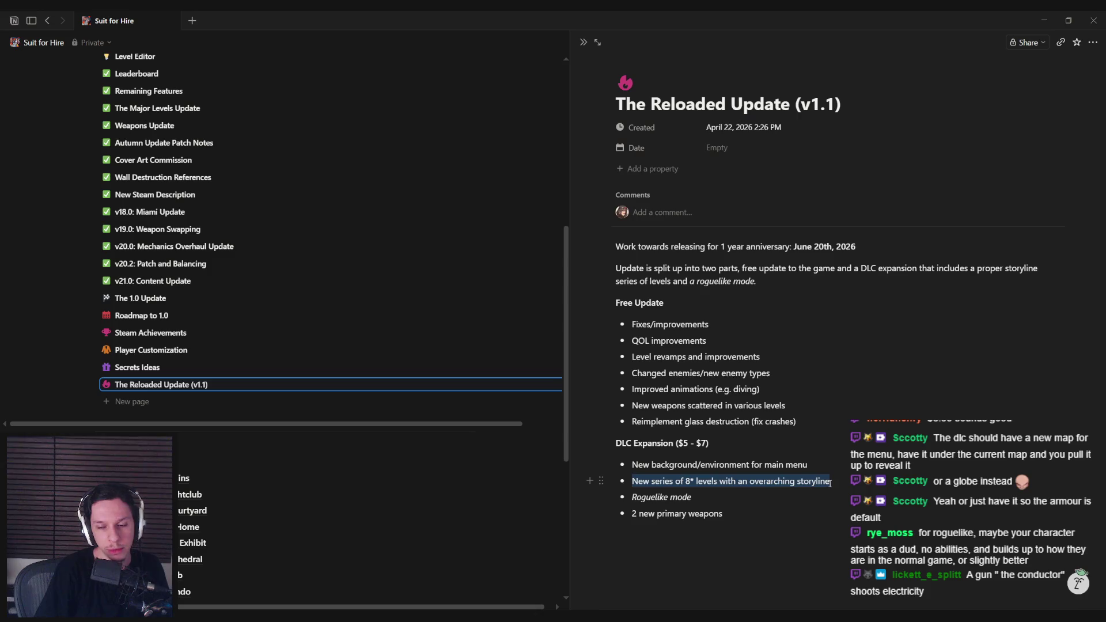
left_click(855, 483)
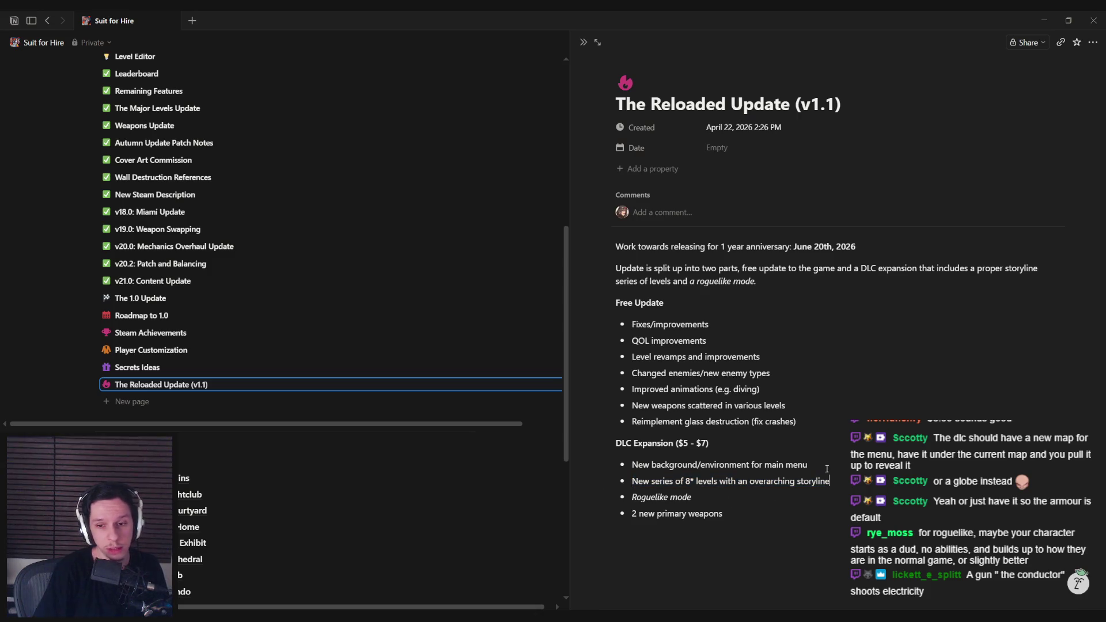
key("Return")
type("New music")
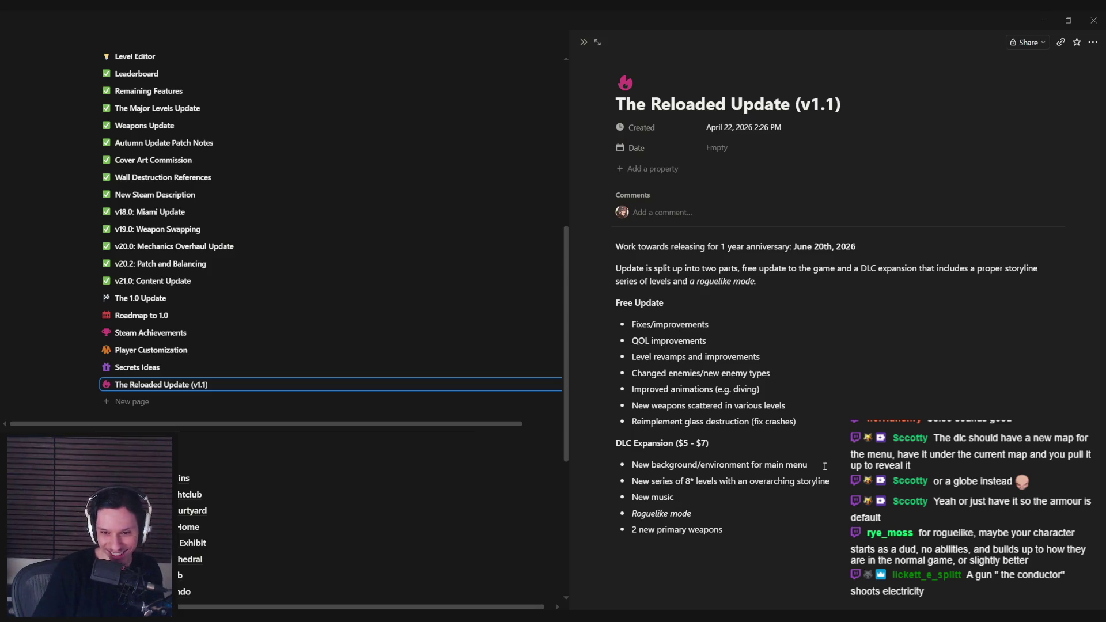
left_click_drag(680, 481, 834, 481)
left_click(818, 489)
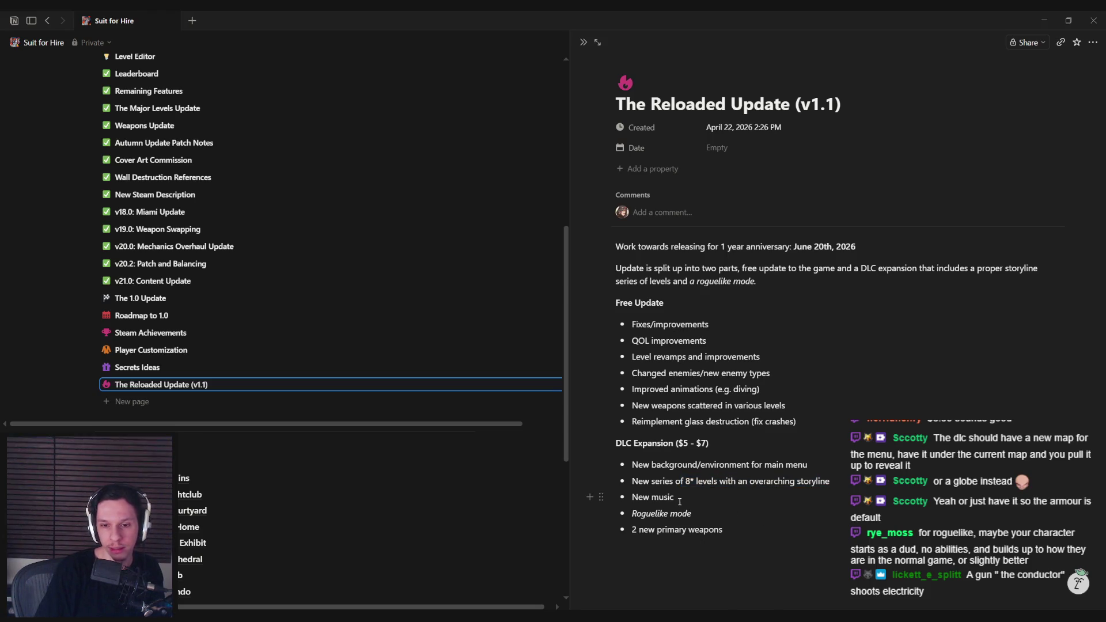
mouse_move(680, 501)
left_mouse_down()
mouse_move(632, 499)
mouse_move(659, 513)
mouse_move(696, 511)
mouse_move(631, 529)
left_mouse_up()
left_click(696, 511)
left_click(743, 530)
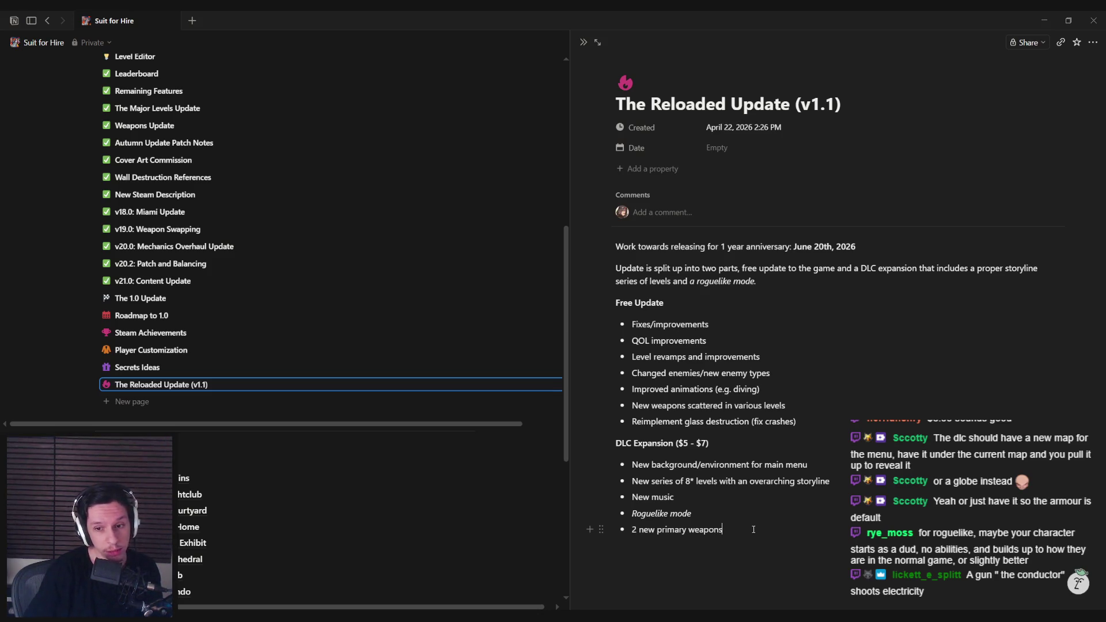
double_click(716, 482)
type("chapters")
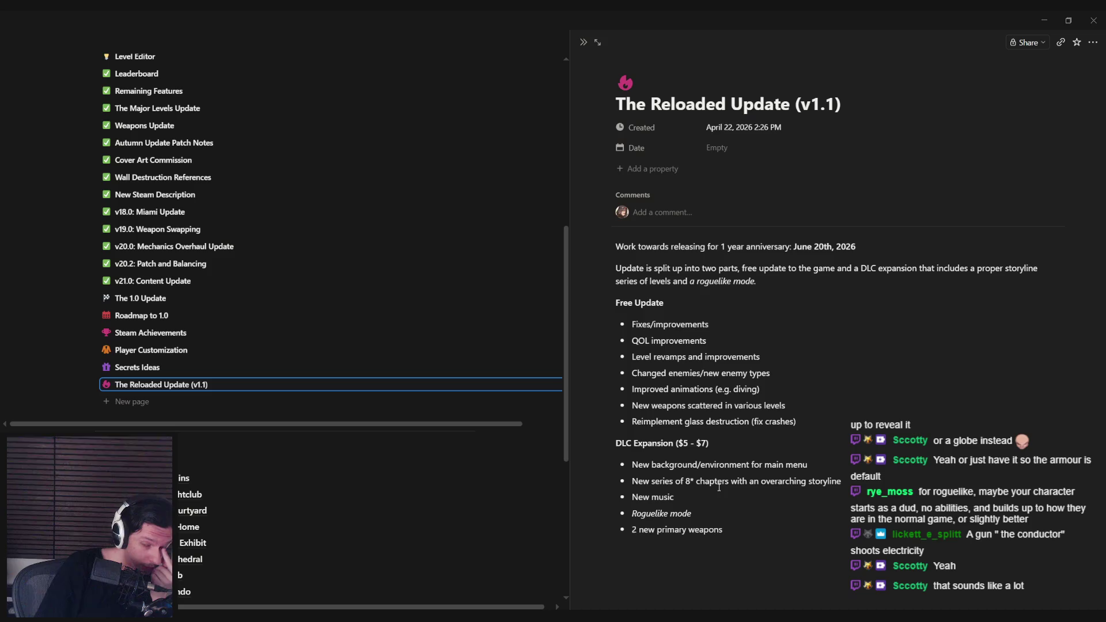
left_click(690, 482)
key("BackSpace")
type("6")
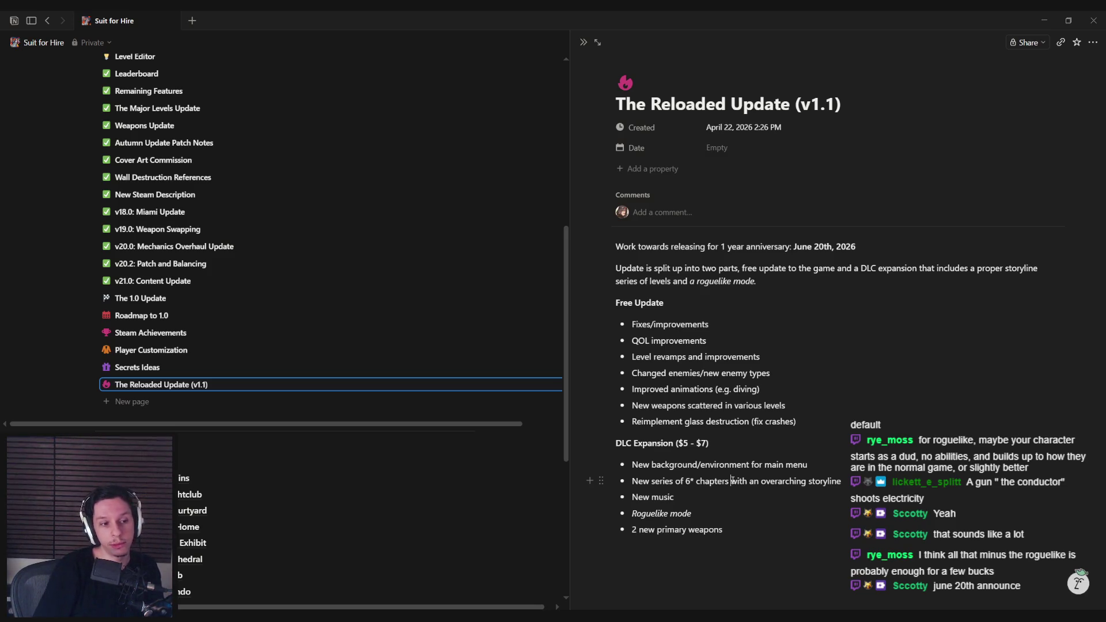
left_click_drag(692, 513, 632, 513)
left_click(692, 514)
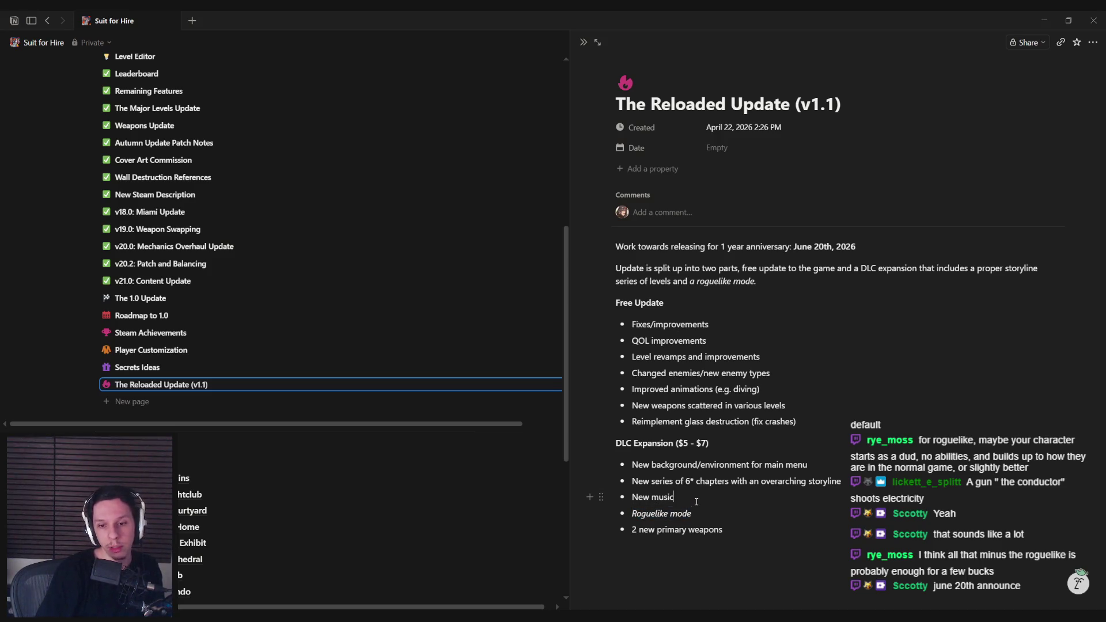
mouse_move(757, 532)
left_mouse_down()
mouse_move(749, 481)
mouse_move(757, 532)
left_mouse_up()
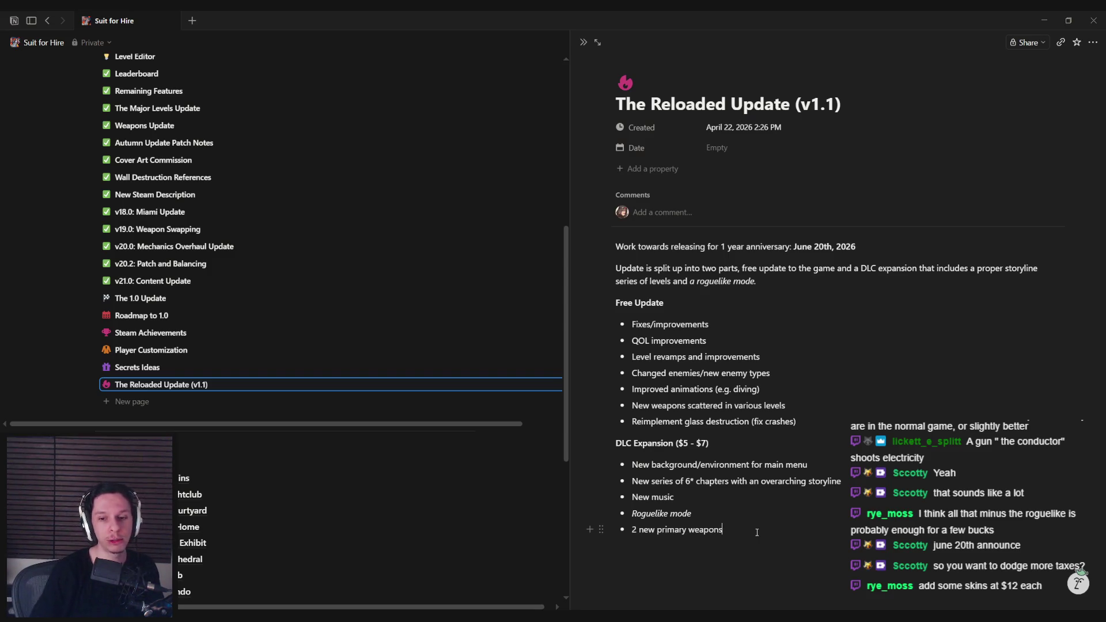
left_click(731, 503)
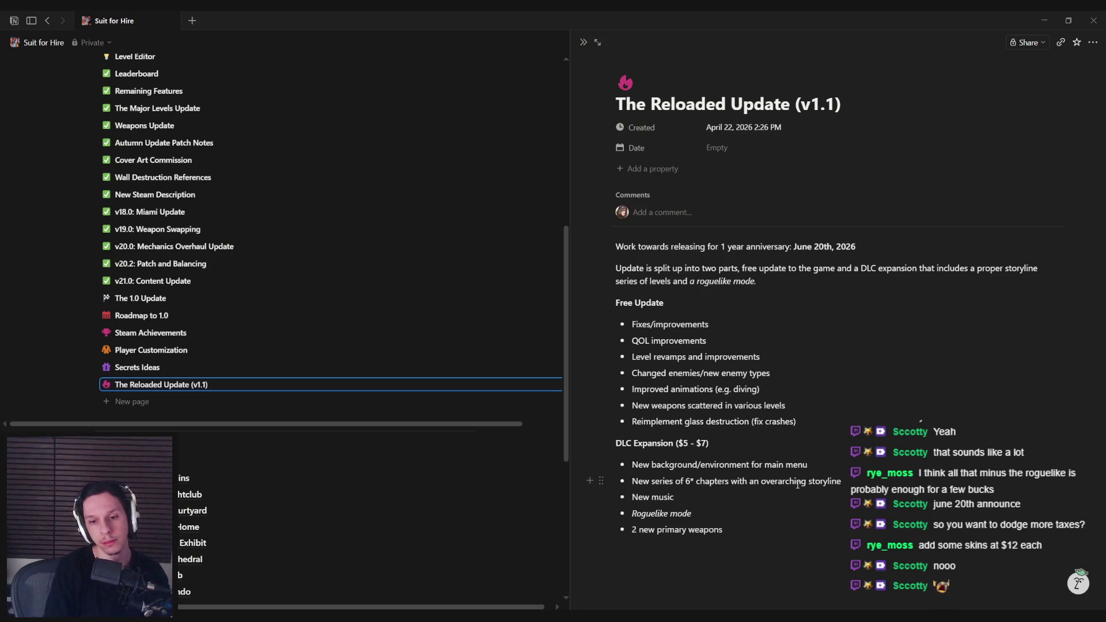
Step: Add a 'Some new cosmetics' bullet after New music, correcting the misspelling
key("Return")
type("Some new cosem")
key("BackSpace")
key("BackSpace")
type("metics")
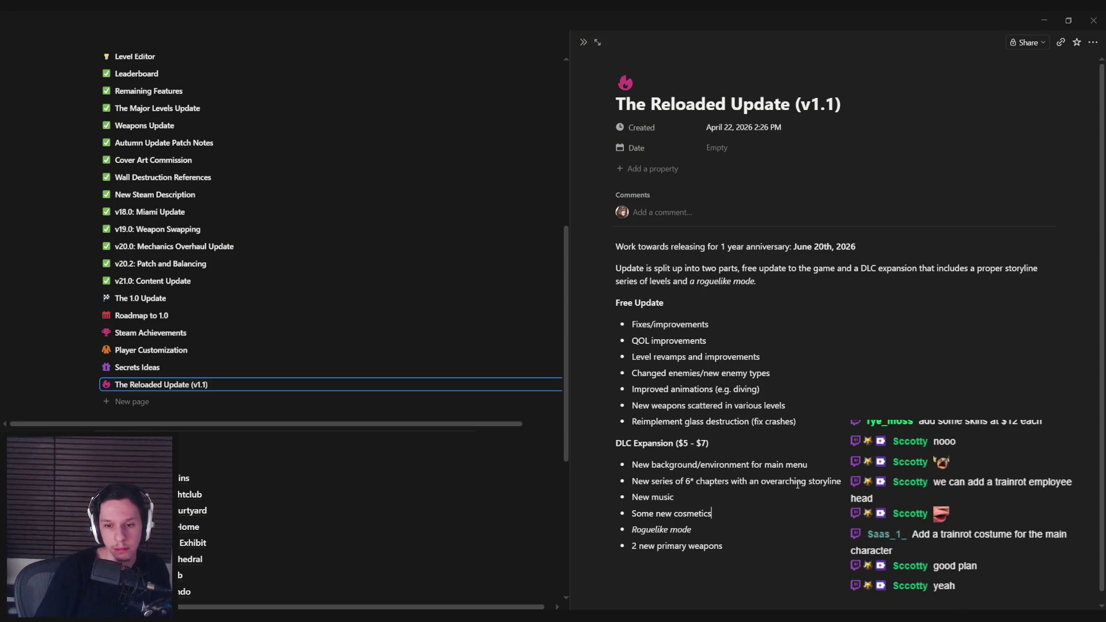
scroll(749, 506, "down", 1)
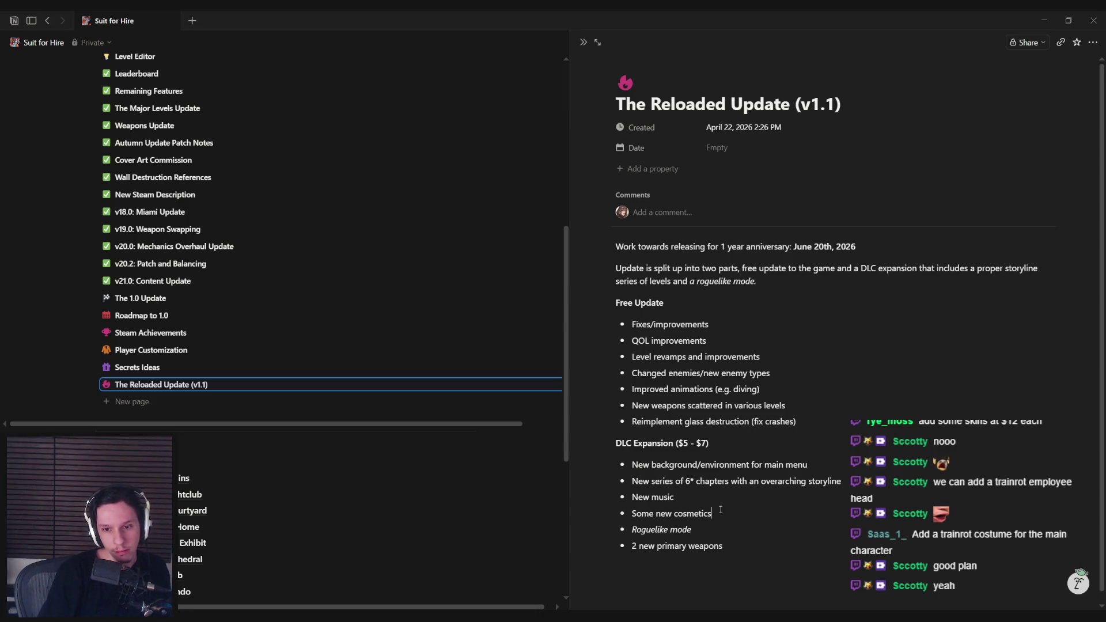
left_click_drag(692, 519, 632, 522)
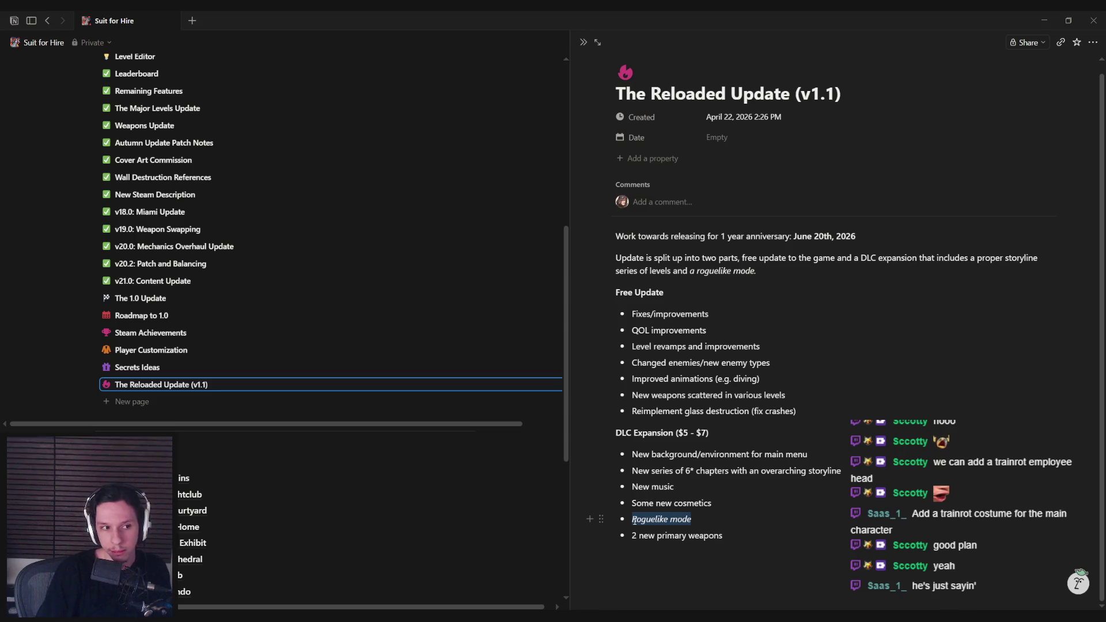
left_click(635, 520)
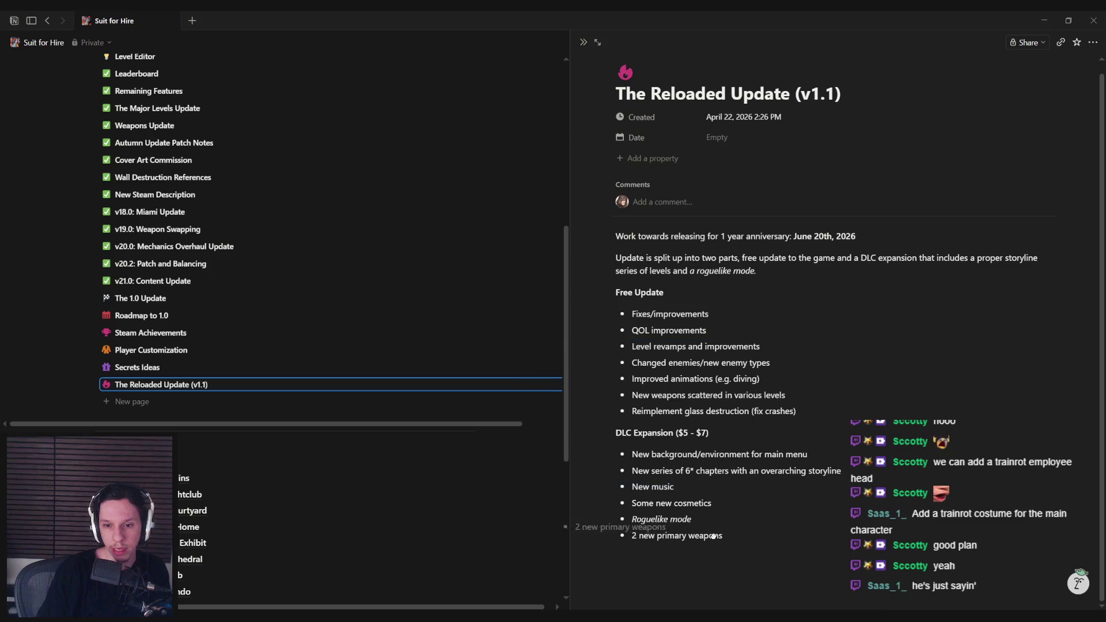
left_click(765, 537)
left_click_drag(634, 470, 841, 471)
left_click(859, 470)
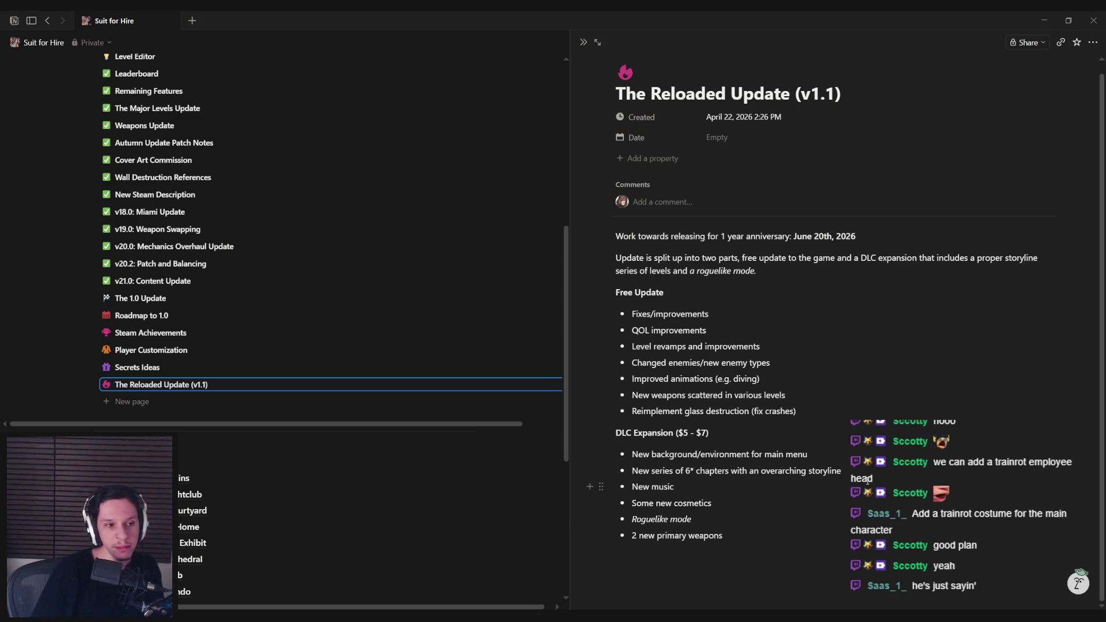
left_click(202, 576)
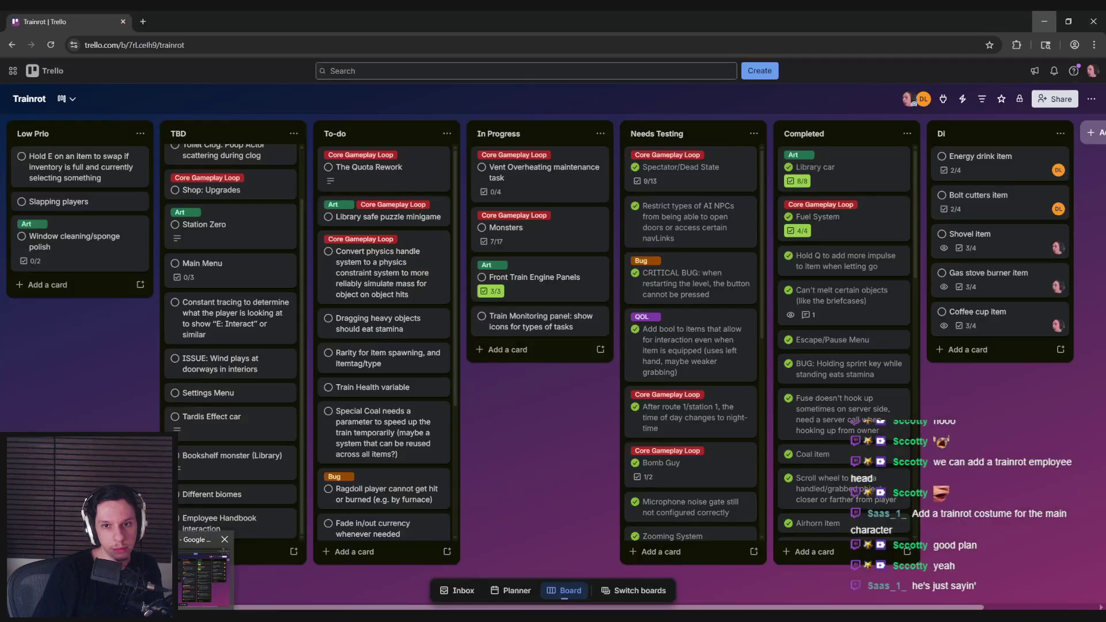
left_click(205, 579)
left_click(1044, 22)
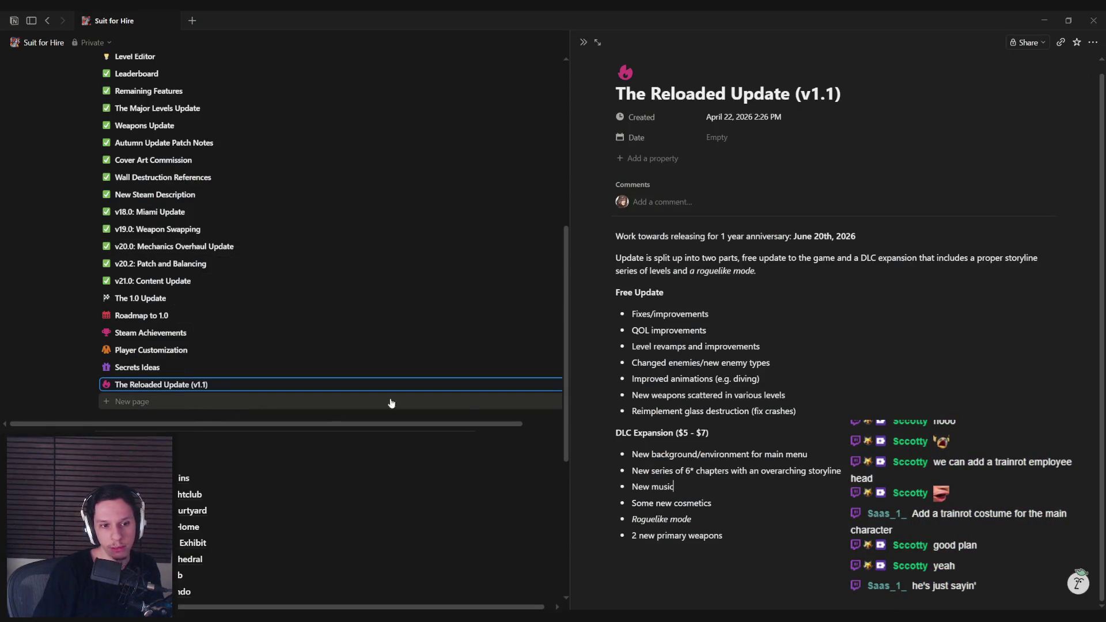
Step: Switch to the Trainrot (friendslop game) page and scroll to its Playable Proof of Concept checklist
scroll(719, 400, "up", 1)
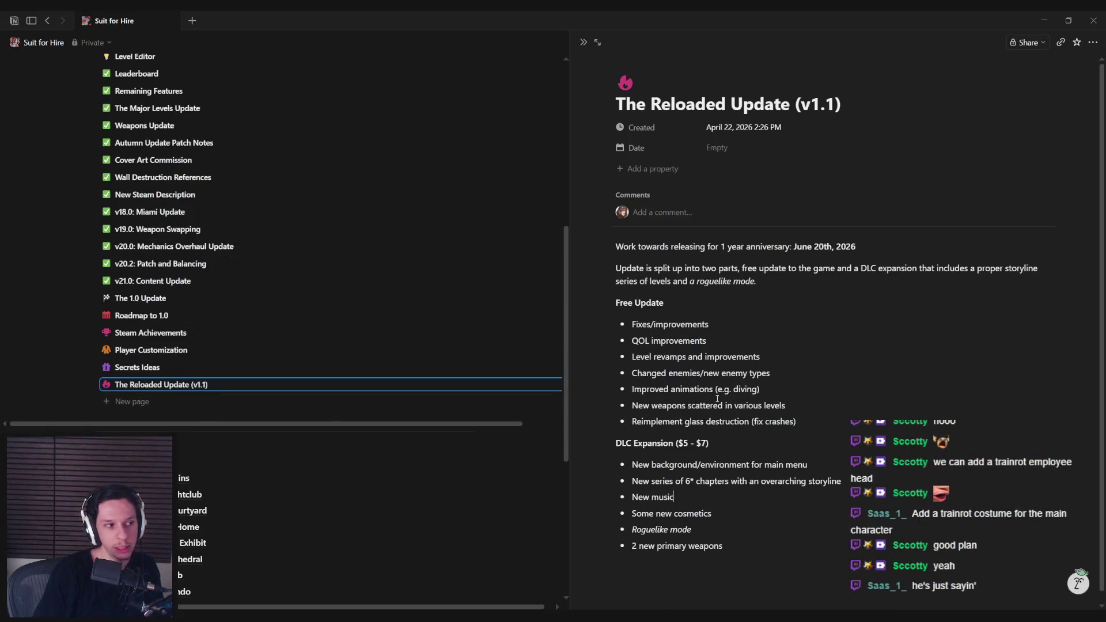
scroll(727, 426, "down", 1)
left_click(741, 533)
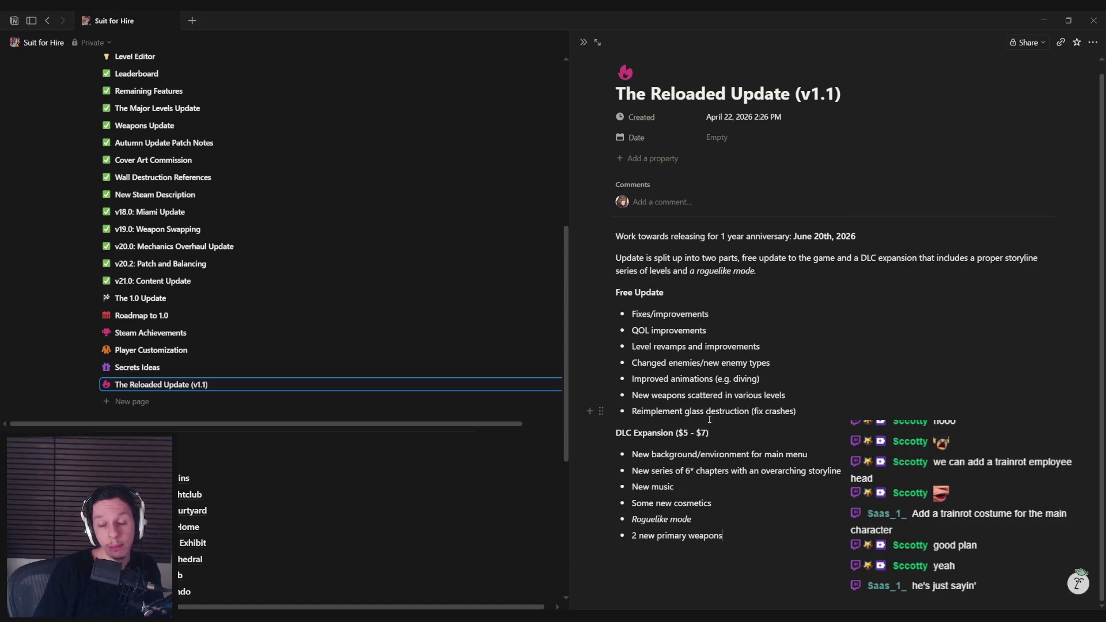
left_click(58, 43)
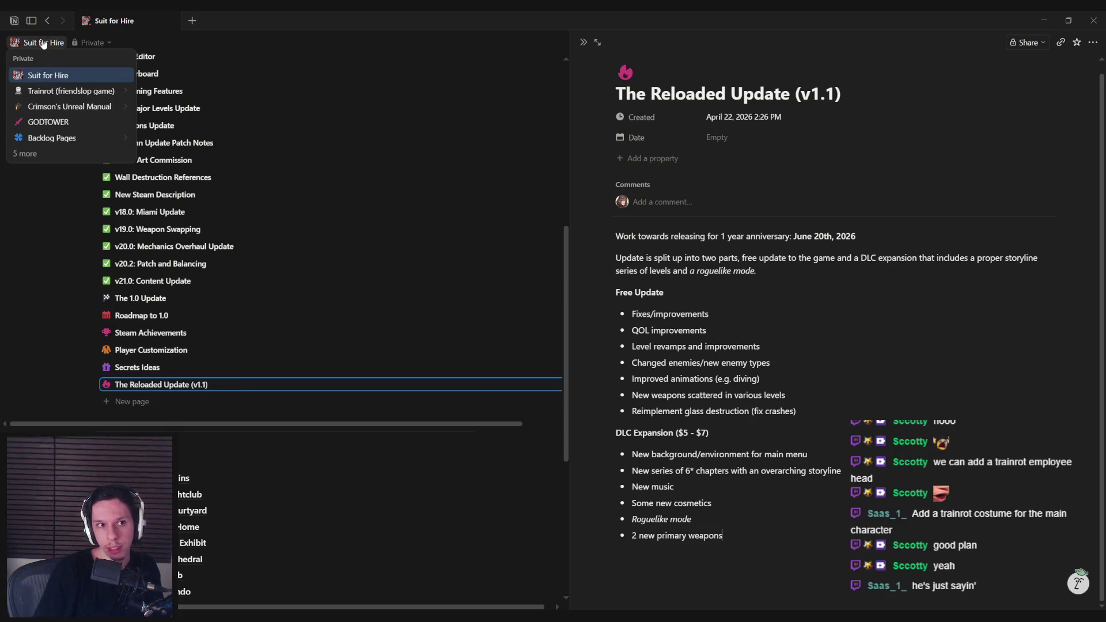
left_click(70, 92)
scroll(408, 355, "down", 10)
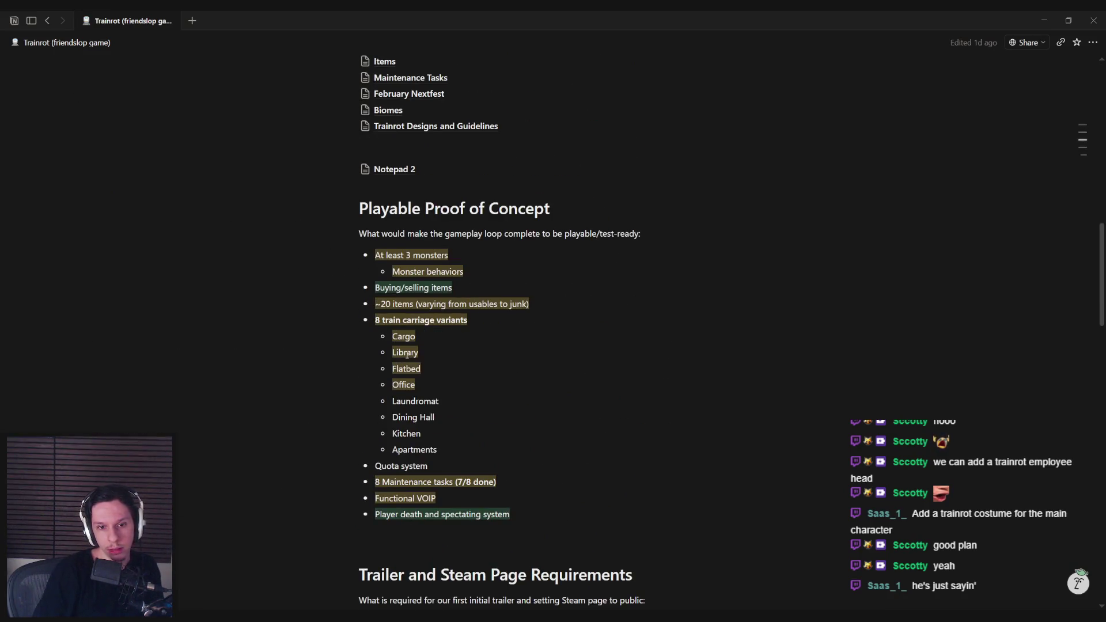
Step: Review the Trailer and Steam Page Requirements bullets, then switch back to Unreal Editor
scroll(419, 395, "down", 6)
type("*Ambience audio, including horror music")
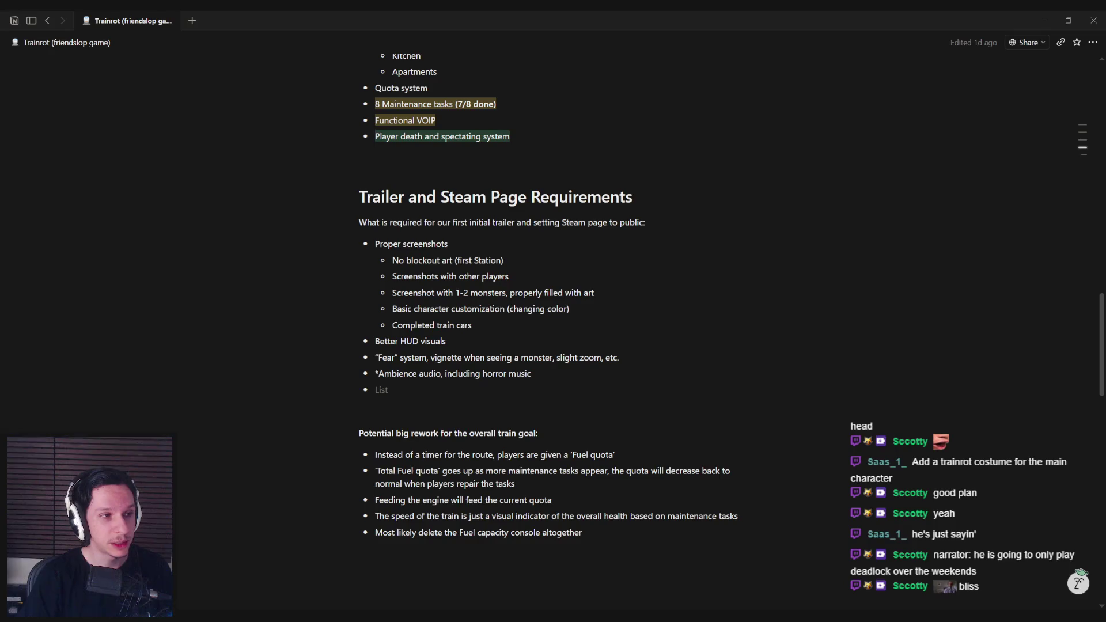
left_click(545, 374)
mouse_move(644, 356)
left_mouse_down()
mouse_move(375, 358)
mouse_move(628, 359)
left_mouse_up()
key("Up")
scroll(496, 357, "up", 3)
scroll(487, 381, "down", 5)
scroll(487, 381, "up", 4)
scroll(473, 383, "down", 1)
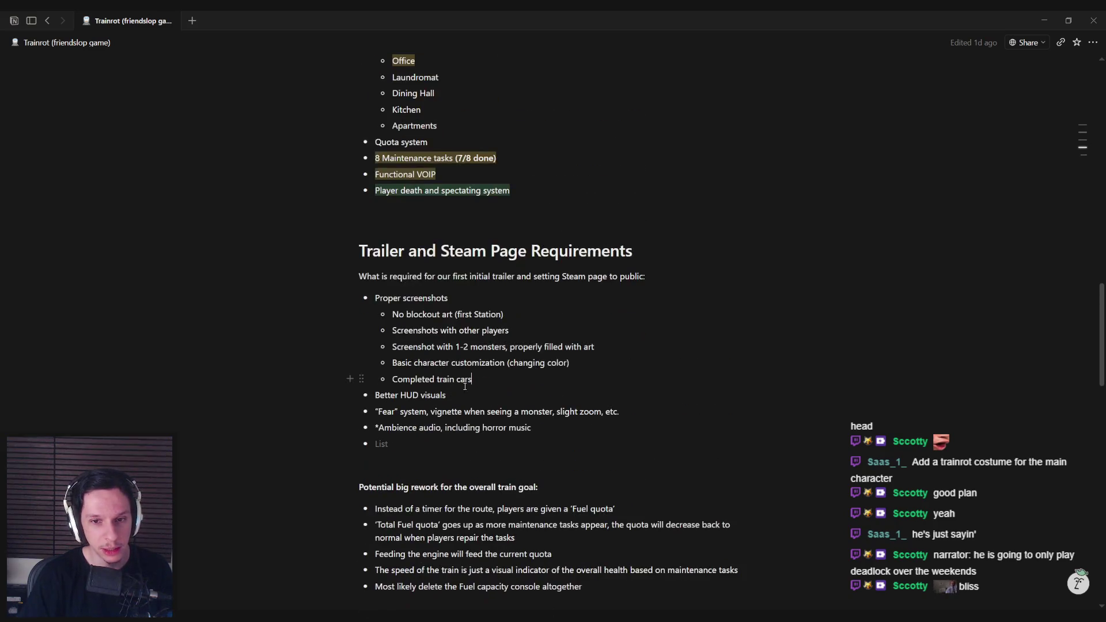
scroll(397, 440, "up", 6)
scroll(395, 439, "down", 5)
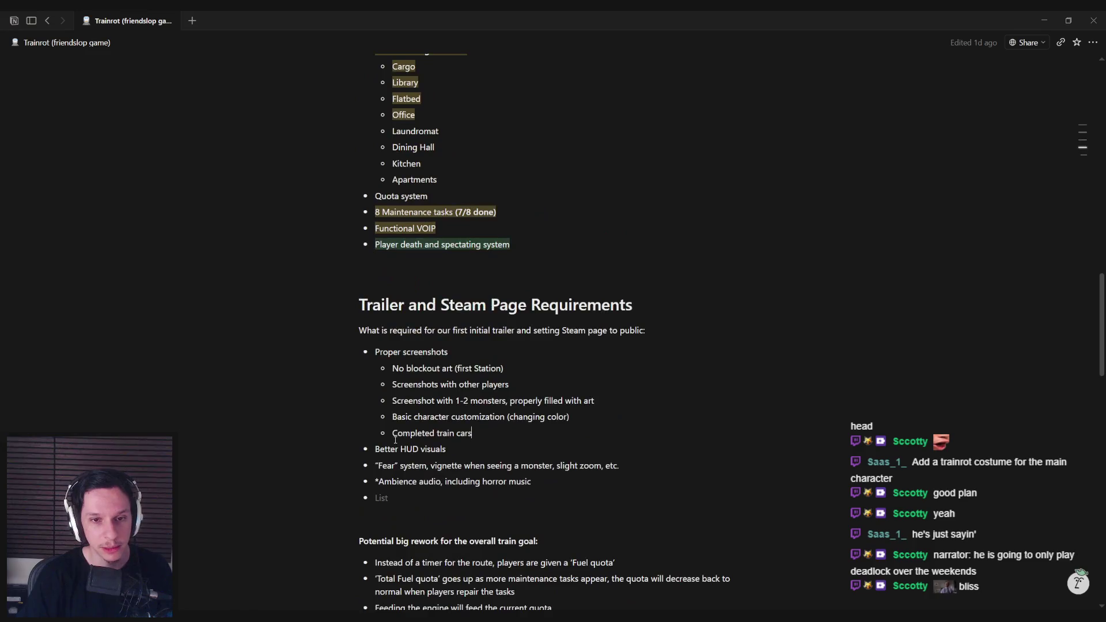
left_click(363, 570)
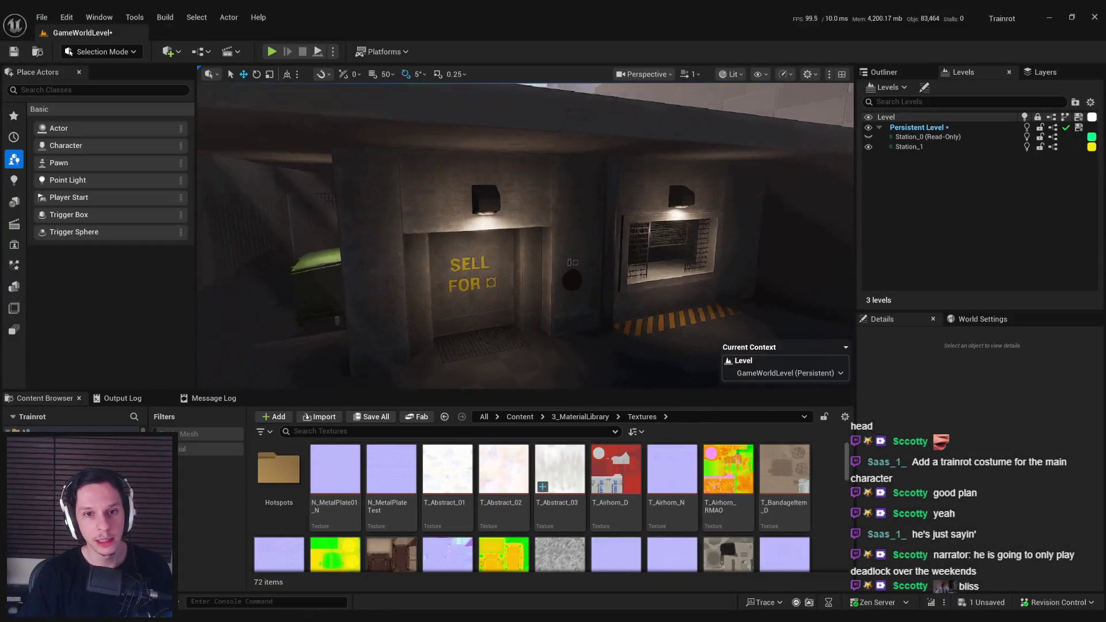
Step: Save the level, fly from the train cab into Station_1, and select its Boolean mesh
key("ctrl+s")
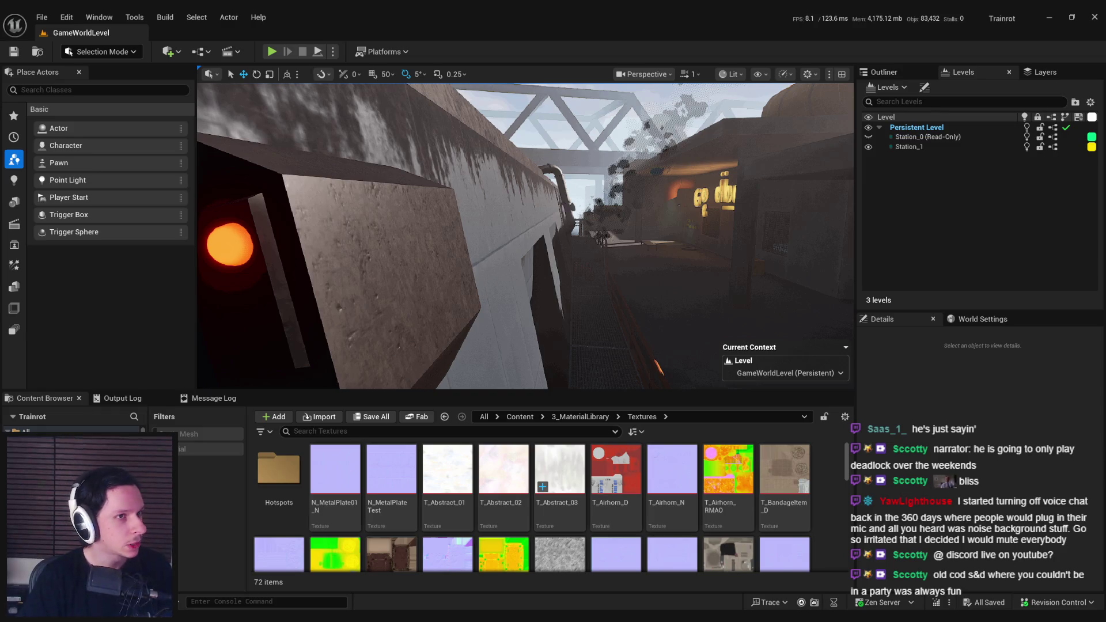
left_click_drag(428, 244, 428, 244)
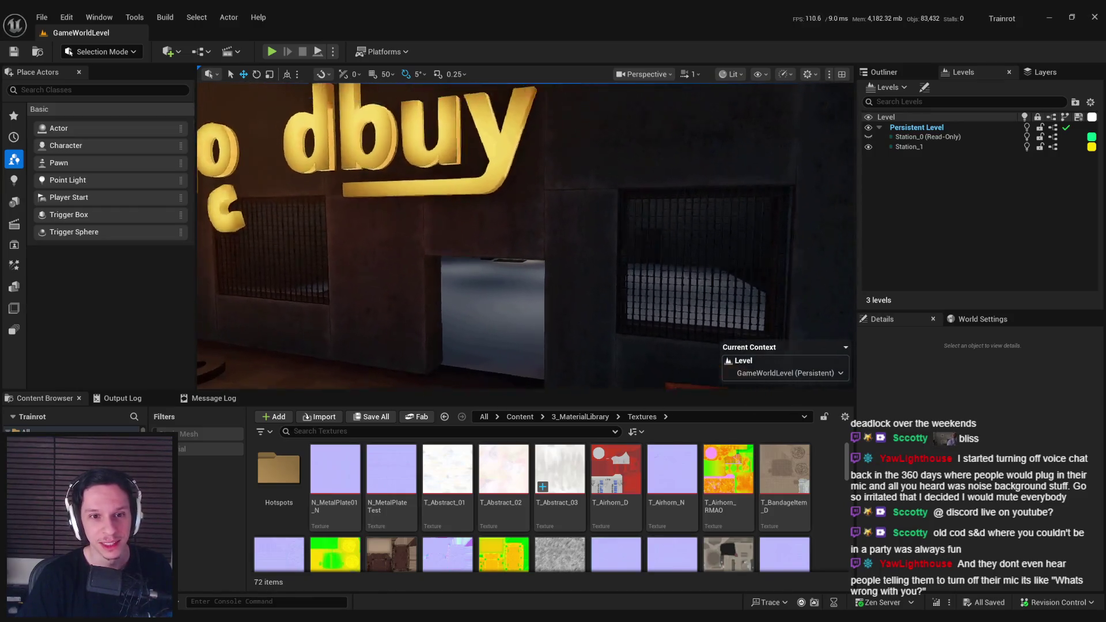
key("w")
left_click(530, 272)
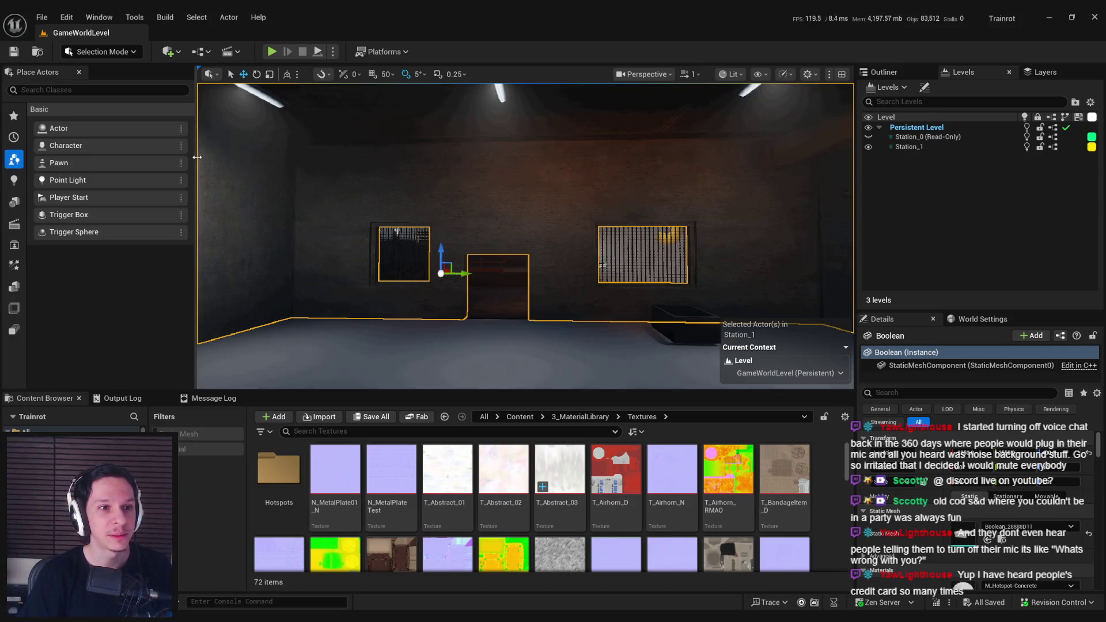
Step: Switch to Scythe mode with face picking and select the room's back wall
left_click(101, 52)
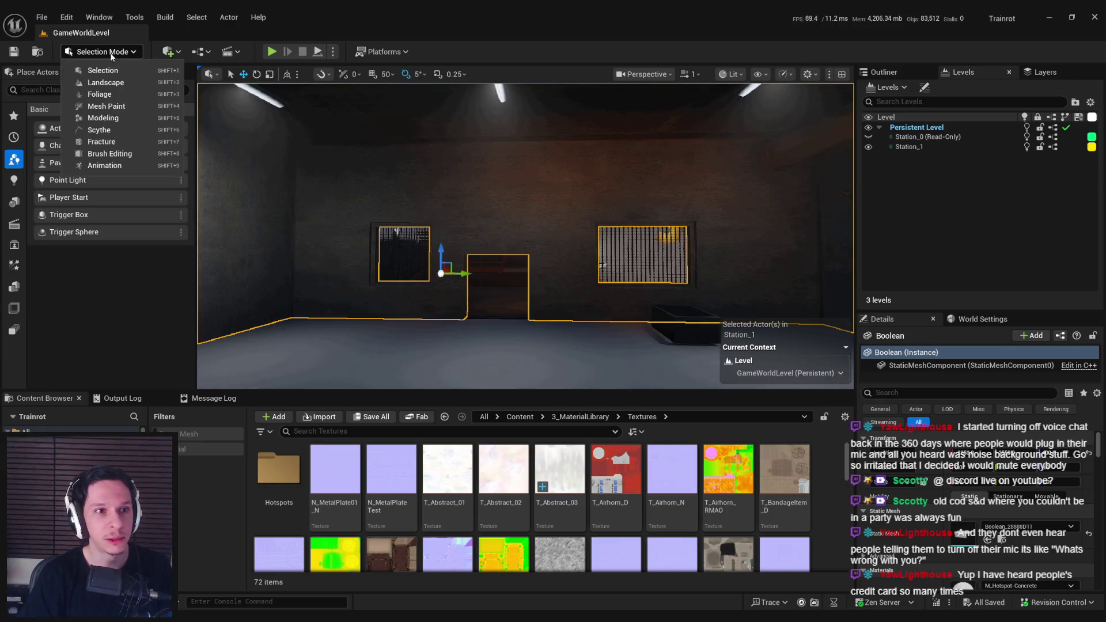
left_click(93, 124)
key("g")
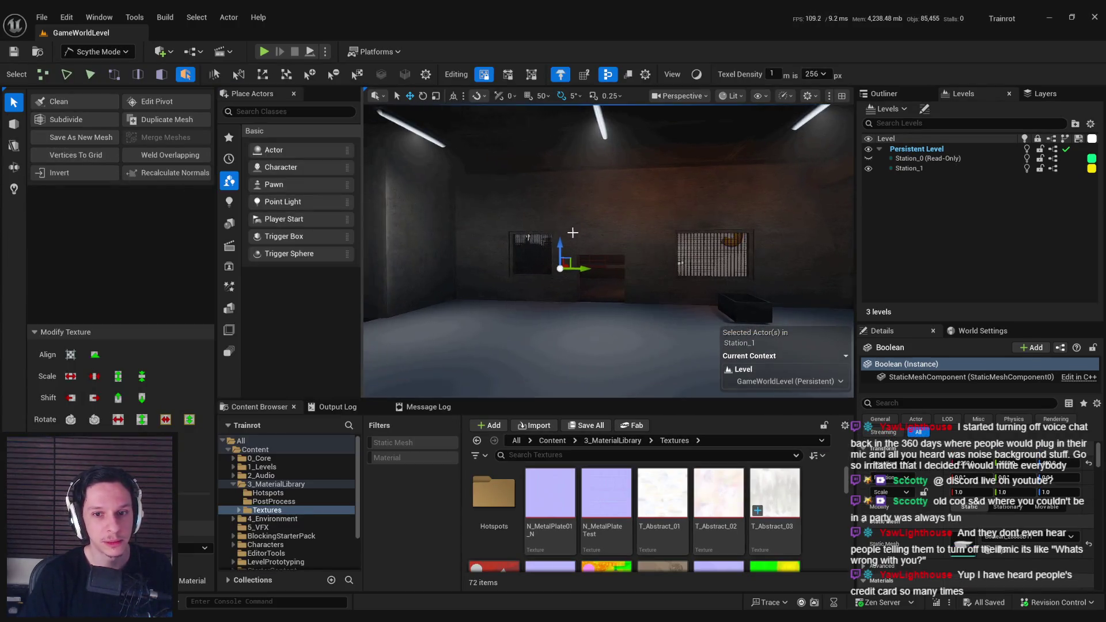
key("3")
left_click(583, 237)
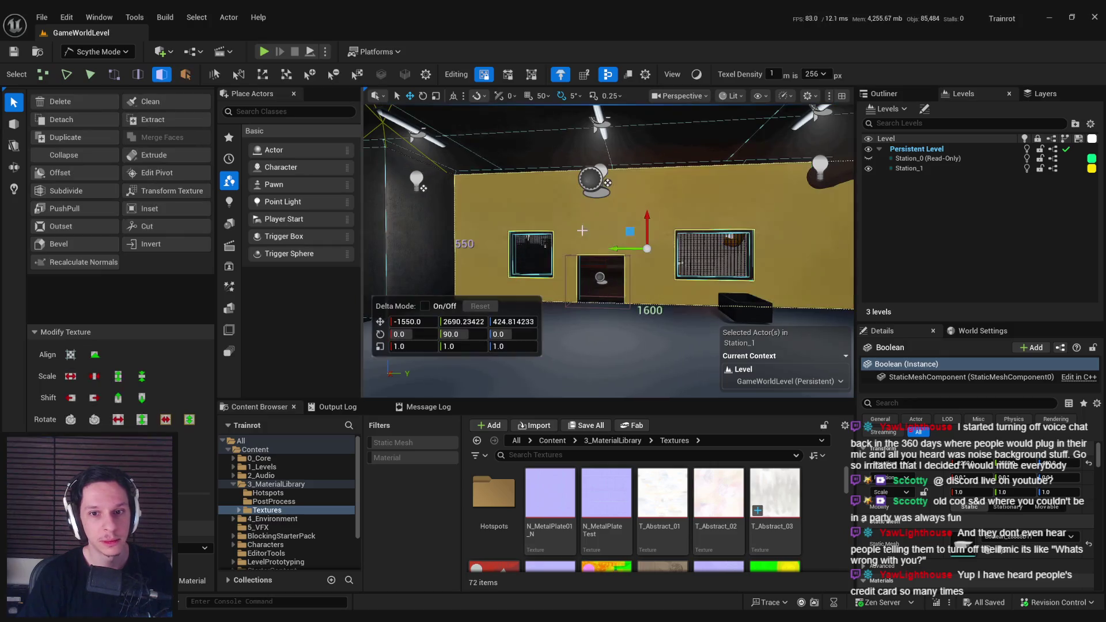
mouse_move(608, 251)
left_mouse_down()
mouse_move(577, 253)
mouse_move(628, 251)
mouse_move(581, 219)
left_mouse_up()
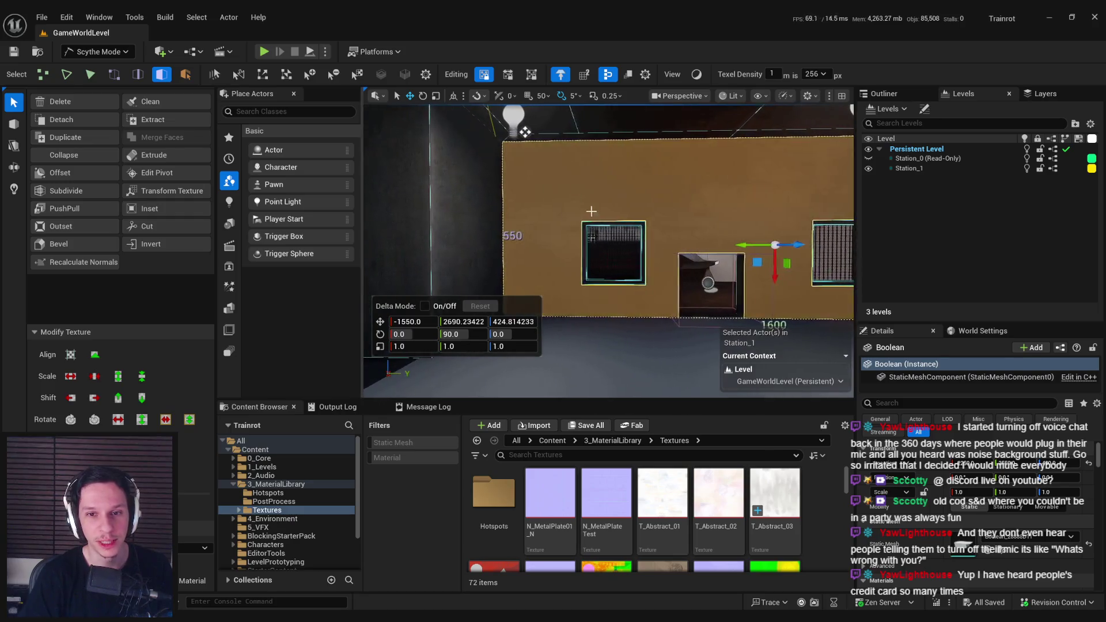
Step: Cut the back wall vertically beside the left window and the doorway
key("c")
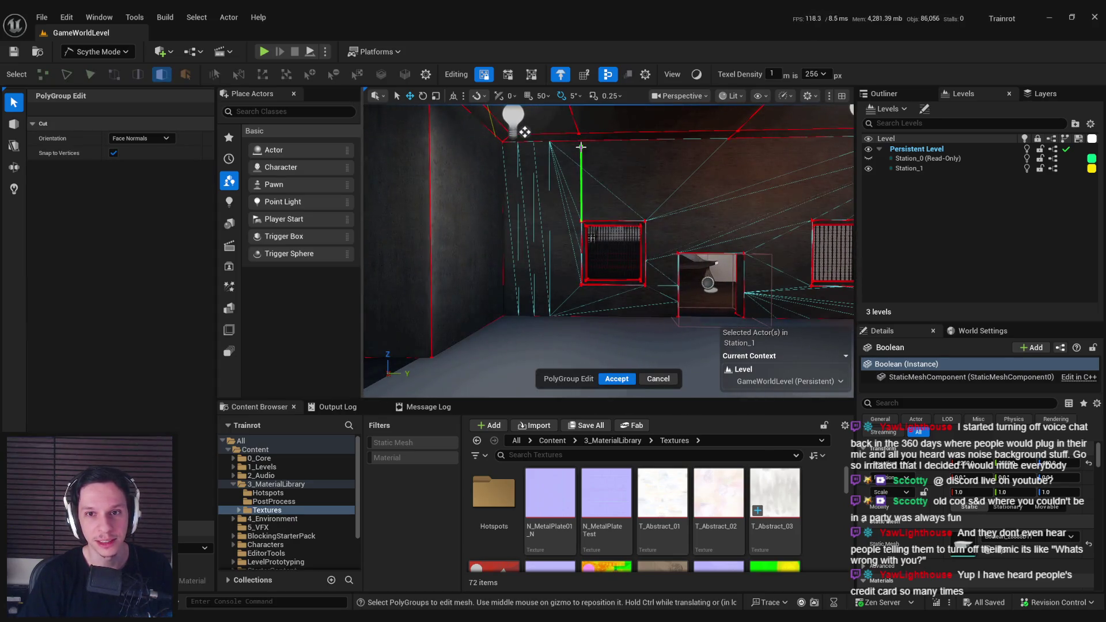
left_click(580, 141)
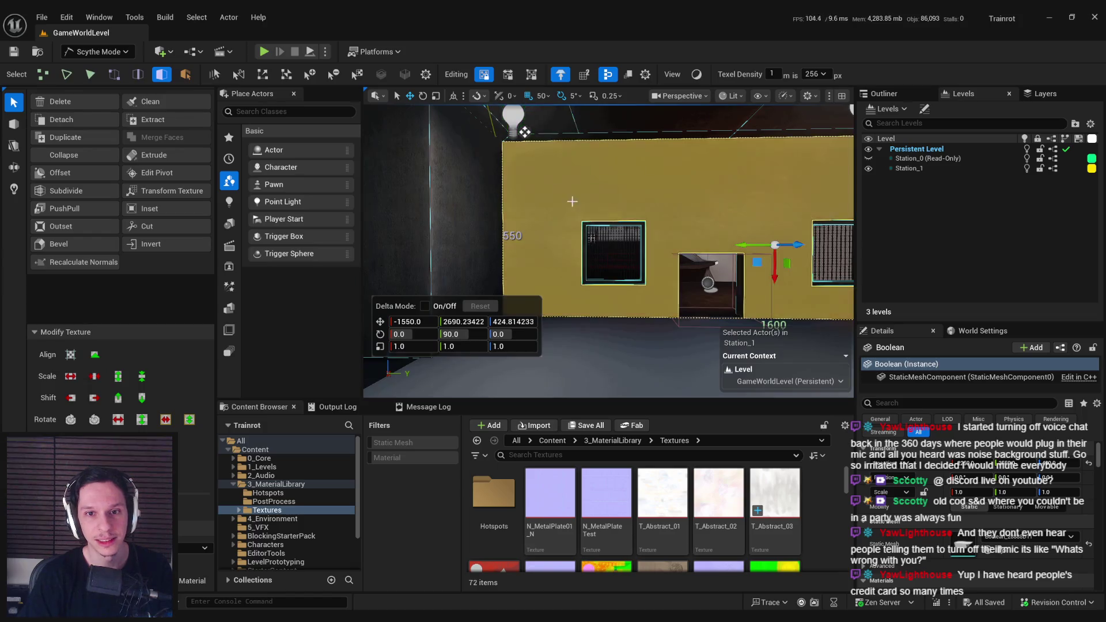
key("c")
left_click(580, 144)
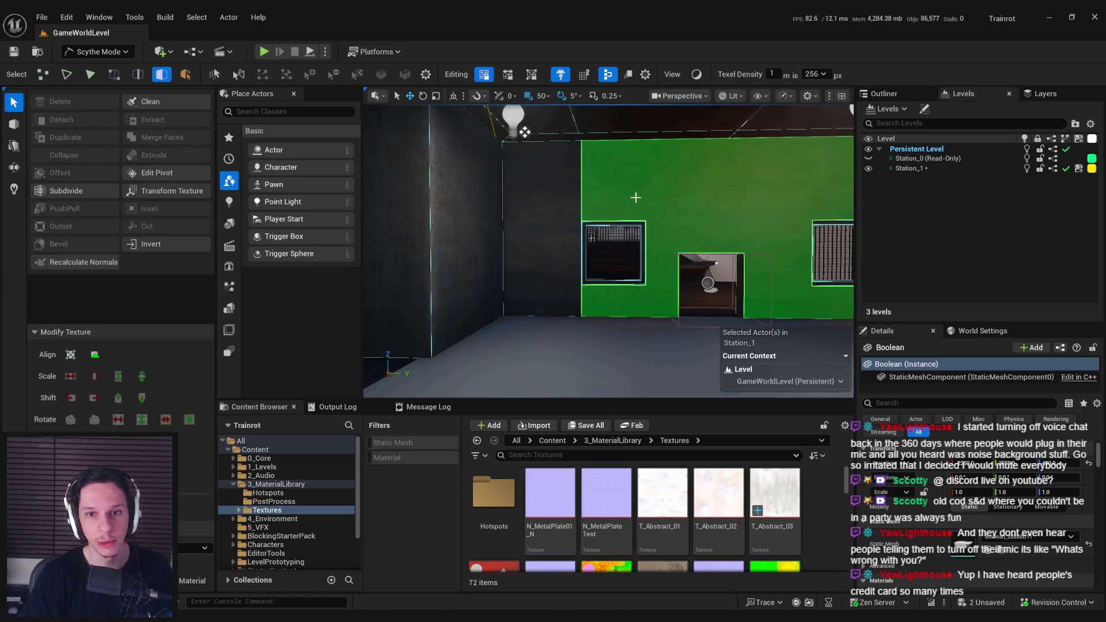
key("c")
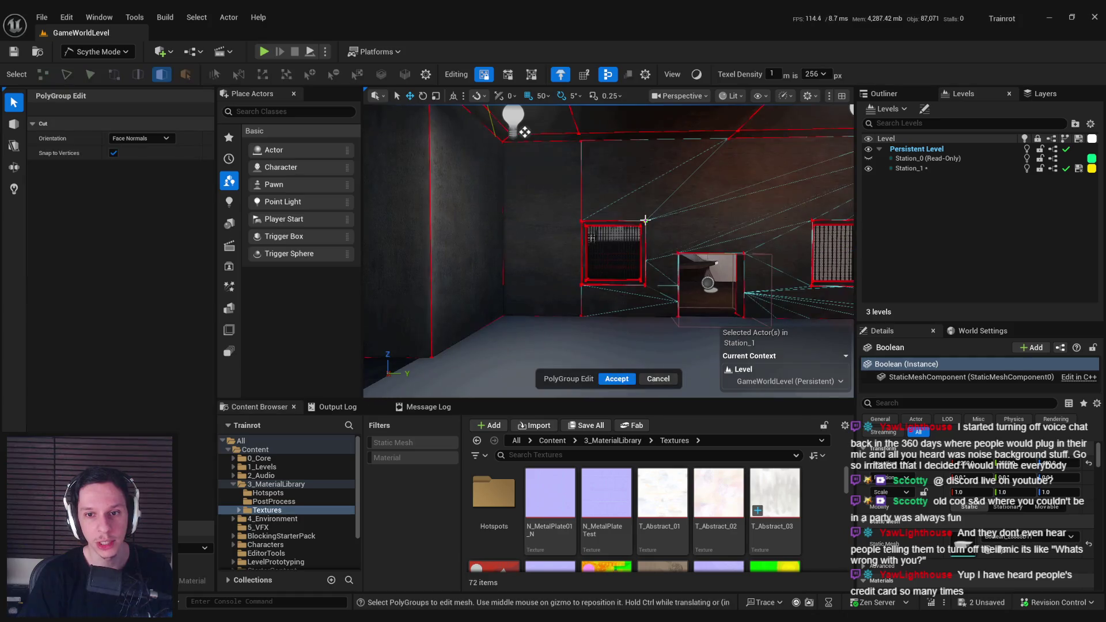
left_click(648, 305)
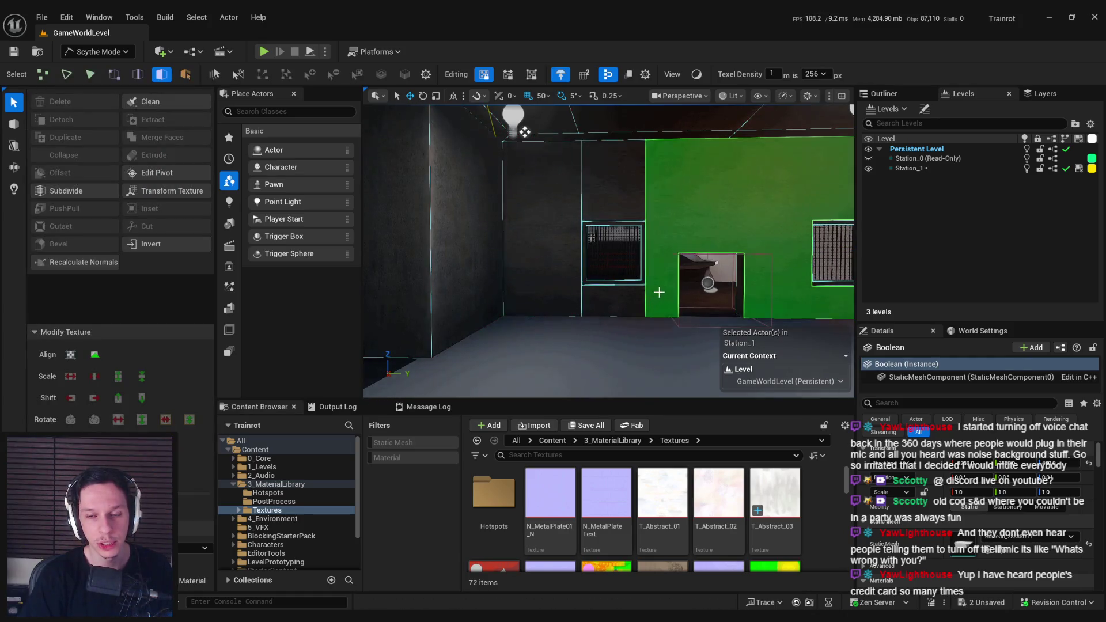
left_click_drag(657, 293, 613, 239)
key("c")
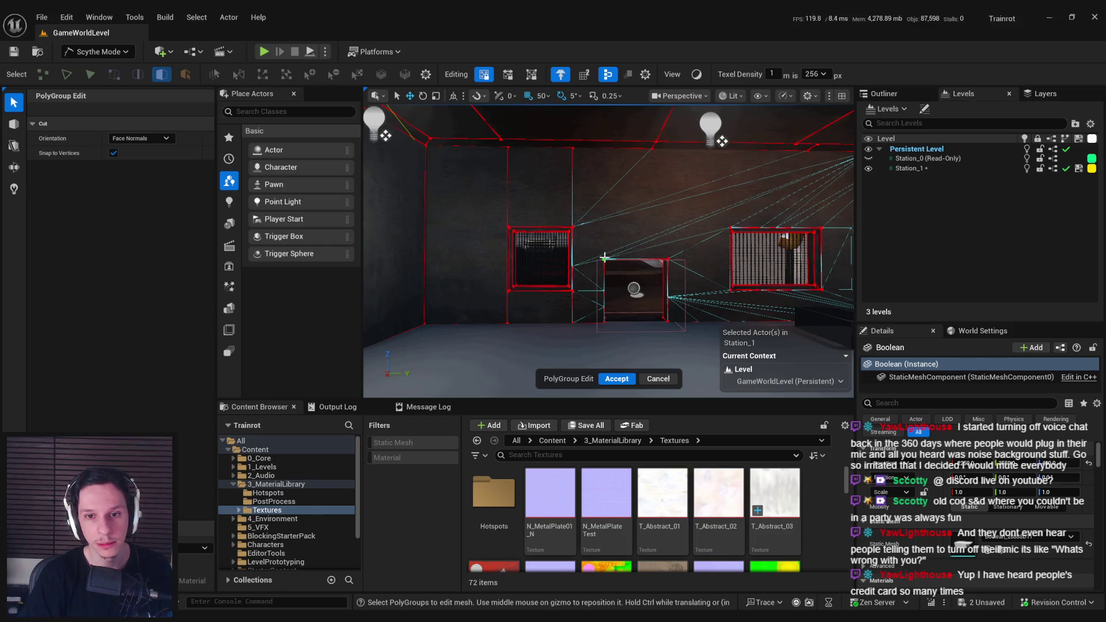
left_click(580, 259)
left_click_drag(580, 259, 659, 303)
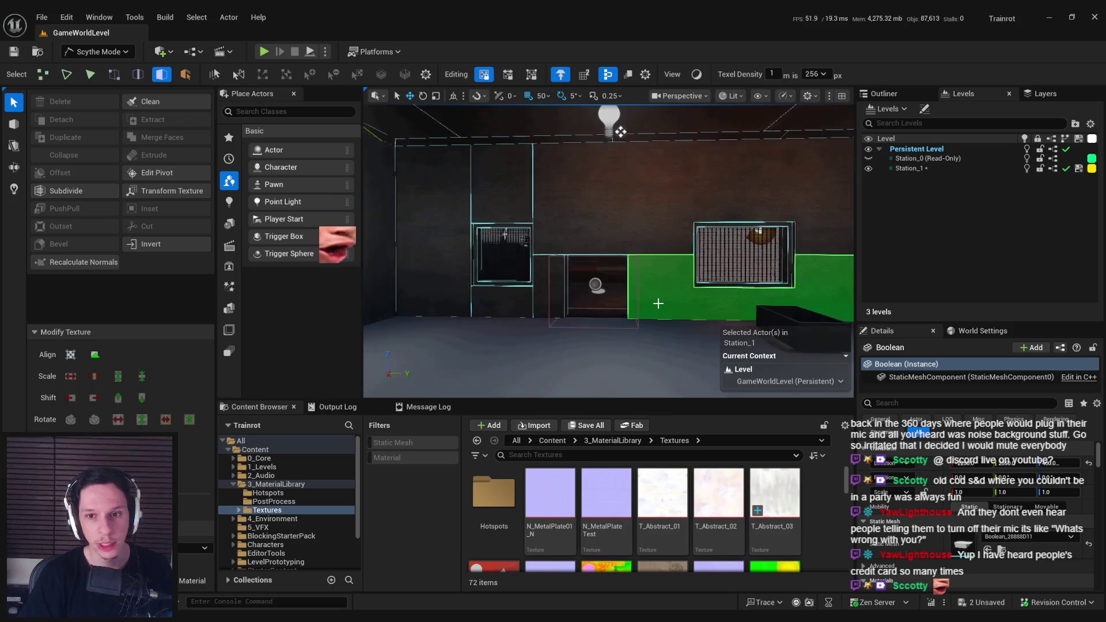
Step: Cut the right, lower and upper wall faces horizontally into separate panels
left_click(659, 302)
key("c")
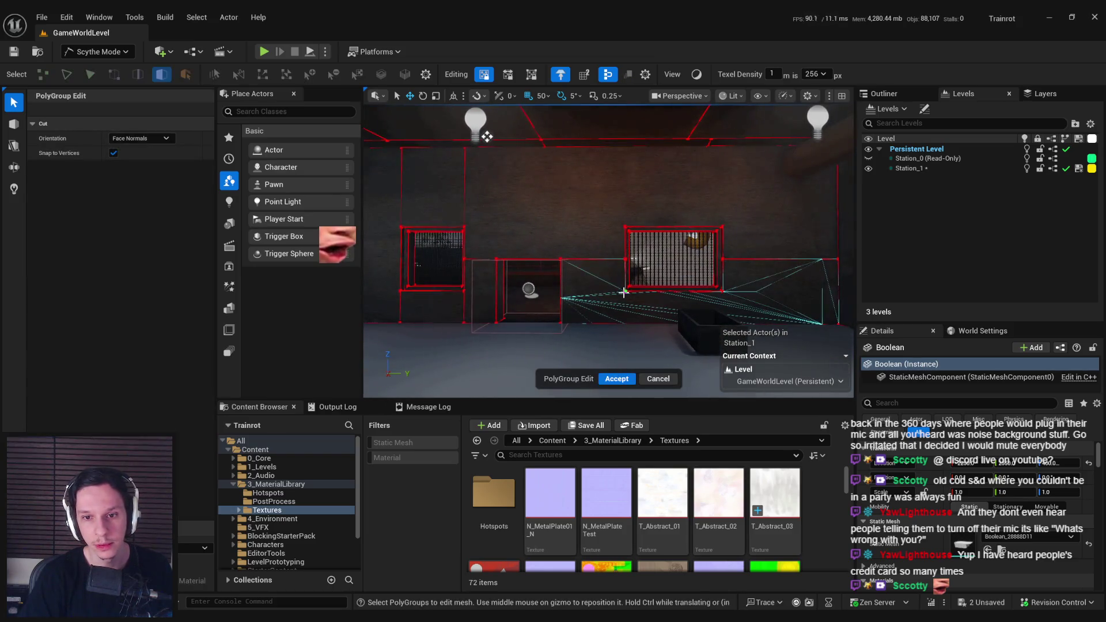
left_click(626, 320)
left_click(649, 292)
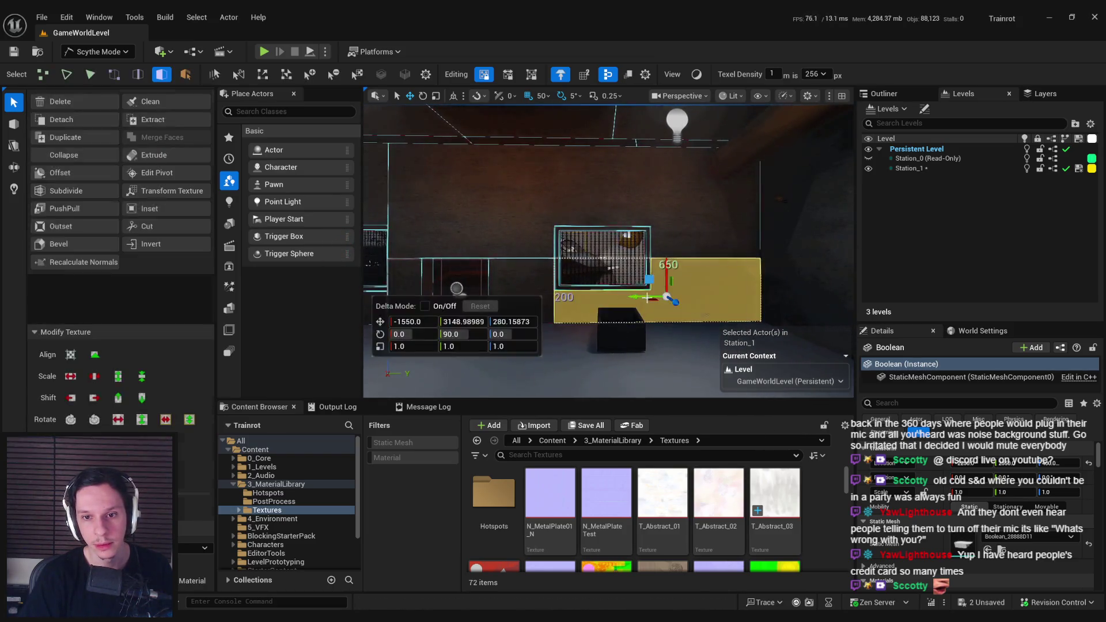
key("c")
left_click(652, 316)
left_click(652, 178)
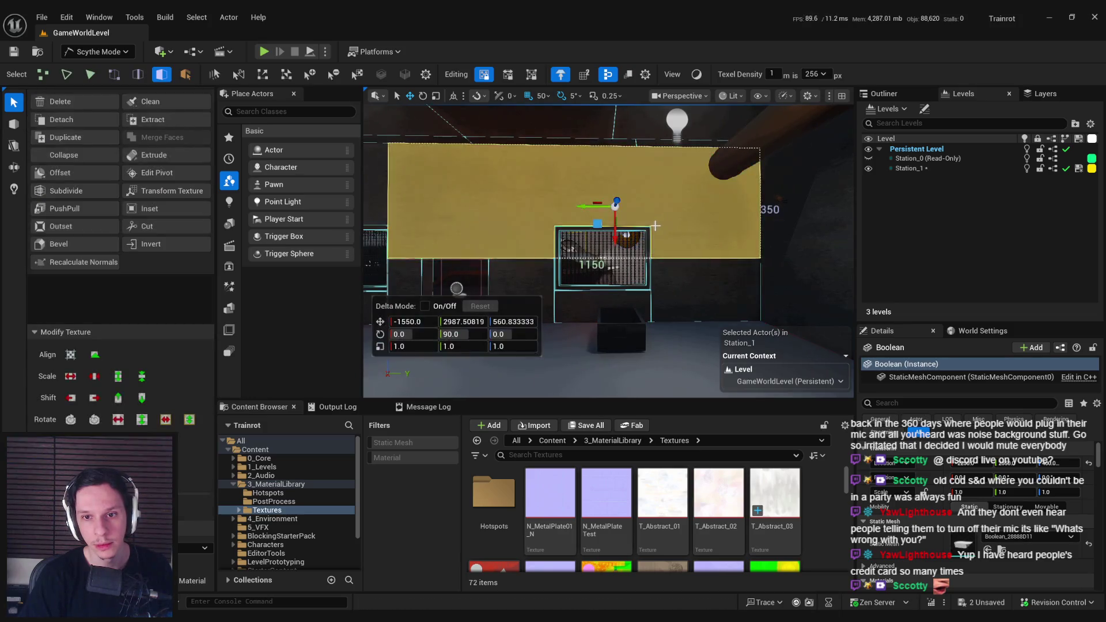
key("c")
left_click(651, 148)
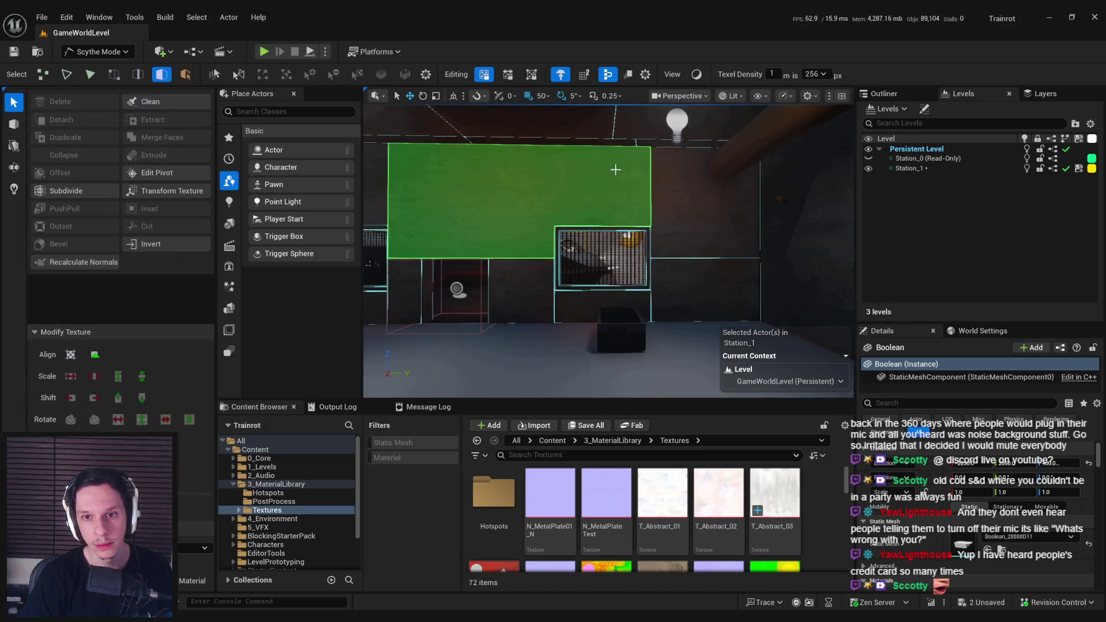
left_click(553, 221)
key("c")
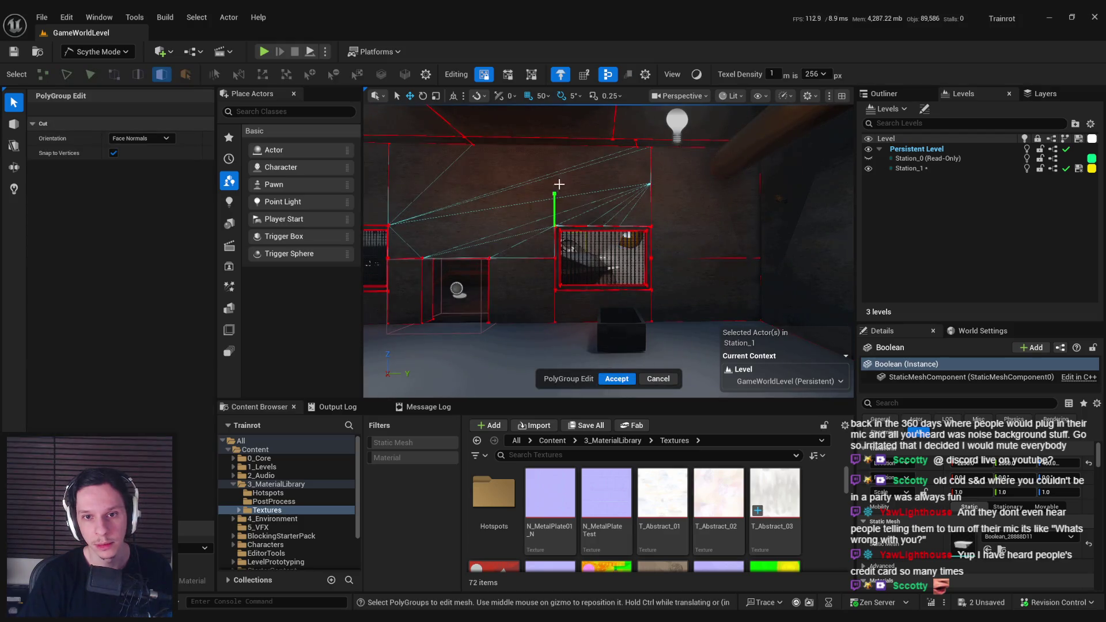
left_click(556, 148)
Step: Select the six back-wall panels, frame them, and open the Hotspots folder
scroll(531, 263, "down", 6)
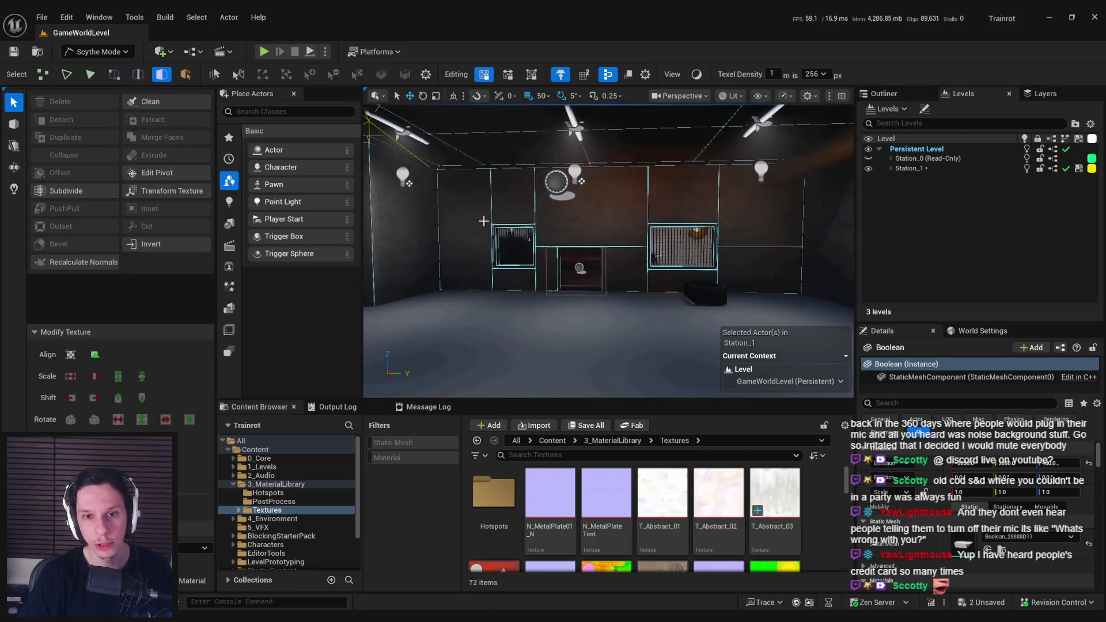
scroll(531, 263, "up", 5)
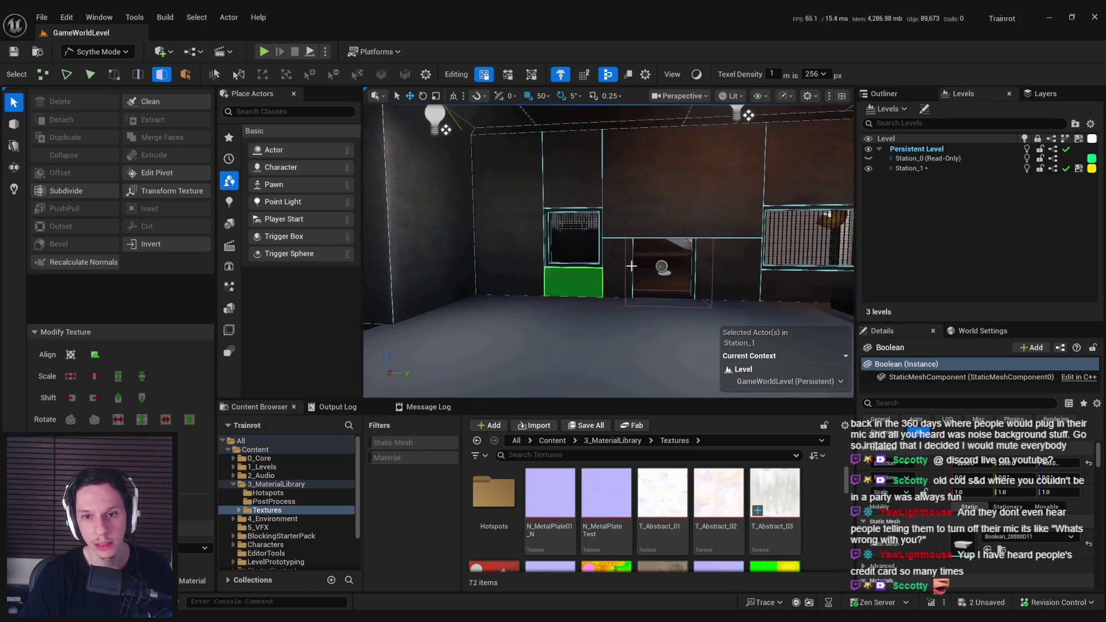
scroll(531, 263, "up", 2)
left_click(445, 244)
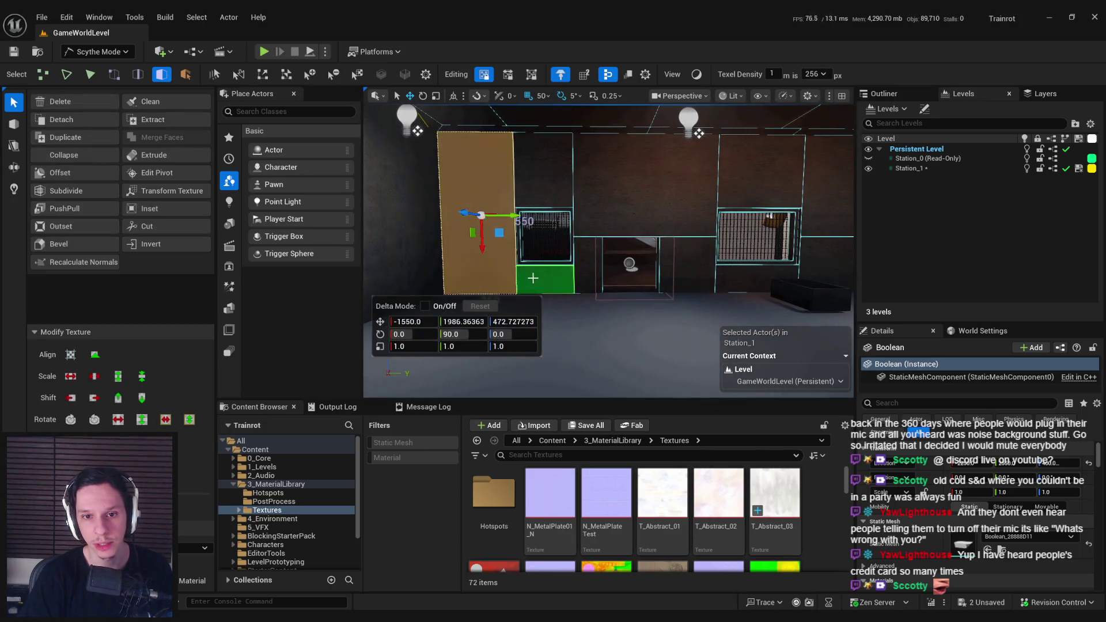
left_click(588, 265, "shift")
left_click(639, 173, "shift")
left_click(685, 265, "shift")
left_click(761, 172, "shift")
left_click(749, 269, "shift")
scroll(761, 262, "down", 4)
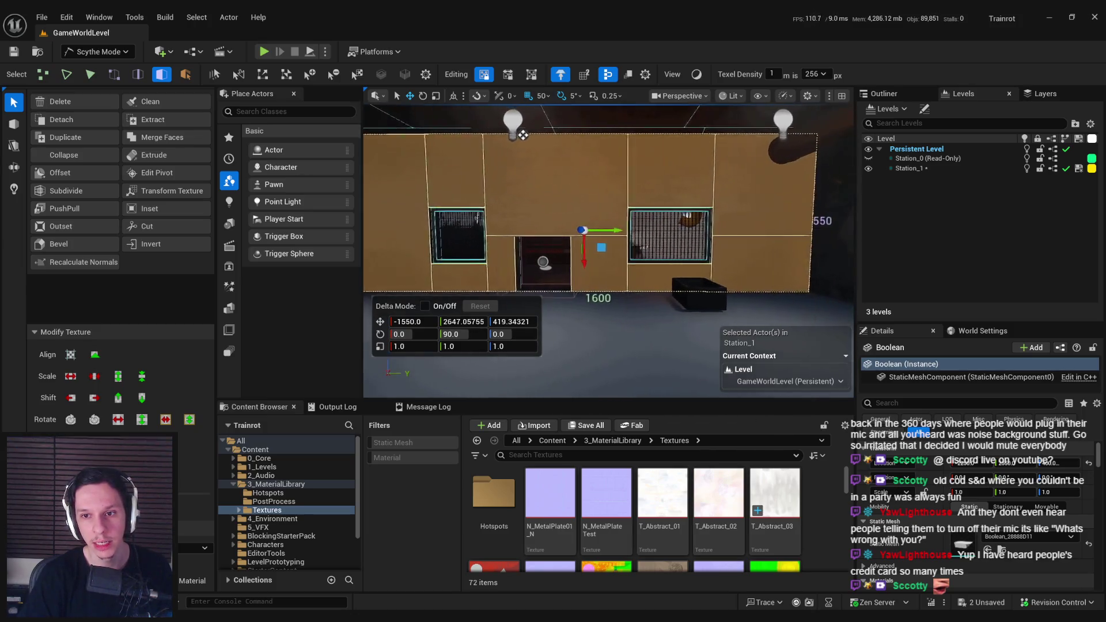
key("shift+f")
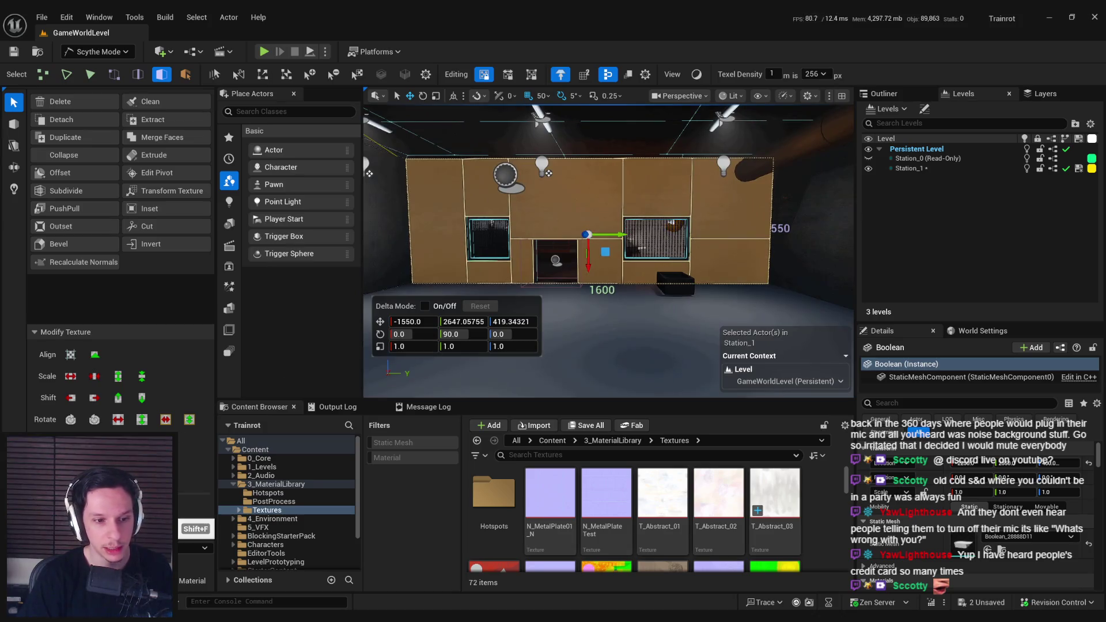
left_click_drag(609, 338, 616, 309)
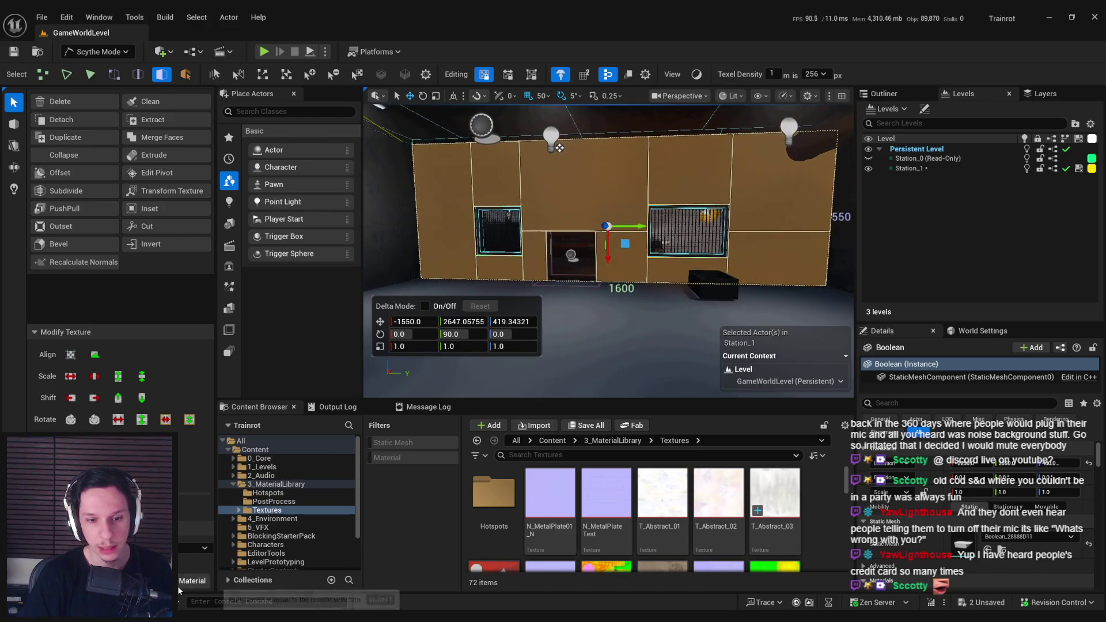
double_click(499, 494)
Step: Reopen the Hotspots folder and pick M_Hotspot-Concrete for the wall panels
key("alt+Left")
key("alt+Left")
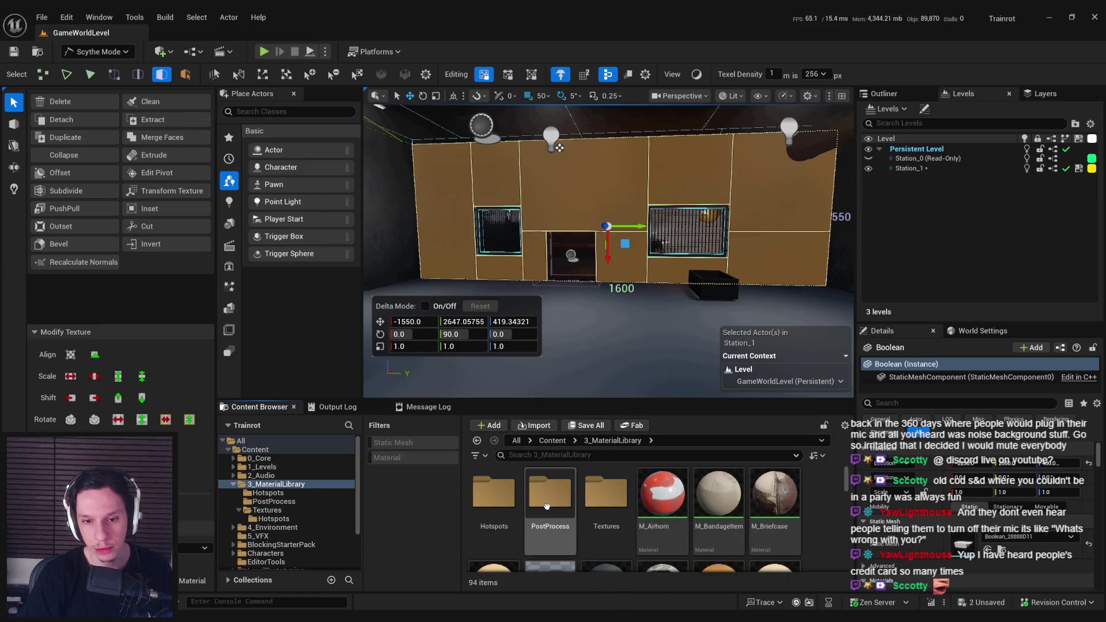
double_click(494, 495)
left_click(551, 496)
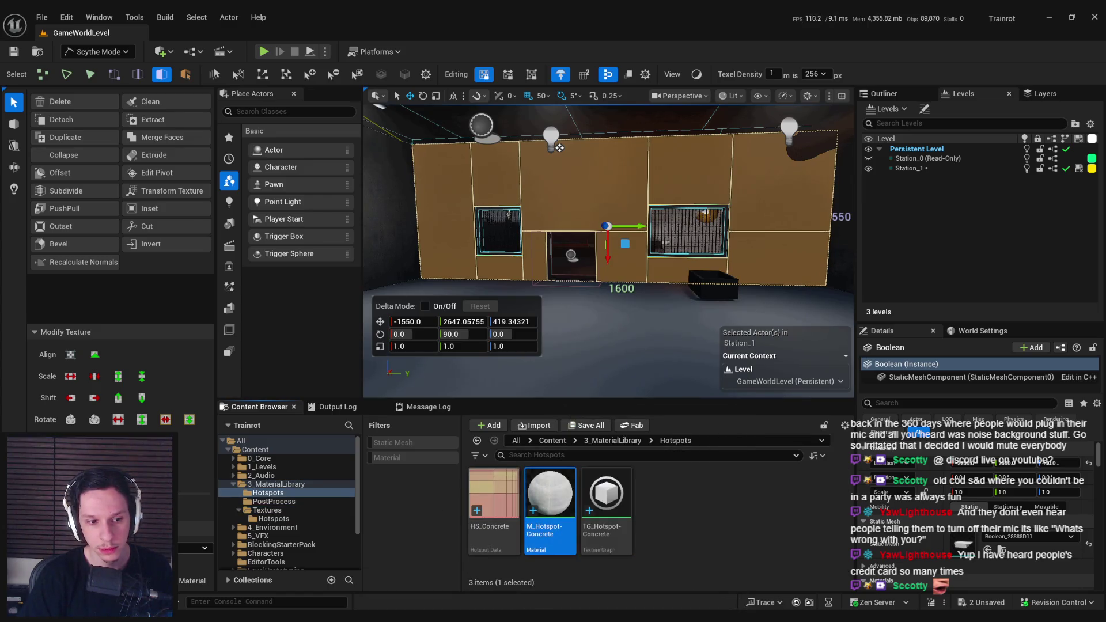
Step: Toggle Game View to preview the concrete wall, ending back in editor view
key("g")
key("g")
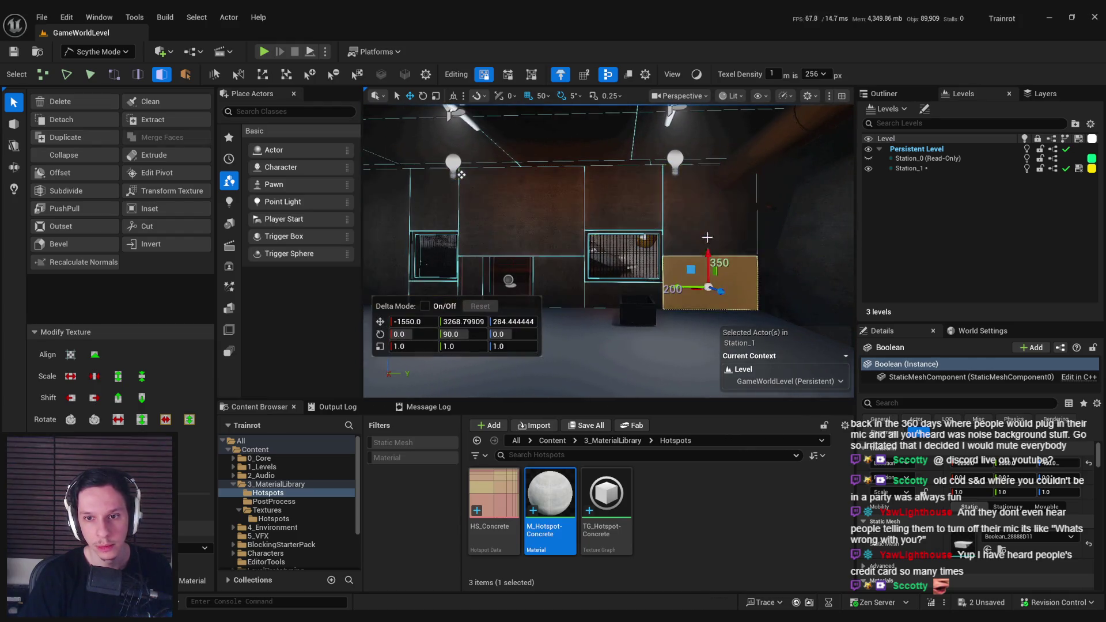
key("g")
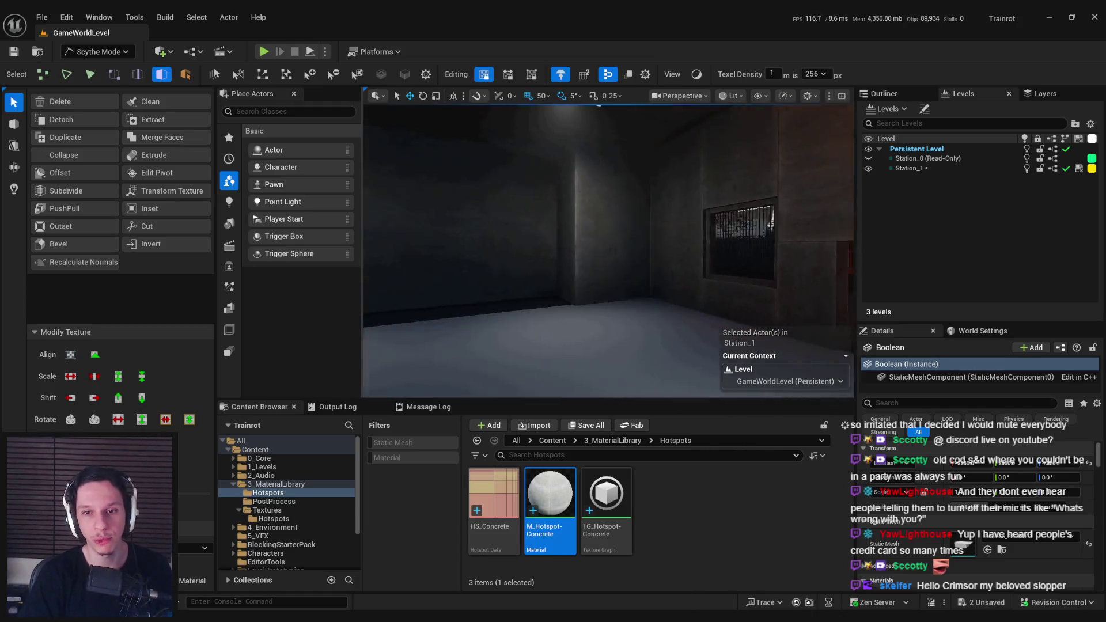
key("g")
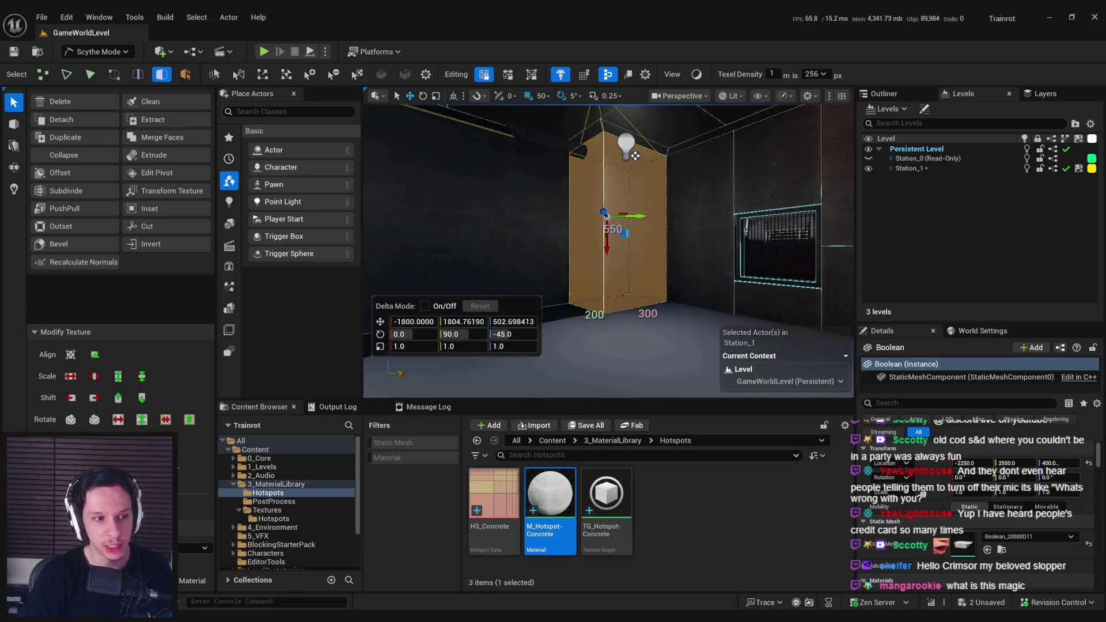
key("g")
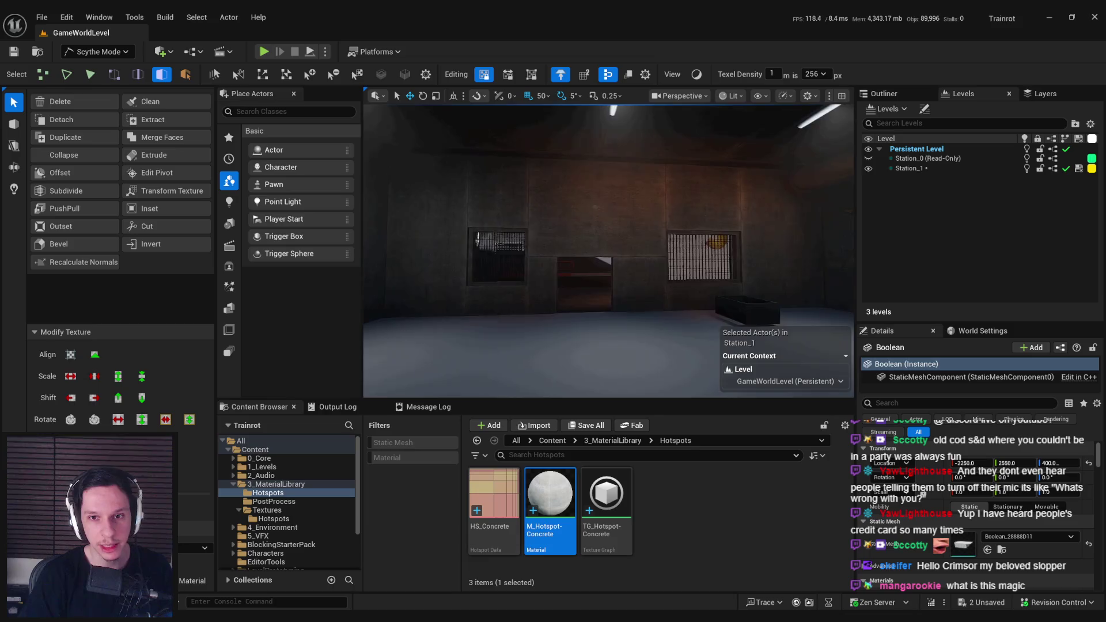
key("g")
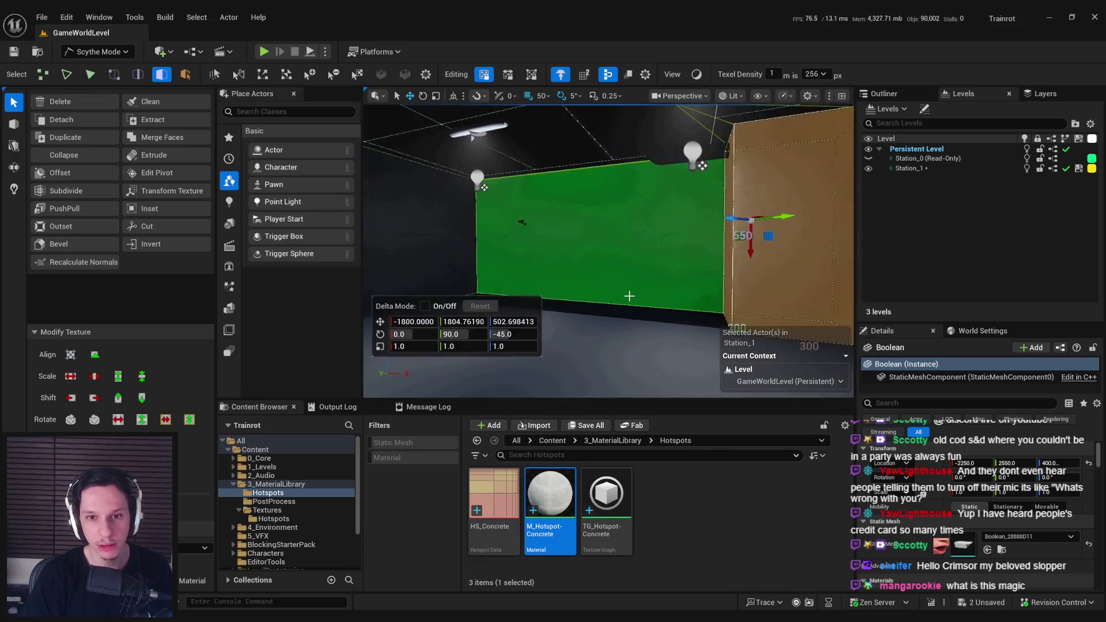
left_click(147, 226)
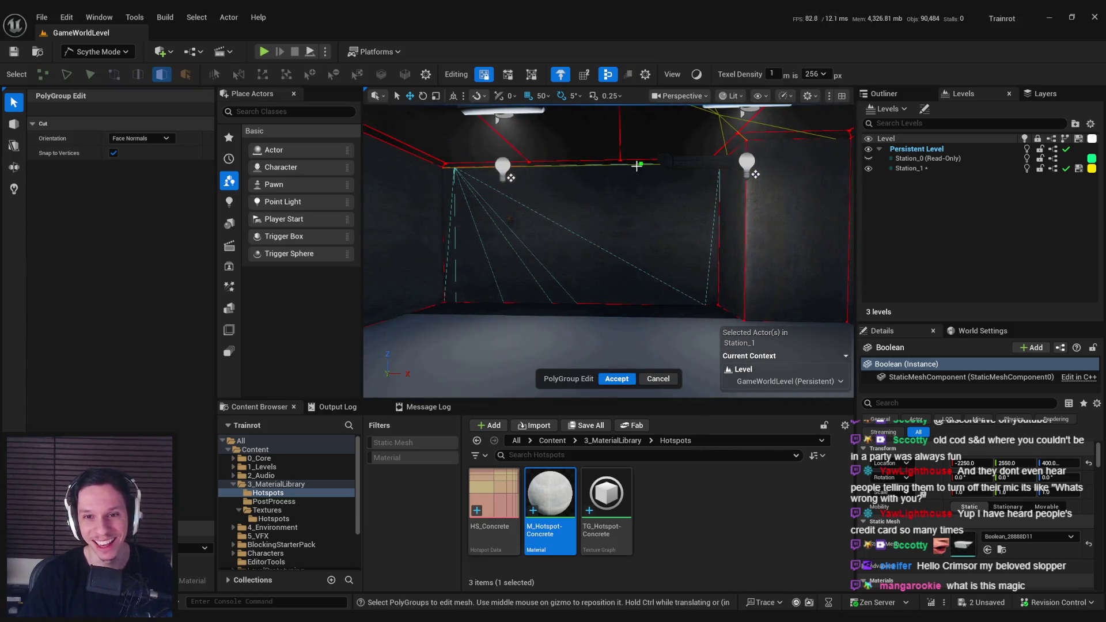
left_click(648, 378)
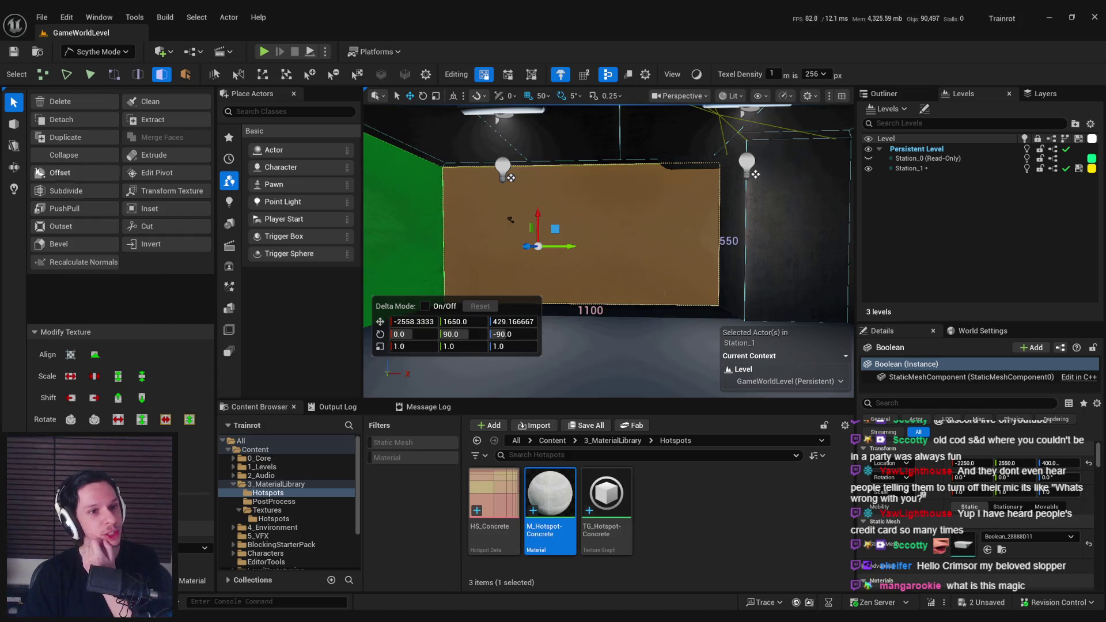
left_click(15, 149)
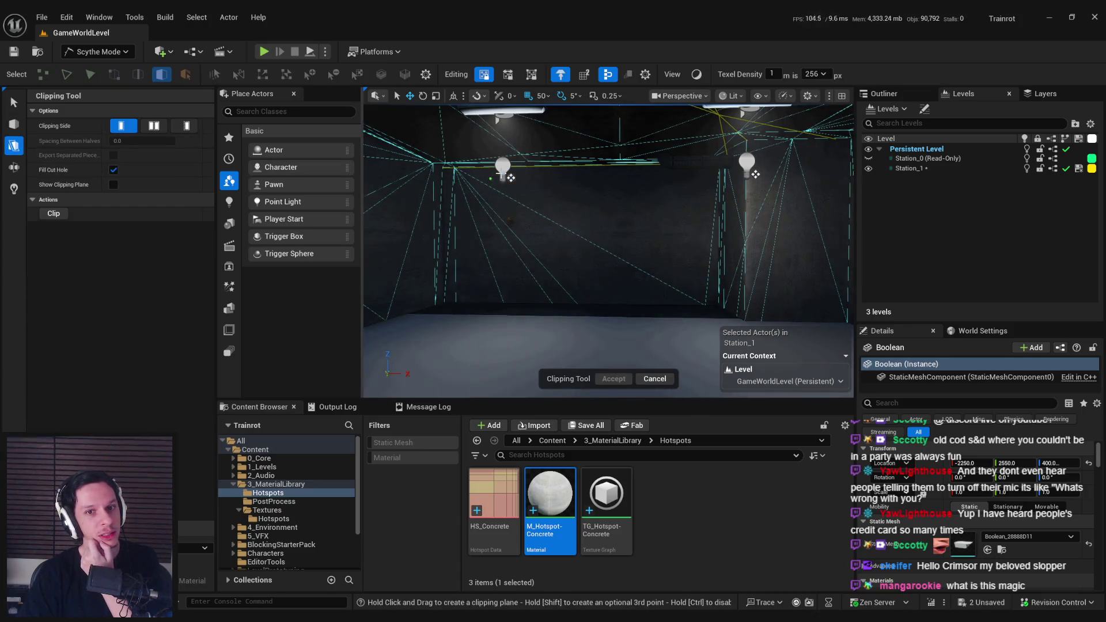
left_click(148, 130)
left_click_drag(132, 141, 151, 140)
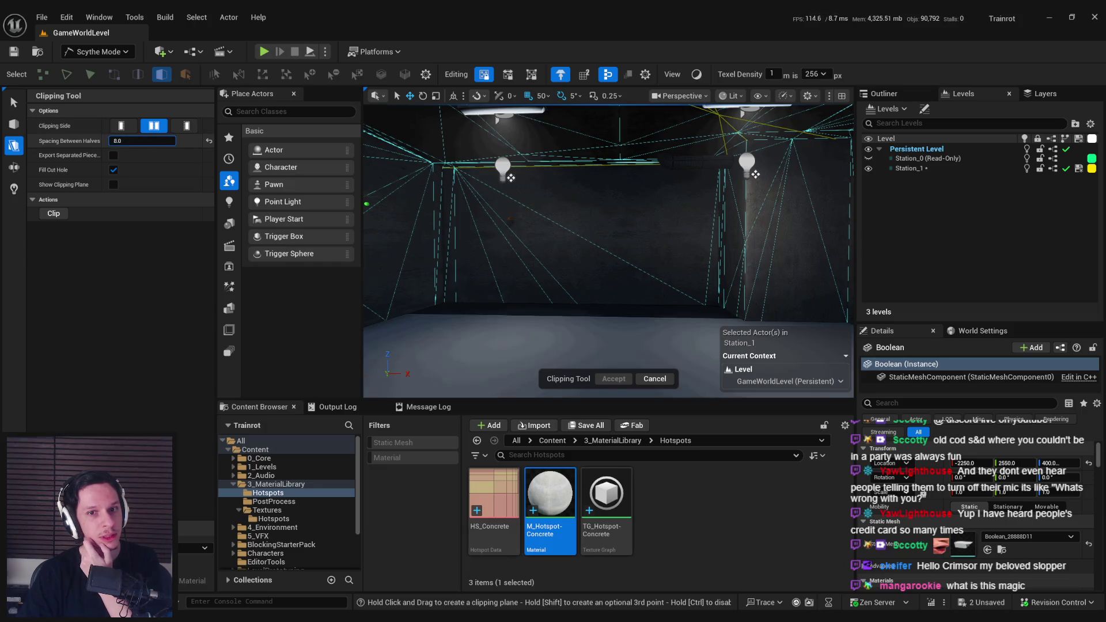
left_click(121, 142)
type("500")
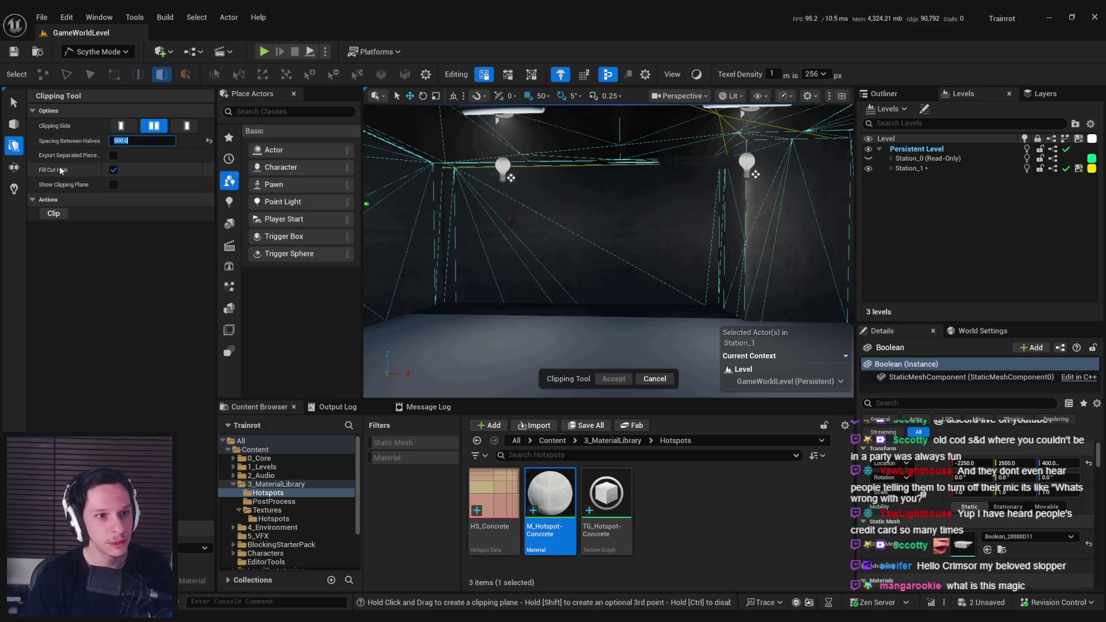
left_click_drag(139, 141, 125, 140)
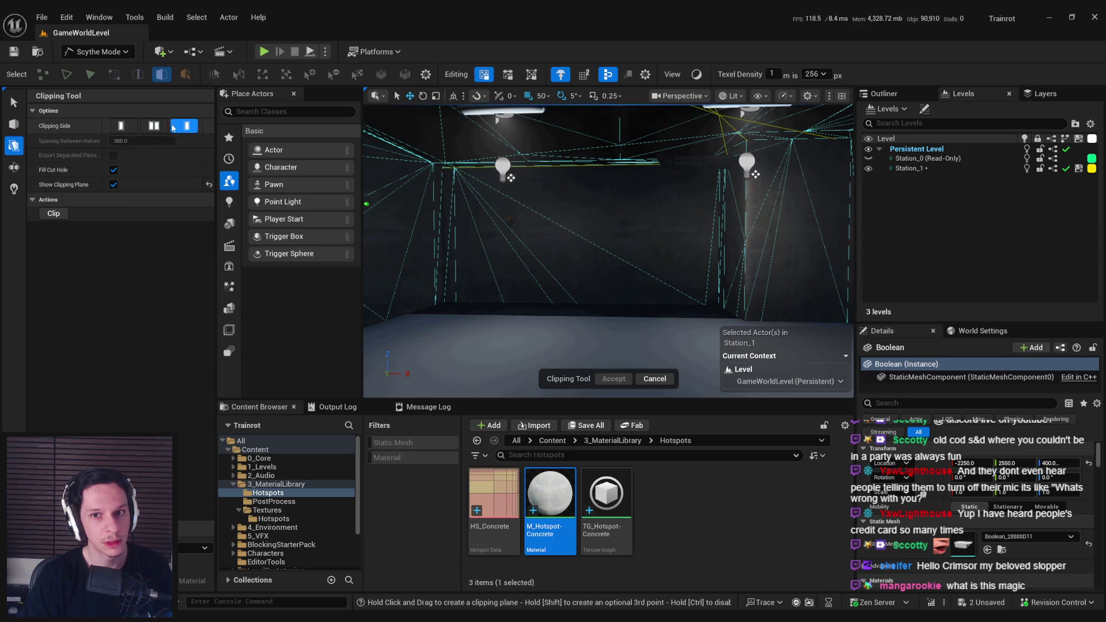
left_click(121, 125)
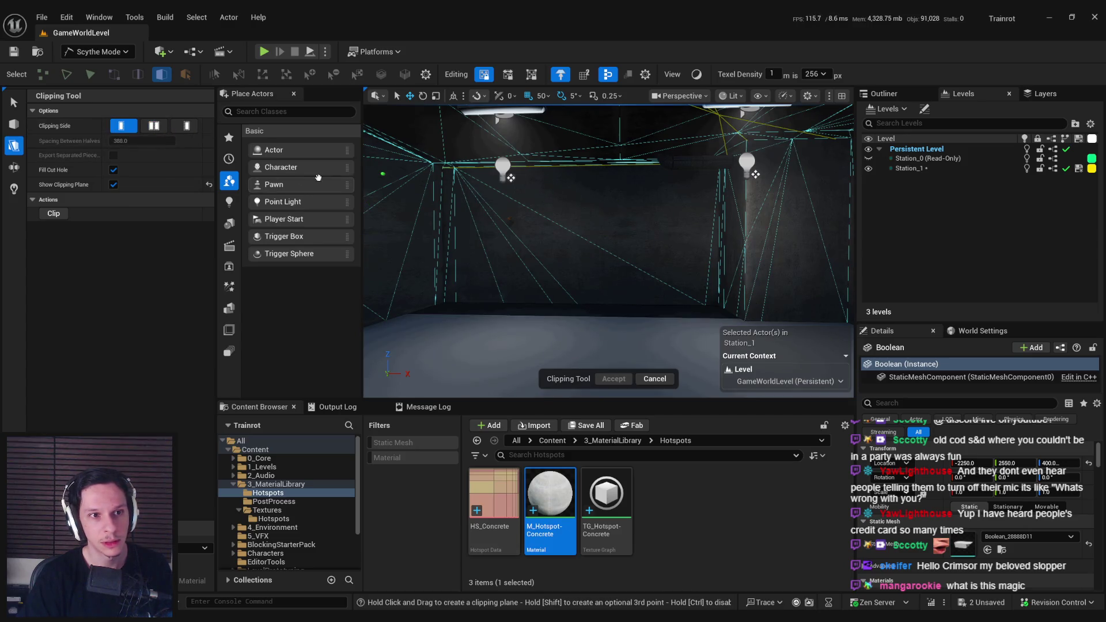
left_click(153, 126)
left_click(14, 122)
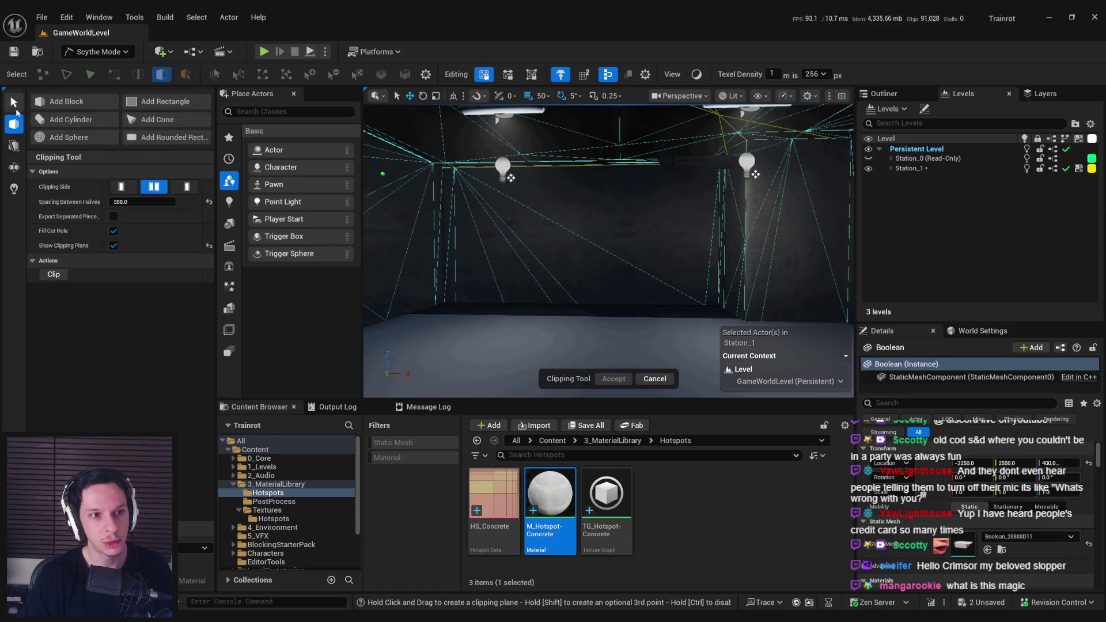
left_click(15, 103)
left_click_drag(537, 214, 561, 205)
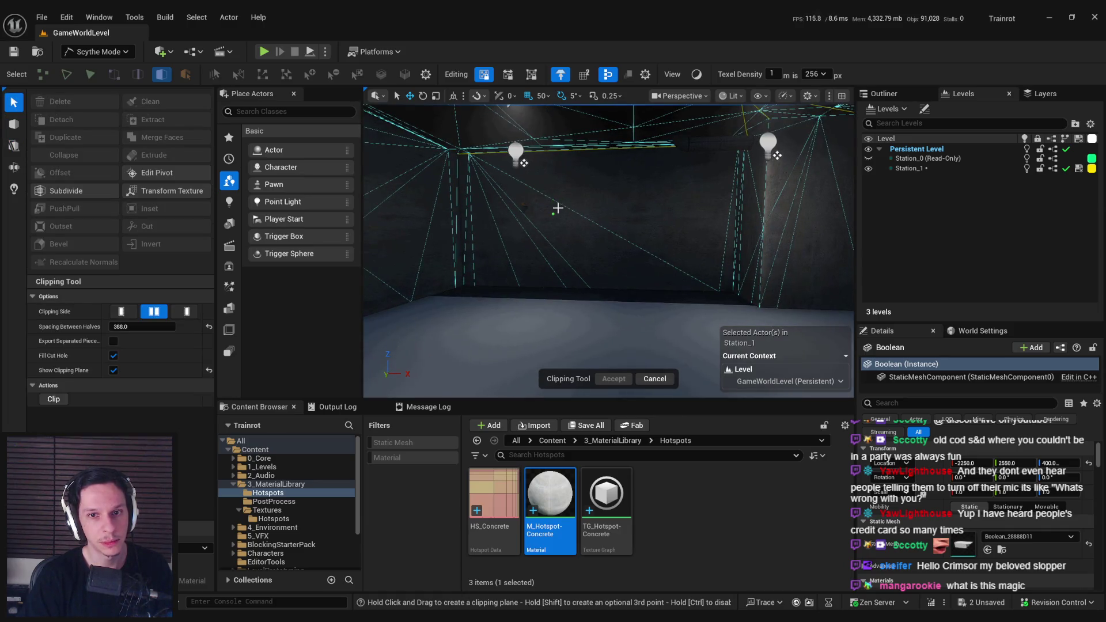
scroll(572, 229, "up", 3)
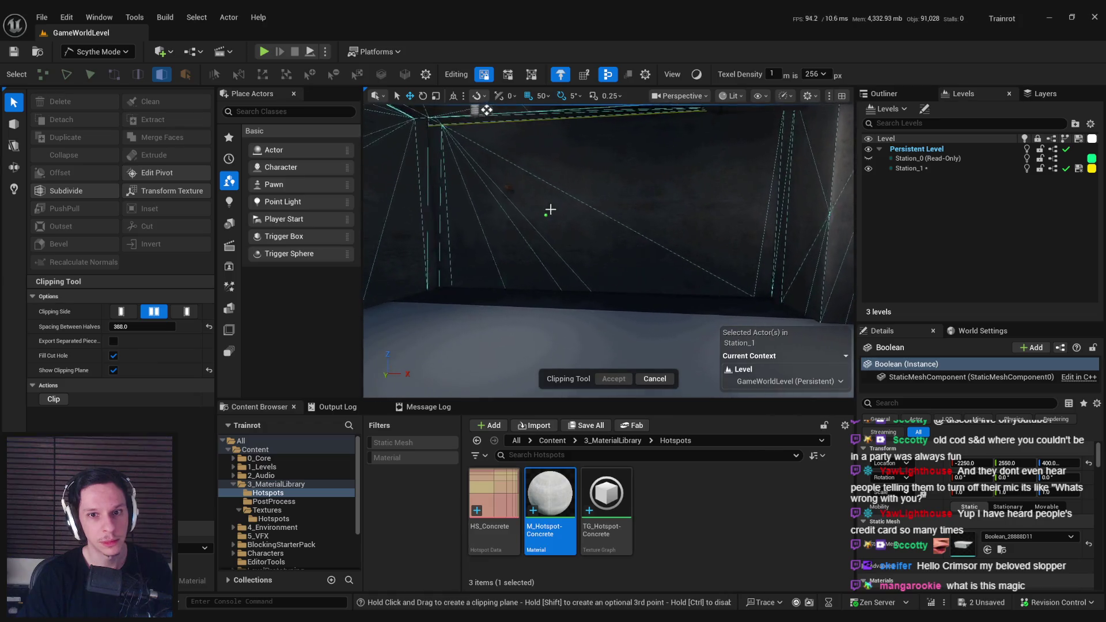
scroll(561, 230, "down", 5)
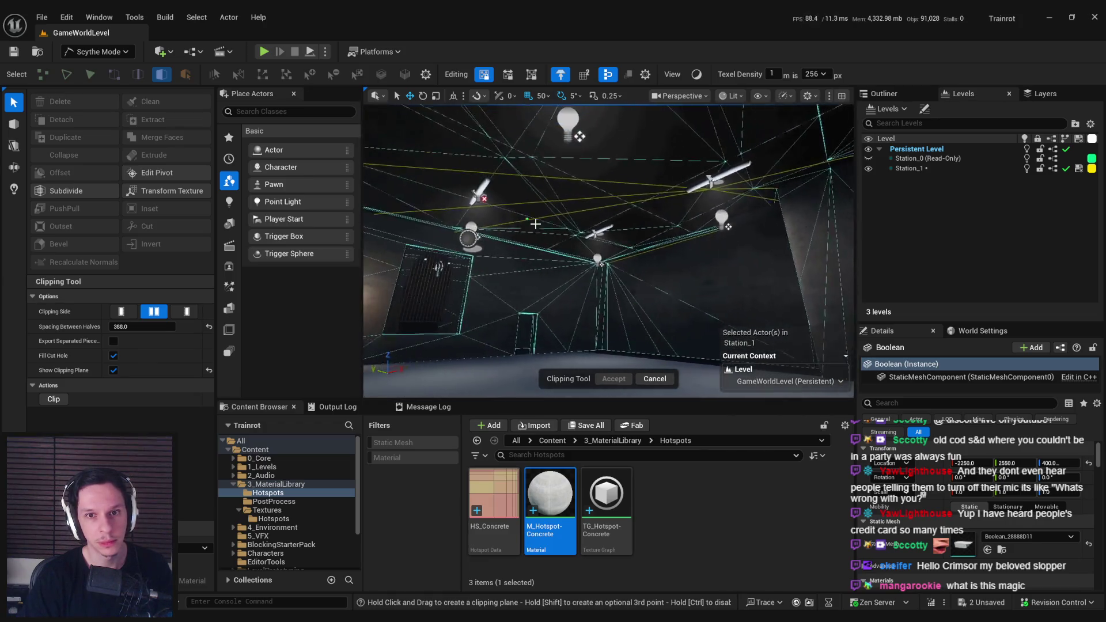
left_click_drag(644, 296, 644, 297)
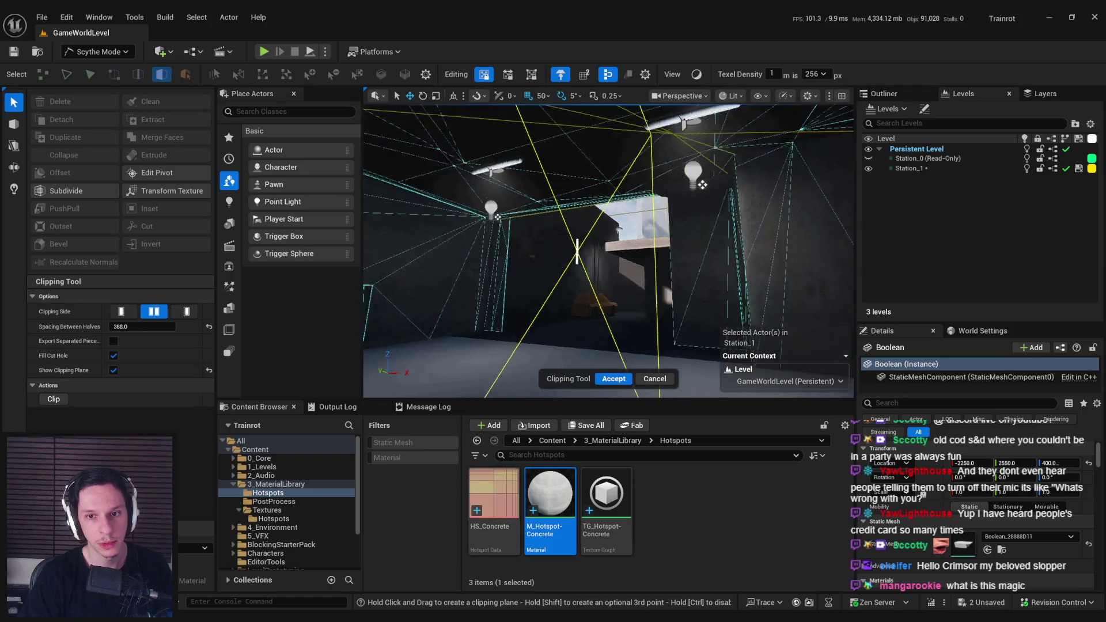
key("ctrl+z")
left_click(654, 378)
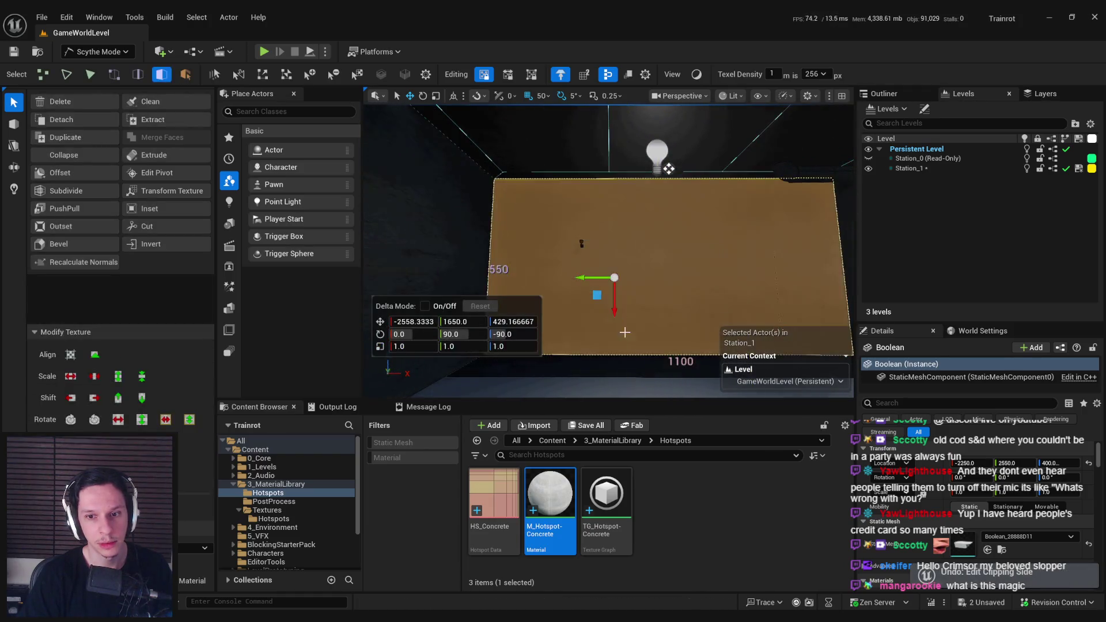
scroll(605, 257, "down", 4)
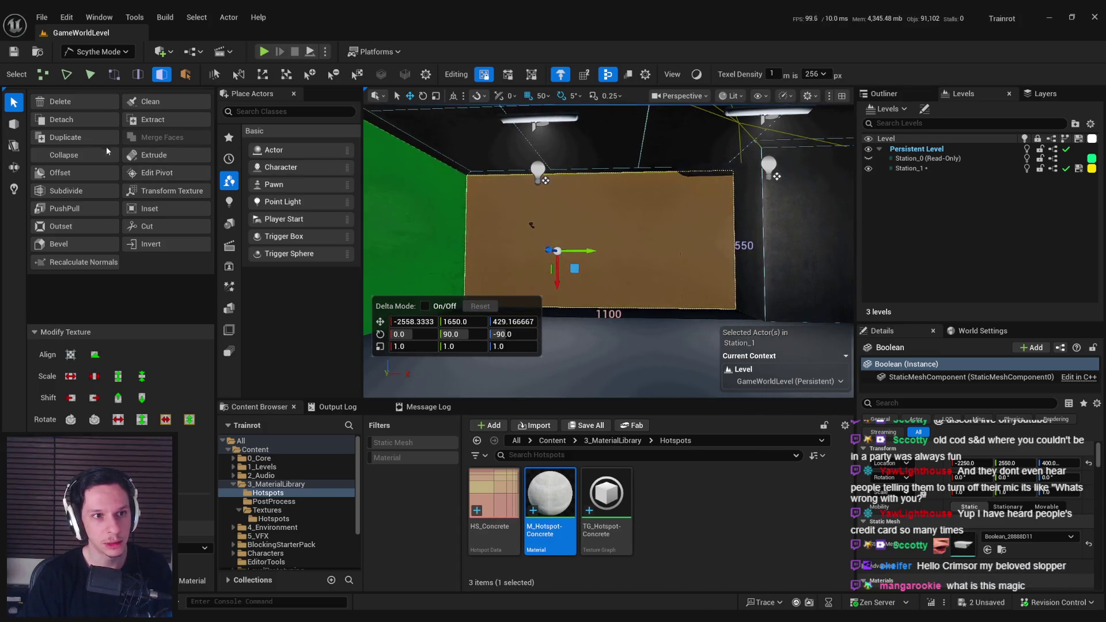
left_click(70, 193)
left_click(141, 138)
type("2")
key("Return")
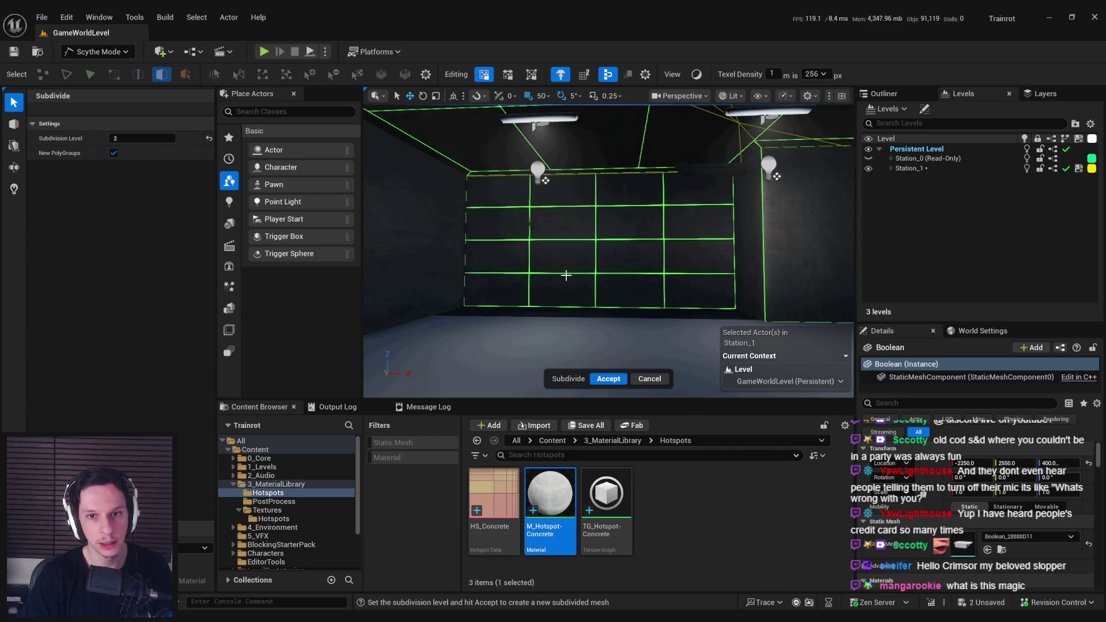
left_click(141, 138)
type("1")
key("Return")
left_click(141, 138)
type("2")
key("Return")
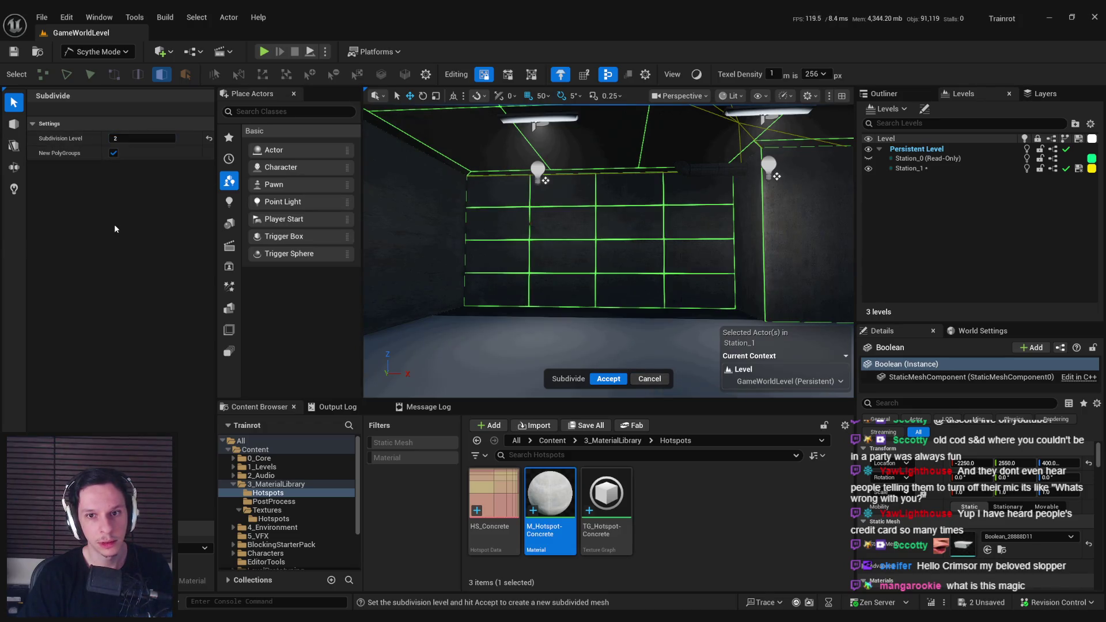
mouse_move(141, 138)
left_mouse_down()
mouse_move(131, 139)
mouse_move(141, 139)
left_mouse_up()
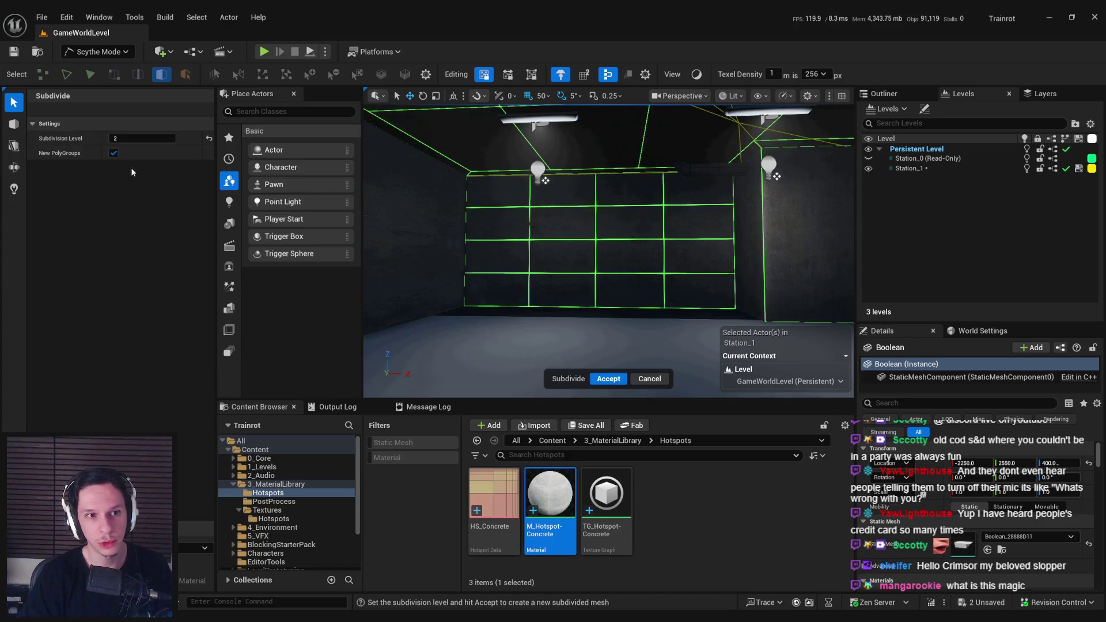
left_click(647, 379)
left_click(147, 226)
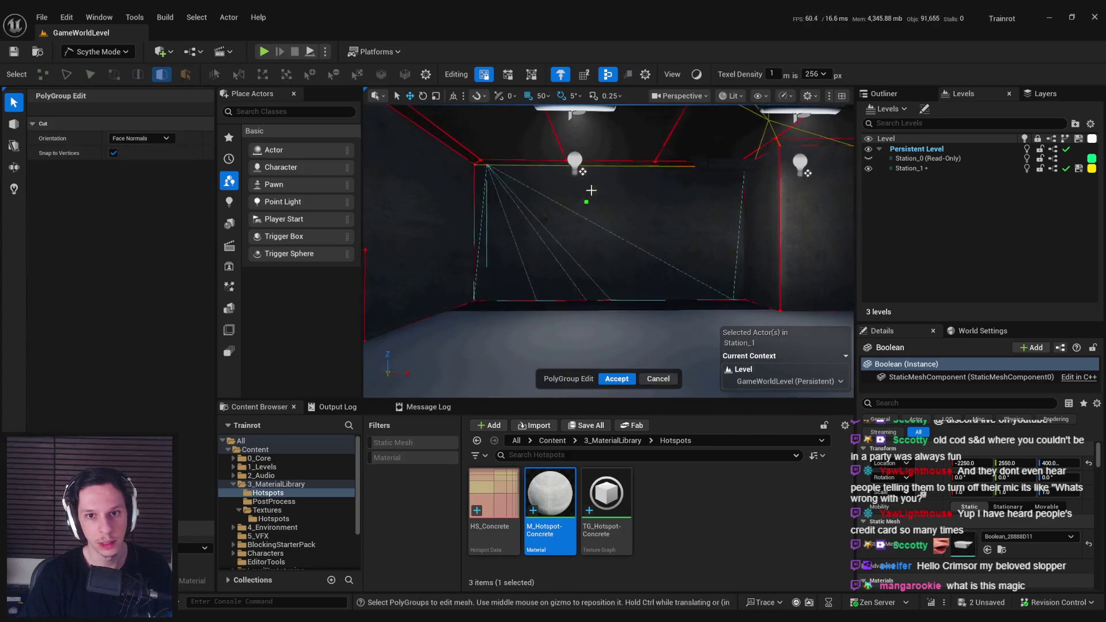
Step: Finish the vertical cut down the back wall and preview the new sections in Game View
left_click(580, 304)
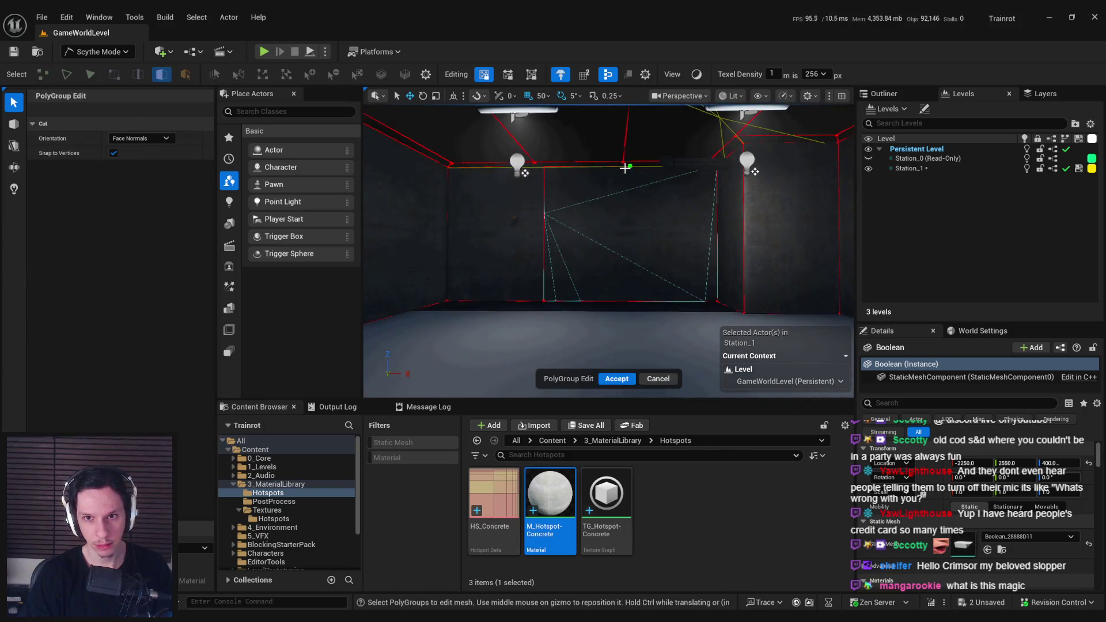
left_click(635, 299)
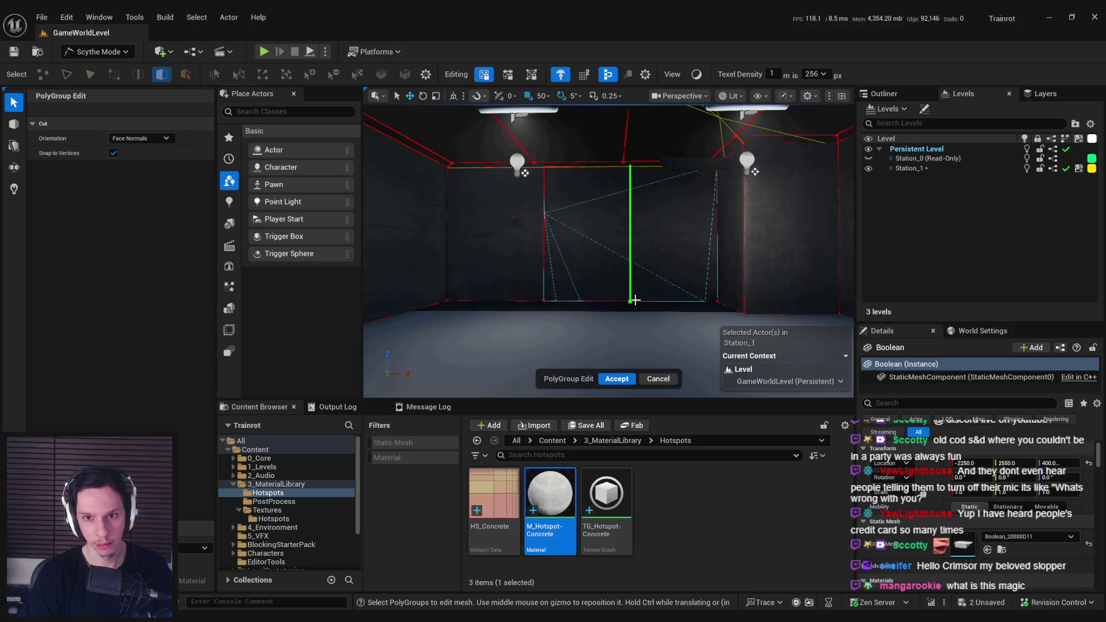
left_click(634, 300)
left_click(625, 248)
left_click(516, 246, "shift")
left_click(469, 242, "shift")
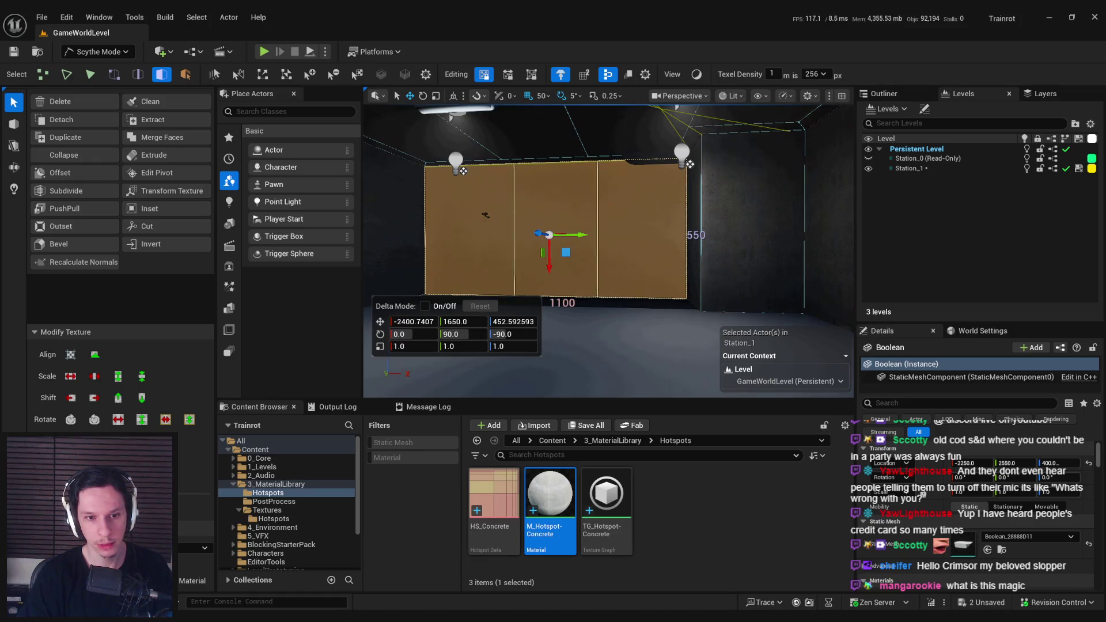
key("g")
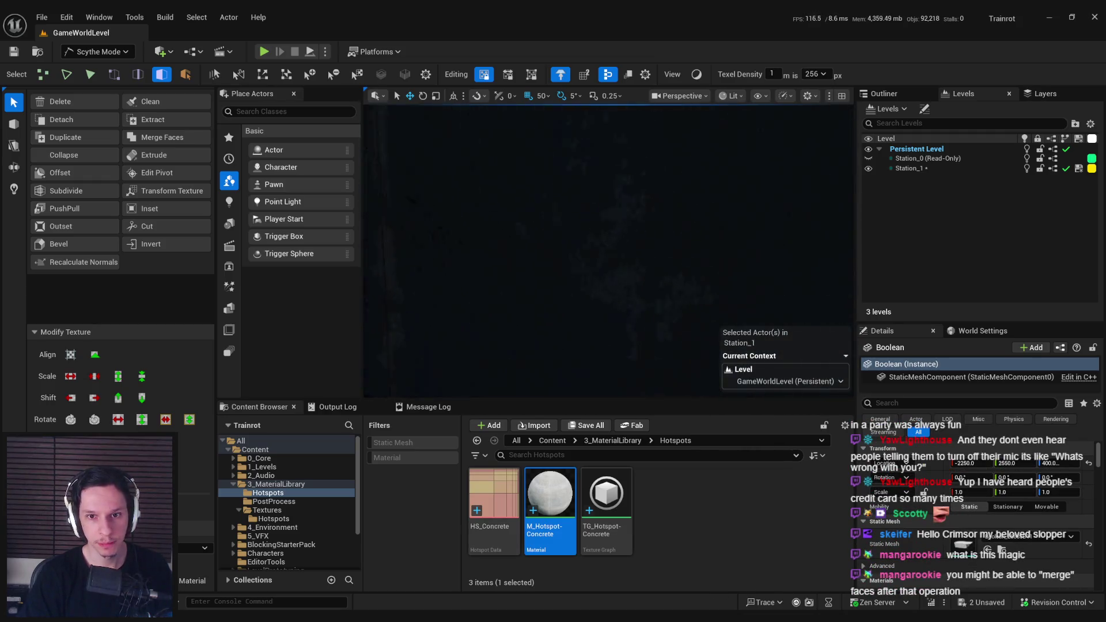
key("g")
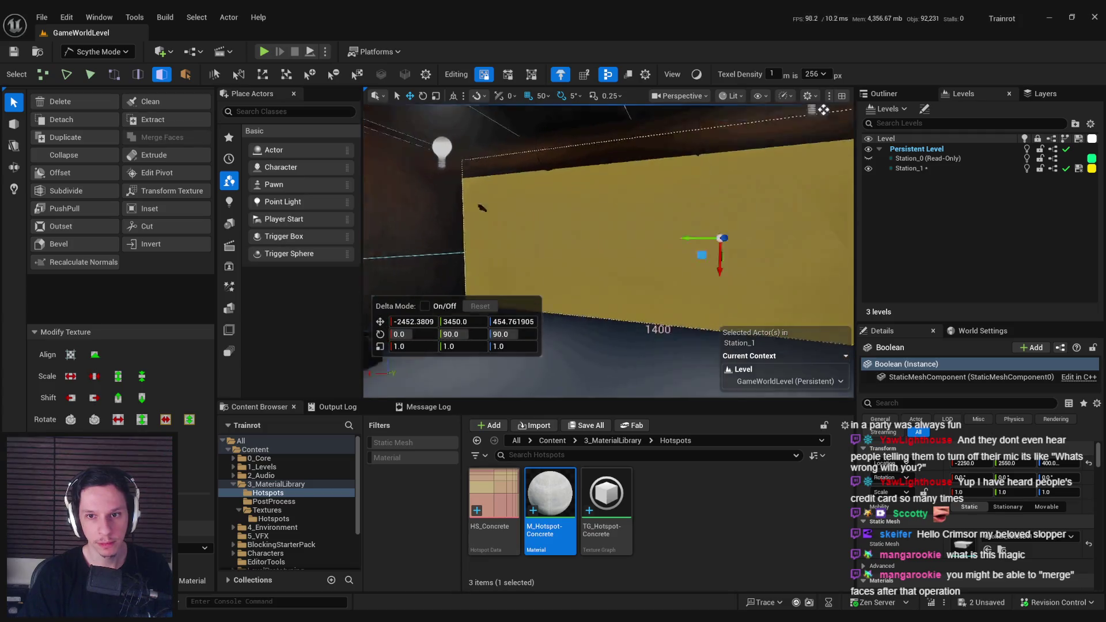
Step: Add and apply another vertical edge cut across the wall
key("e")
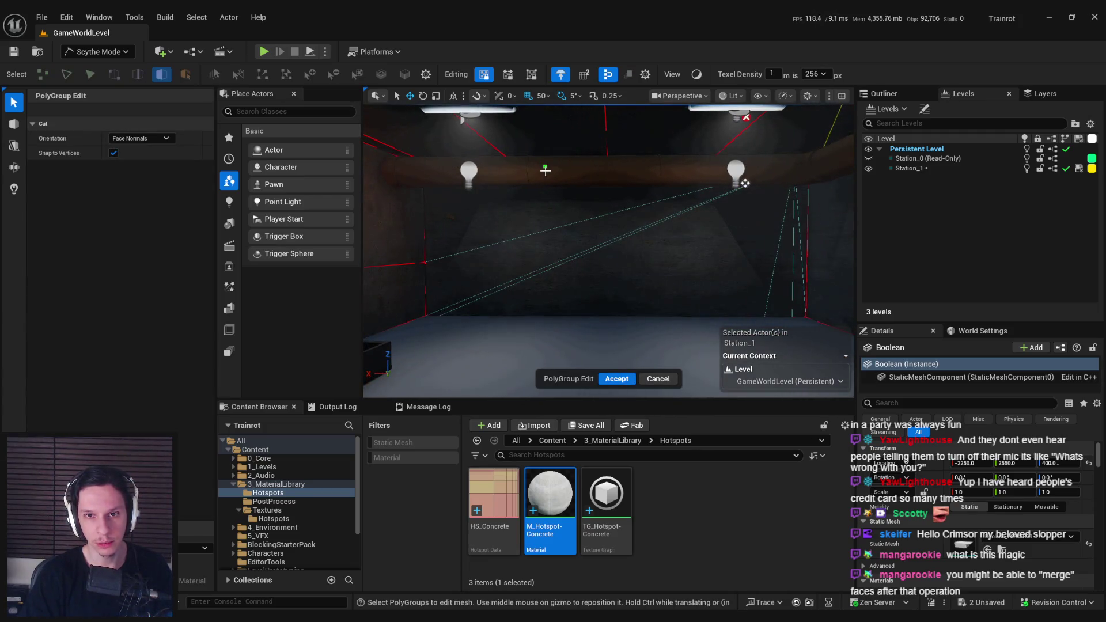
left_click(545, 316)
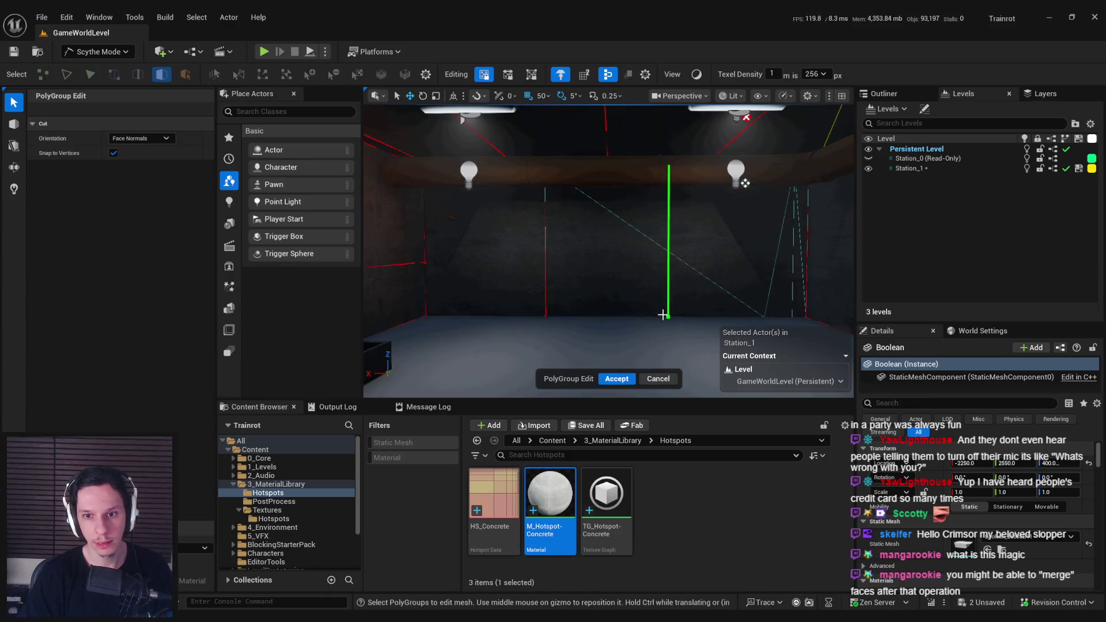
left_click(663, 315)
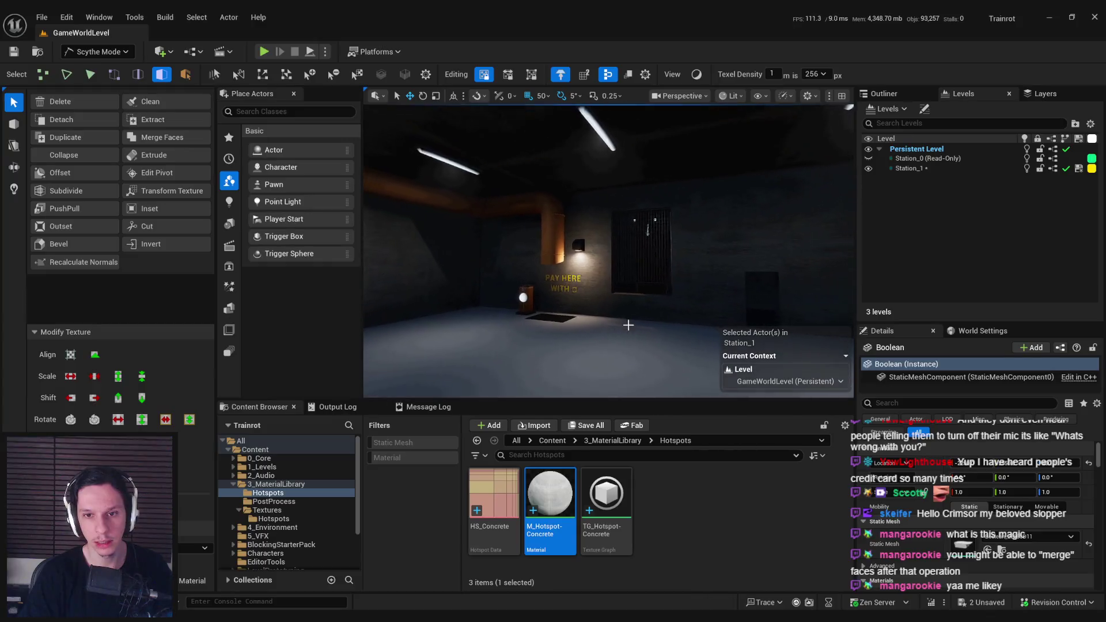
Step: Look up at the ceiling lights, then open the HS_Concrete hotspot layout from the Content Browser
mouse_move(625, 312)
left_mouse_down()
mouse_move(593, 282)
mouse_move(588, 253)
left_mouse_up()
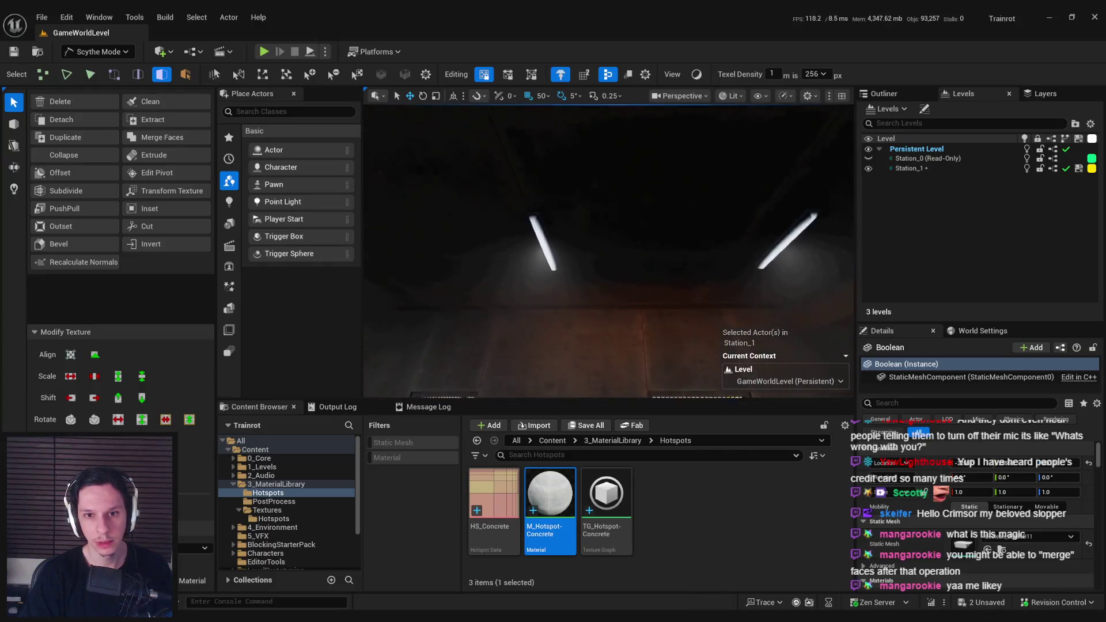
mouse_move(611, 297)
left_mouse_down()
mouse_move(608, 271)
mouse_move(608, 305)
mouse_move(588, 305)
mouse_move(611, 305)
left_mouse_up()
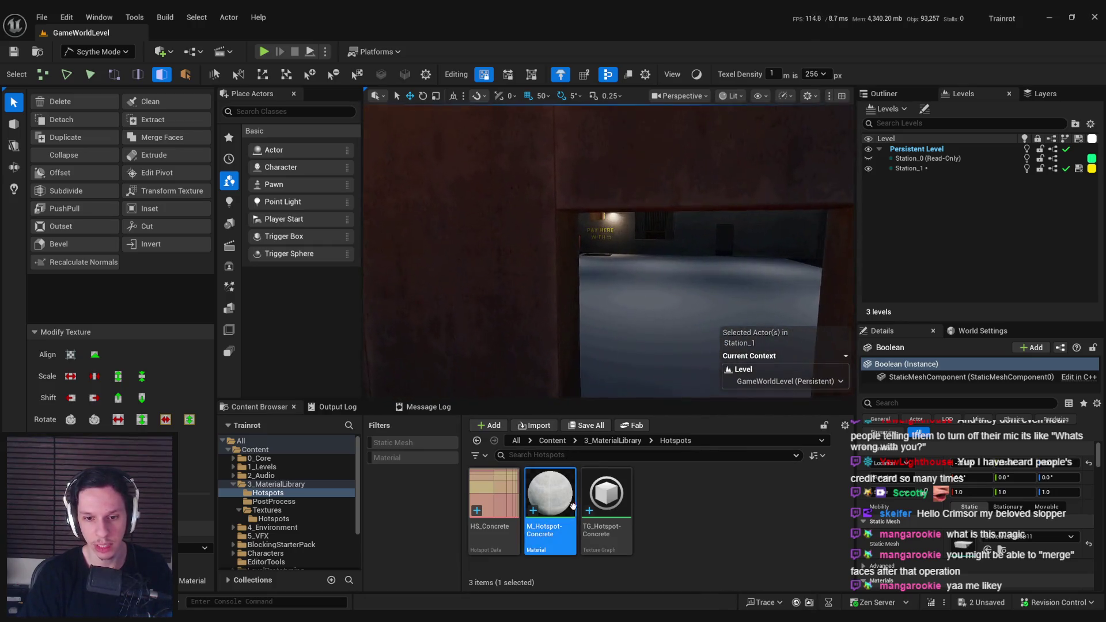
left_click(492, 496)
double_click(494, 496)
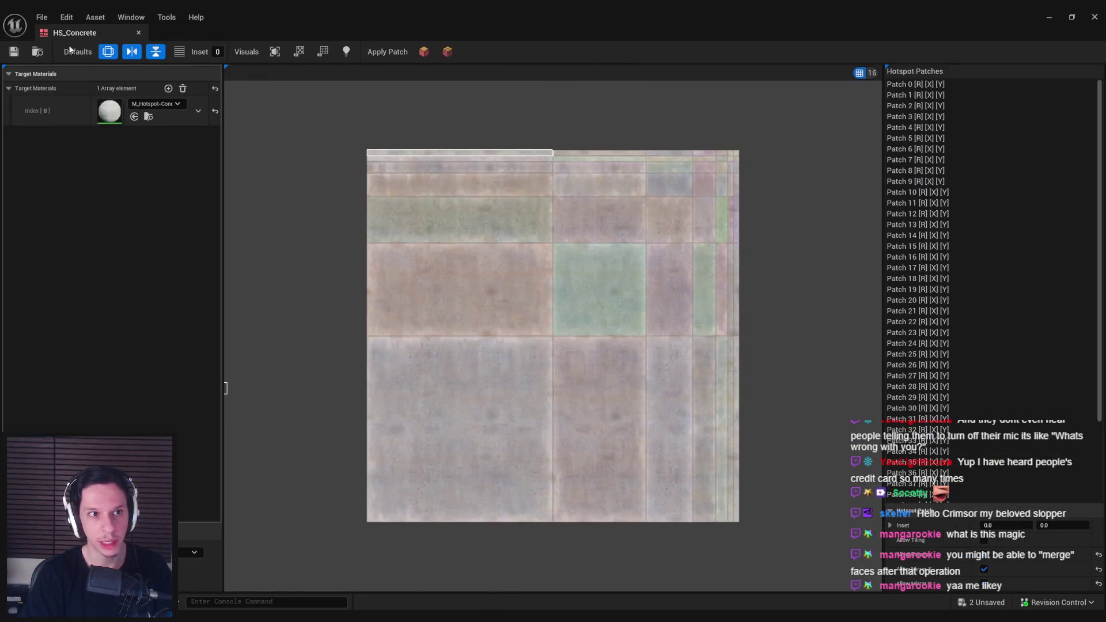
Step: Close the hotspot editor, save all level changes and close the Place Actors panel
key("alt+Tab")
left_click_drag(433, 238, 420, 267)
key("ctrl+shift+s")
left_click(294, 93)
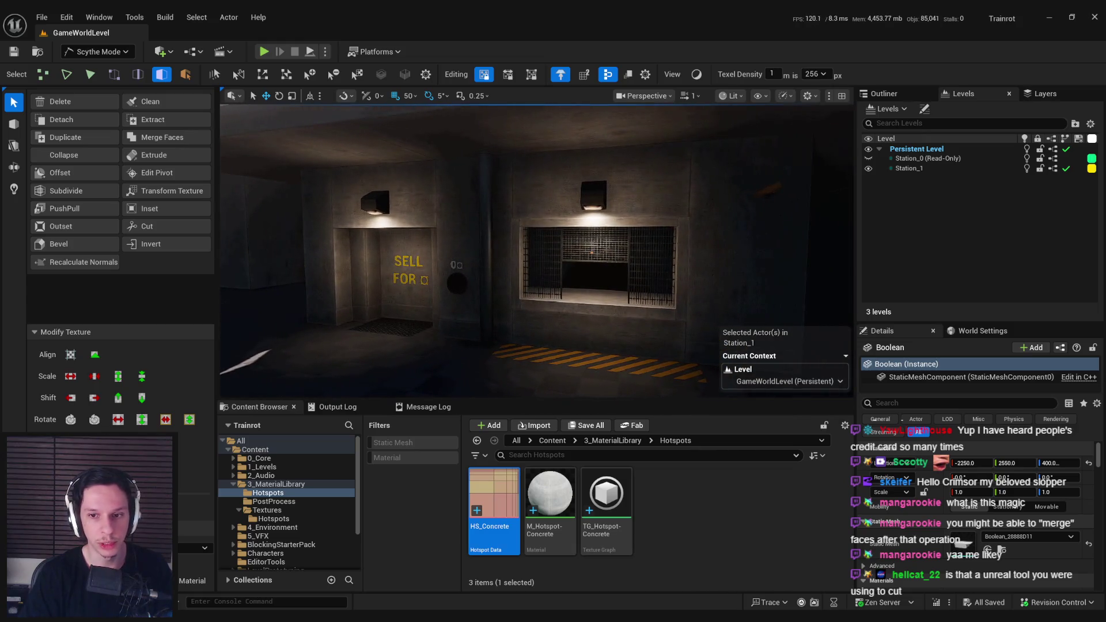
key("alt+Tab")
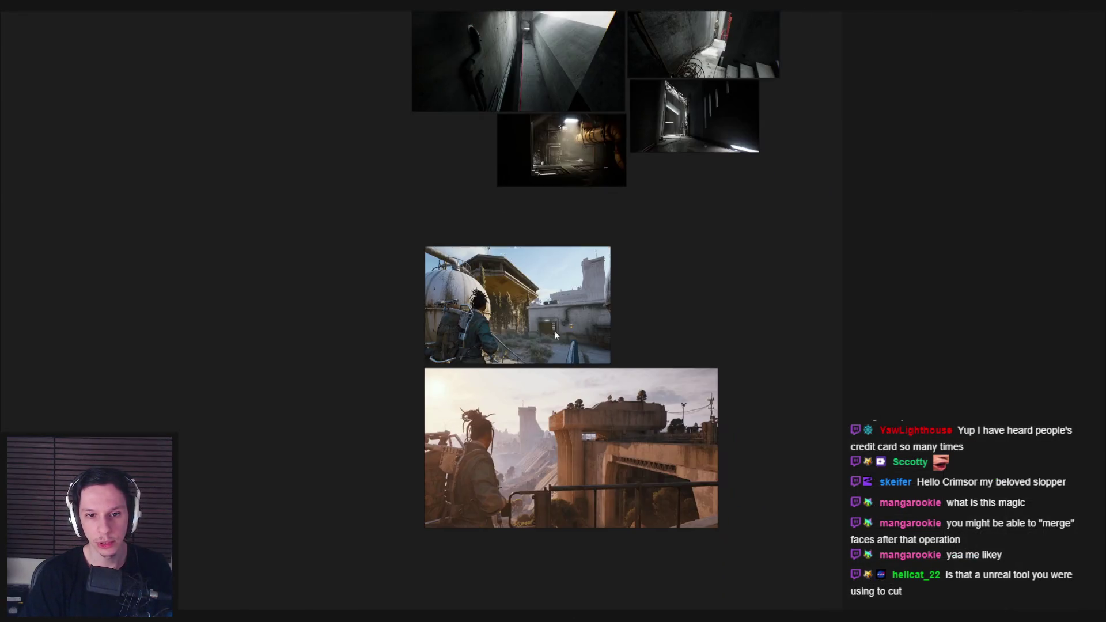
scroll(550, 446, "up", 3)
scroll(551, 445, "down", 1)
scroll(545, 455, "up", 10)
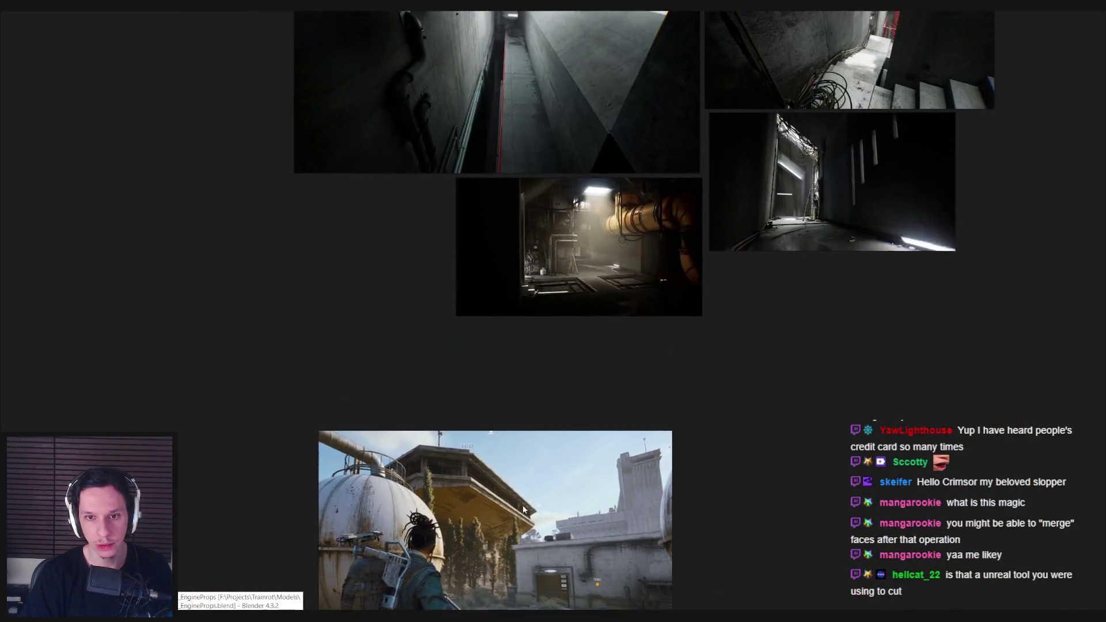
scroll(563, 318, "up", 2)
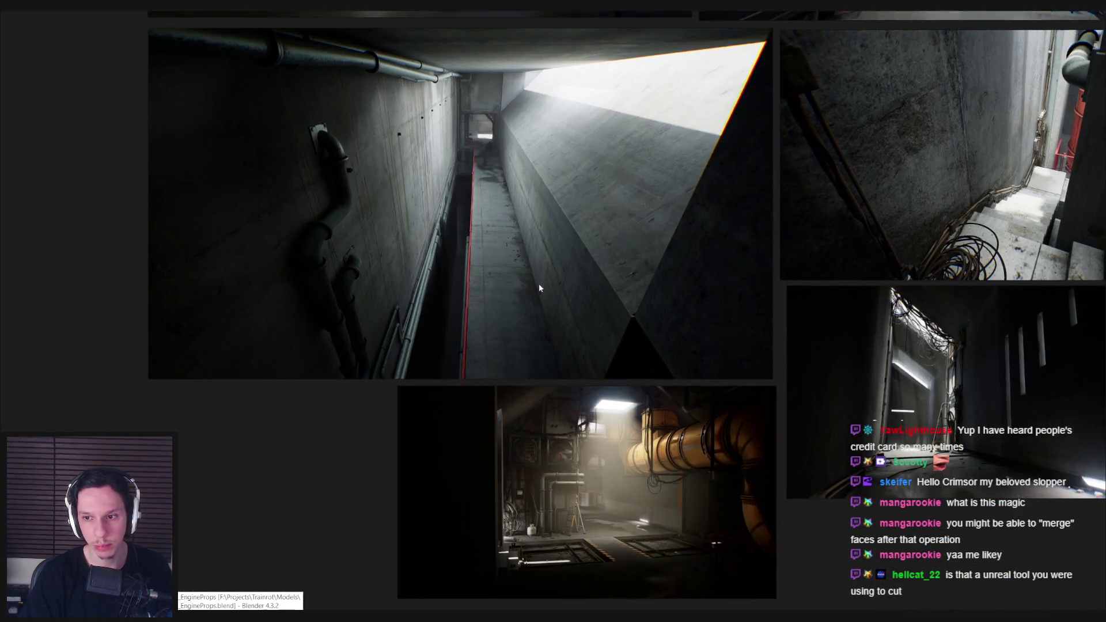
scroll(511, 454, "down", 1)
scroll(678, 308, "up", 2)
scroll(678, 308, "down", 2)
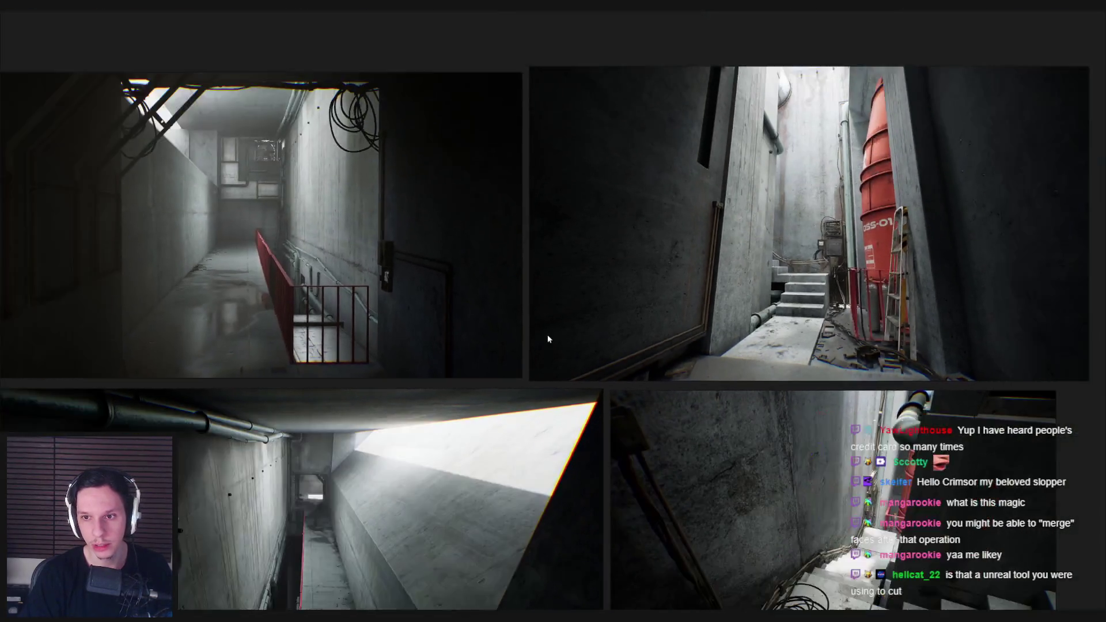
scroll(544, 316, "up", 3)
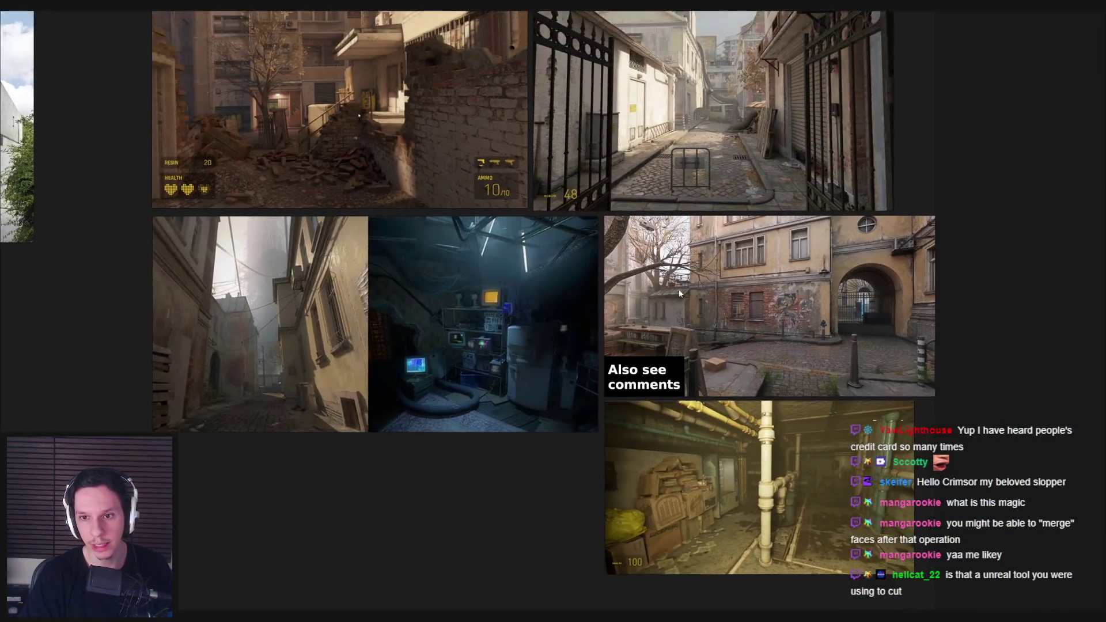
scroll(669, 290, "up", 3)
scroll(780, 306, "up", 1)
scroll(650, 312, "down", 1)
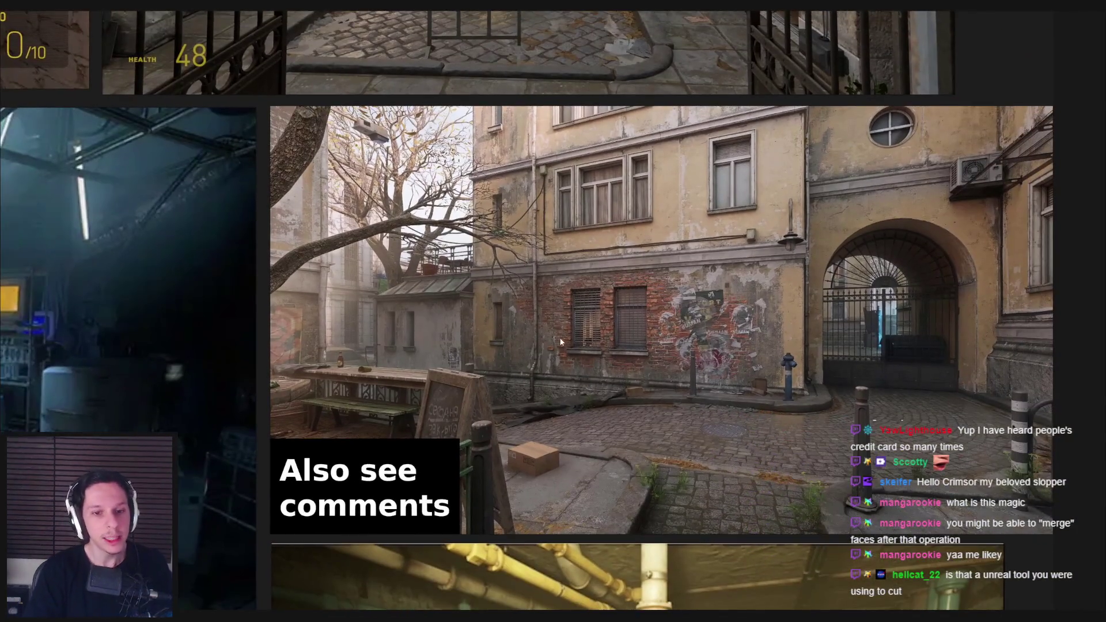
scroll(557, 338, "up", 3)
scroll(512, 355, "down", 1)
scroll(502, 343, "down", 2)
left_click_drag(494, 332, 532, 503)
scroll(515, 285, "up", 4)
scroll(515, 285, "down", 2)
left_click_drag(288, 409, 856, 409)
scroll(541, 313, "up", 1)
scroll(542, 312, "up", 2)
scroll(540, 307, "down", 2)
left_click_drag(537, 489, 547, 271)
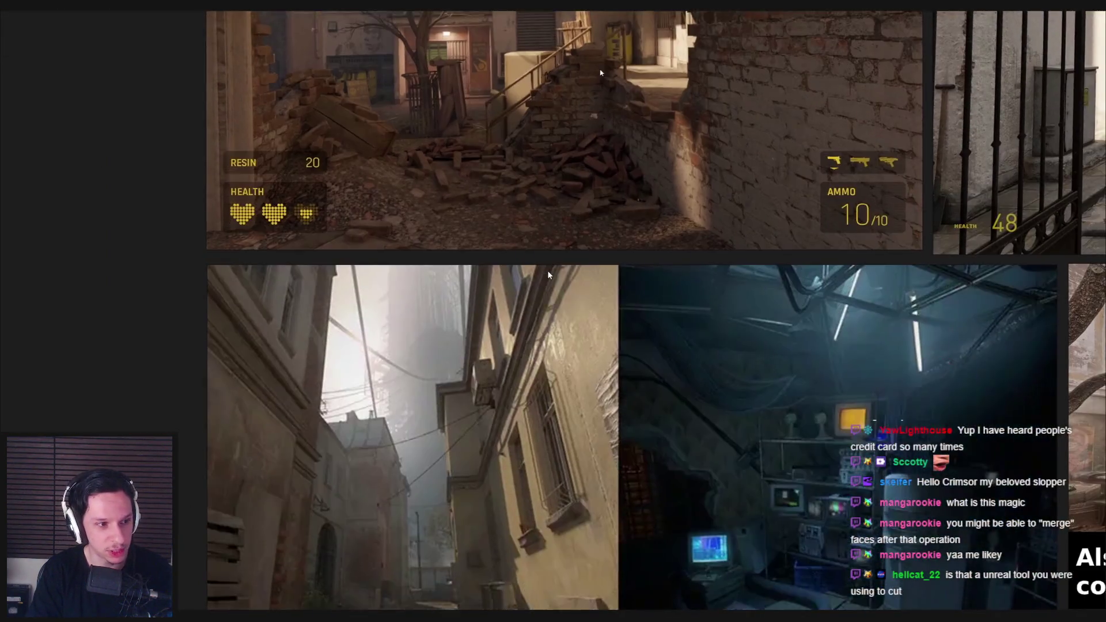
scroll(533, 381, "down", 3)
scroll(586, 370, "up", 5)
scroll(572, 403, "down", 3)
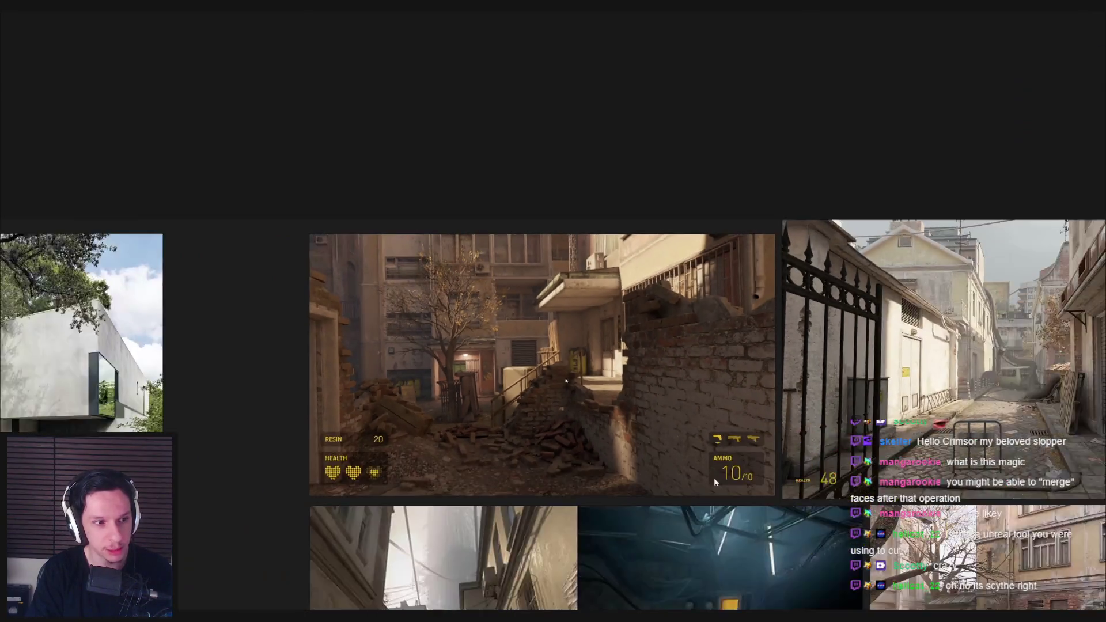
scroll(565, 392, "up", 2)
left_click_drag(563, 495, 562, 387)
scroll(562, 387, "up", 3)
scroll(523, 363, "up", 2)
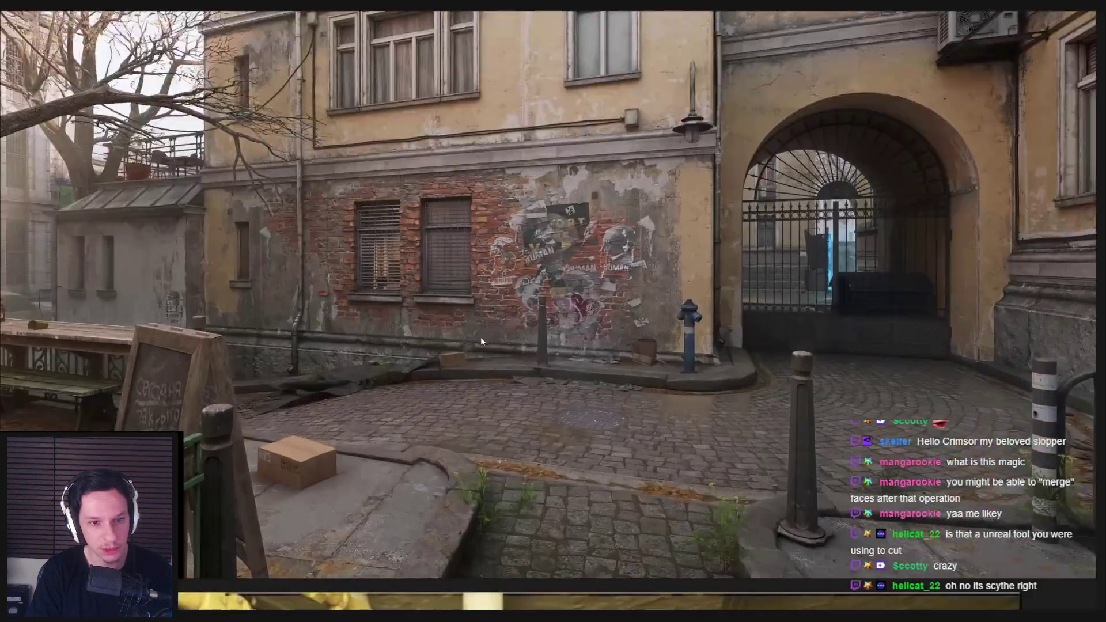
scroll(480, 337, "down", 3)
left_click_drag(470, 341, 546, 532)
scroll(507, 410, "down", 2)
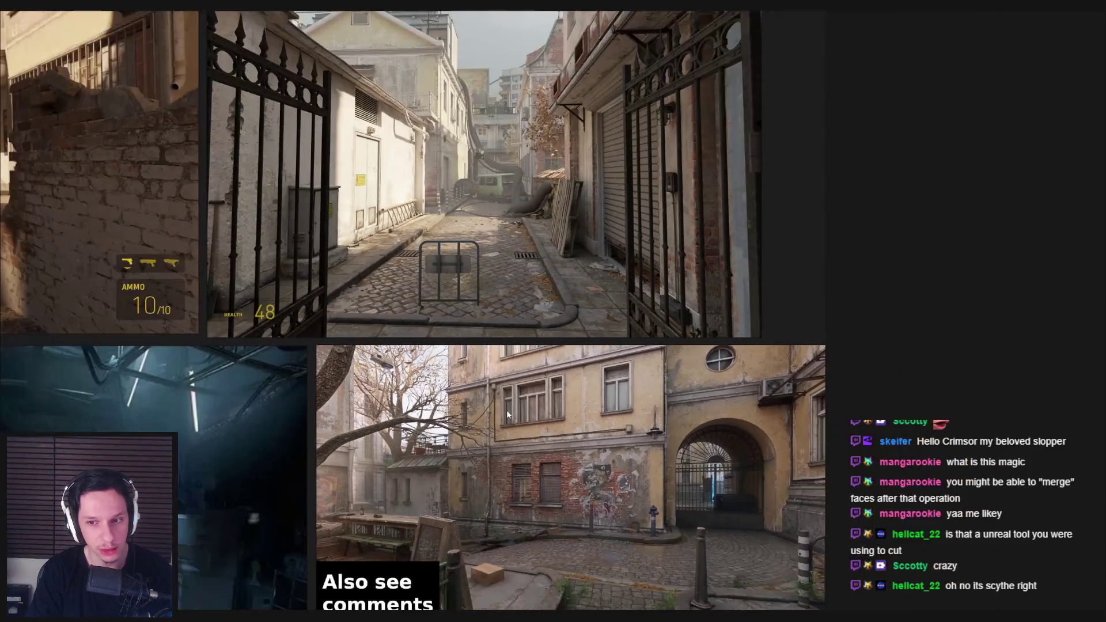
left_click_drag(506, 409, 508, 461)
scroll(467, 344, "up", 3)
scroll(468, 357, "up", 1)
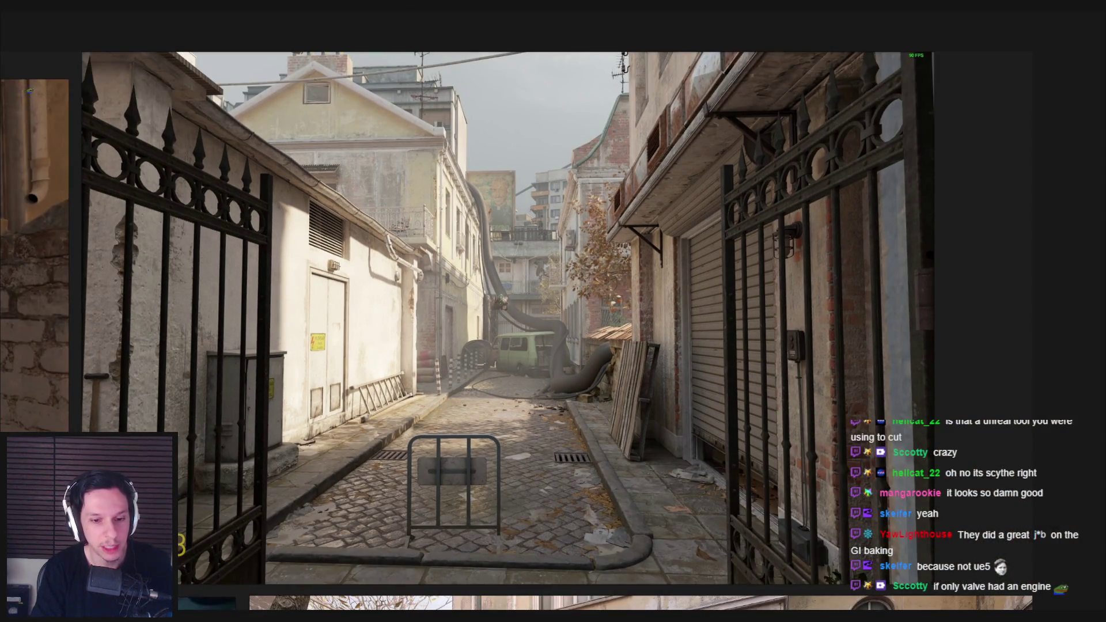
left_click(364, 599)
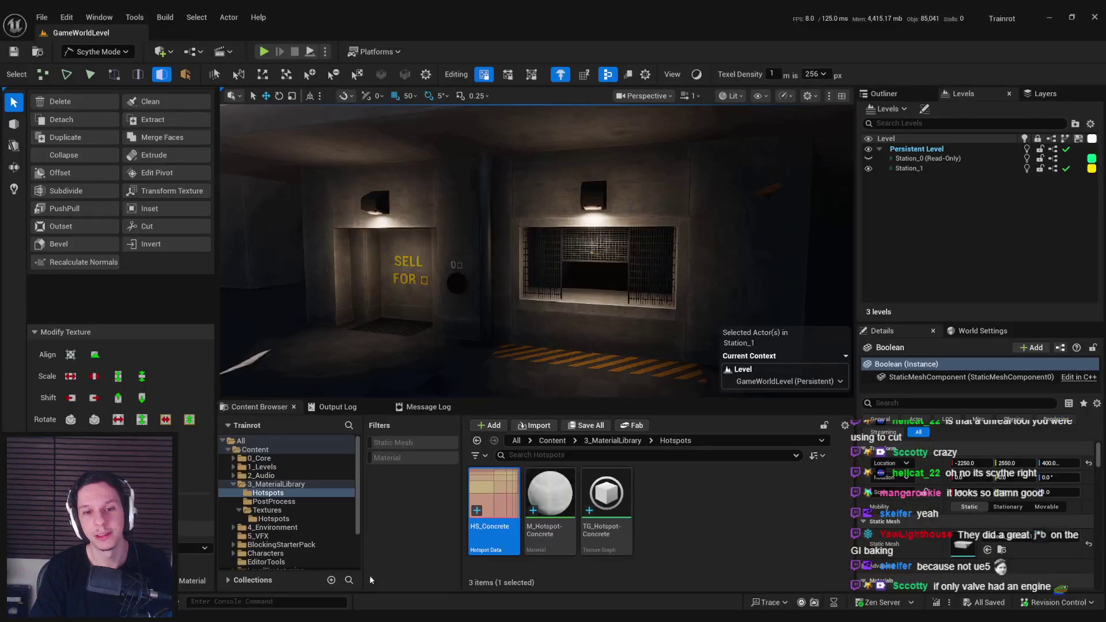
Step: Fly to the dark wall with the grate and doorway, show editor icons, and select it
left_click_drag(467, 244, 371, 259)
left_click_drag(279, 235, 562, 190)
mouse_move(538, 245)
left_mouse_down()
mouse_move(576, 244)
mouse_move(528, 249)
left_mouse_up()
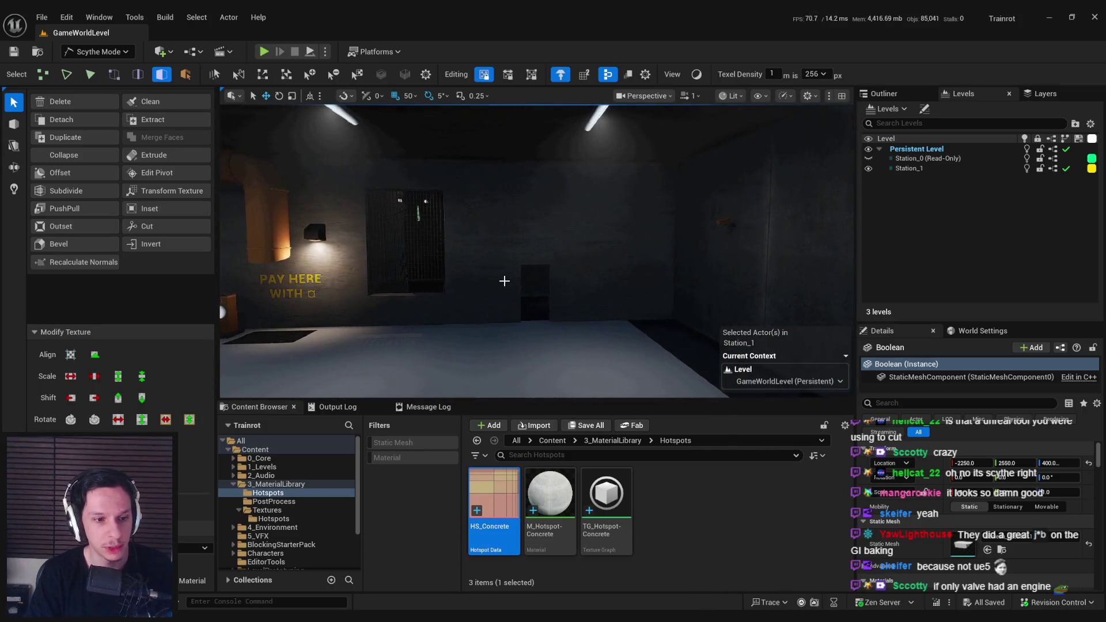
scroll(505, 280, "down", 2)
key("g")
left_click(518, 228)
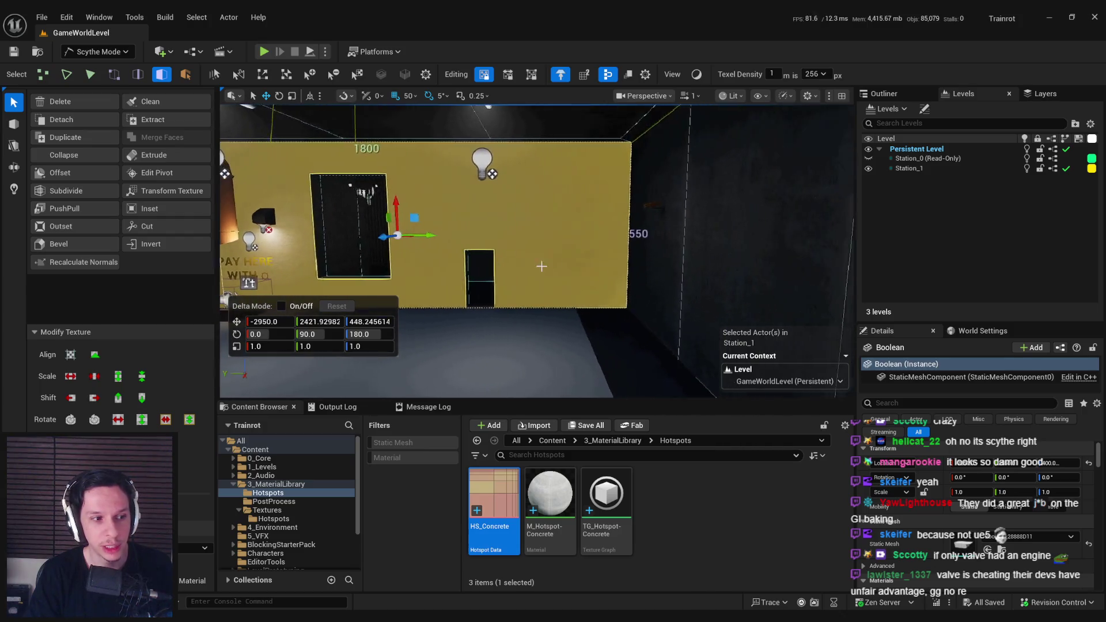
Step: Make two floor-to-ceiling cuts in the wall, splitting off its middle section
key("c")
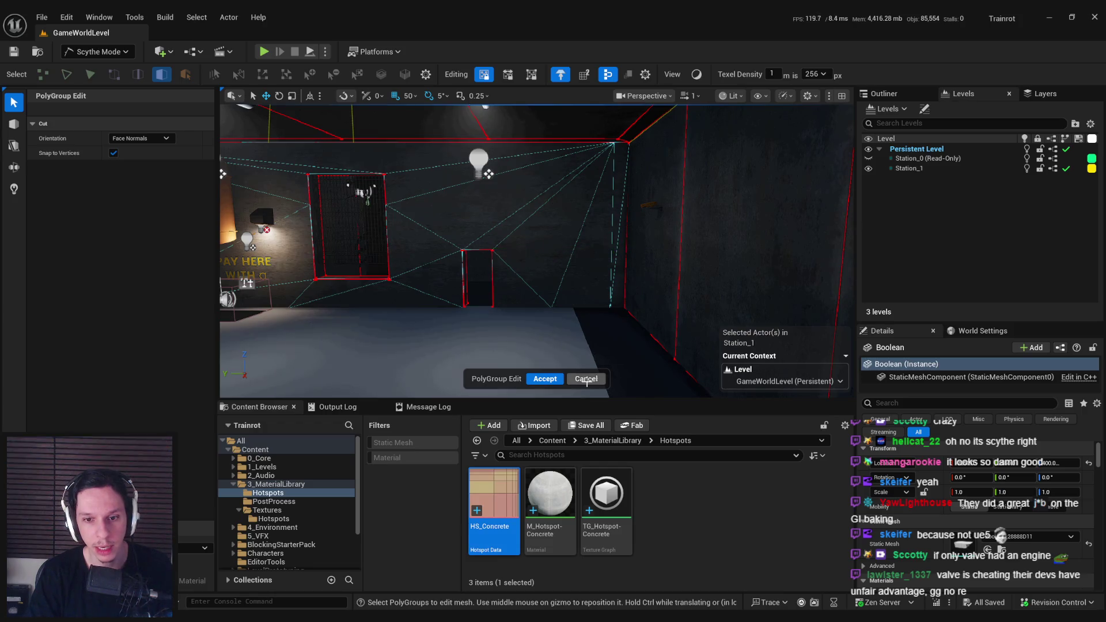
key("Escape")
key("c")
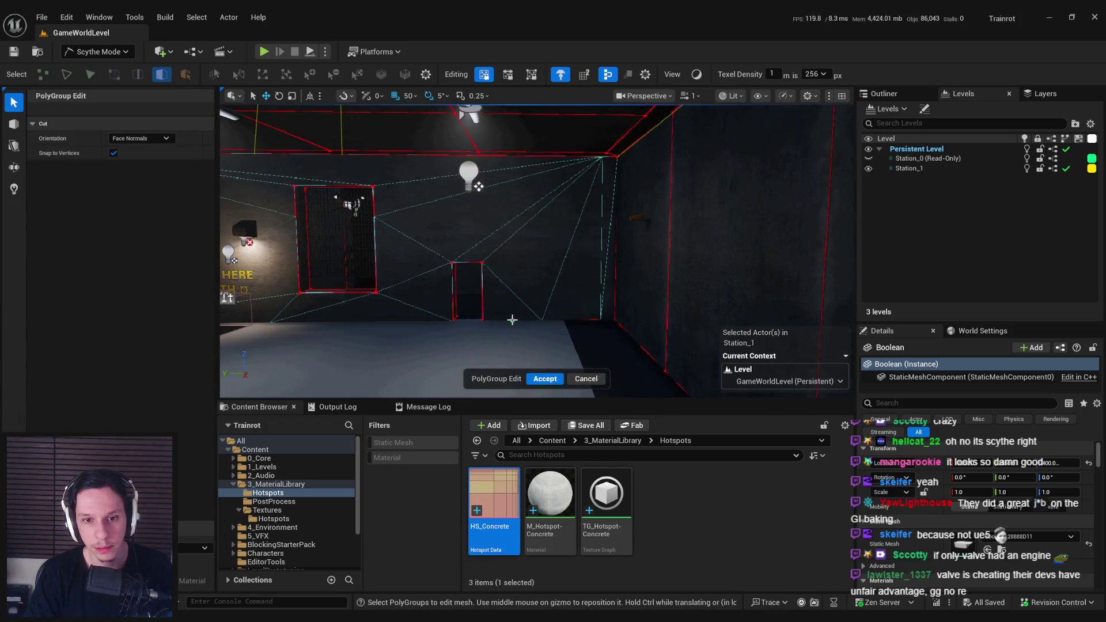
left_click(509, 321)
left_click(512, 157)
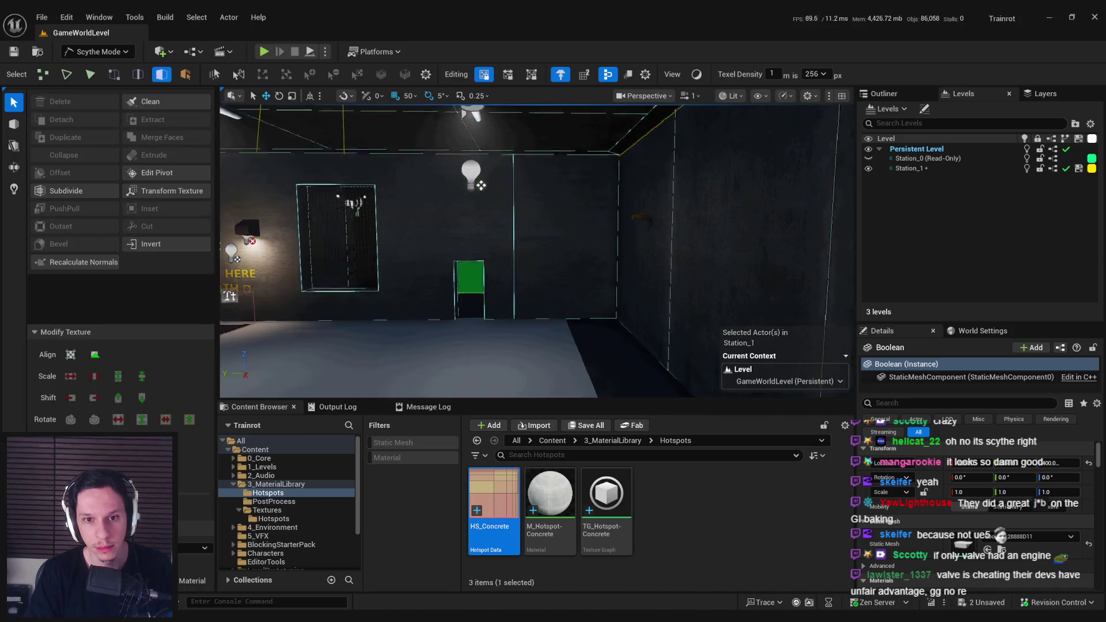
key("c")
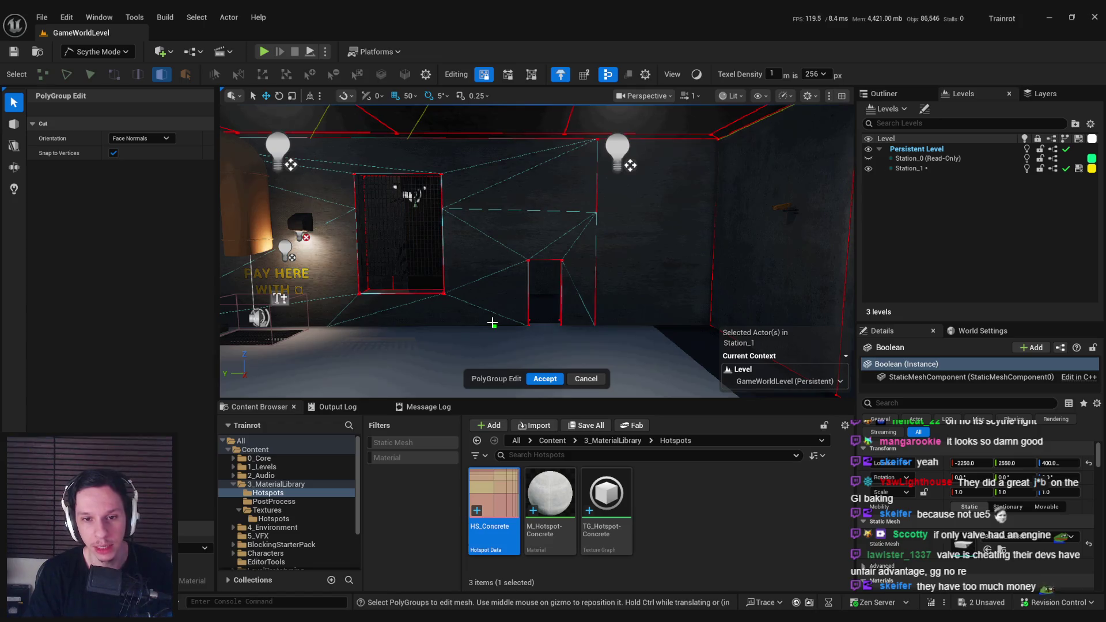
left_click(493, 324)
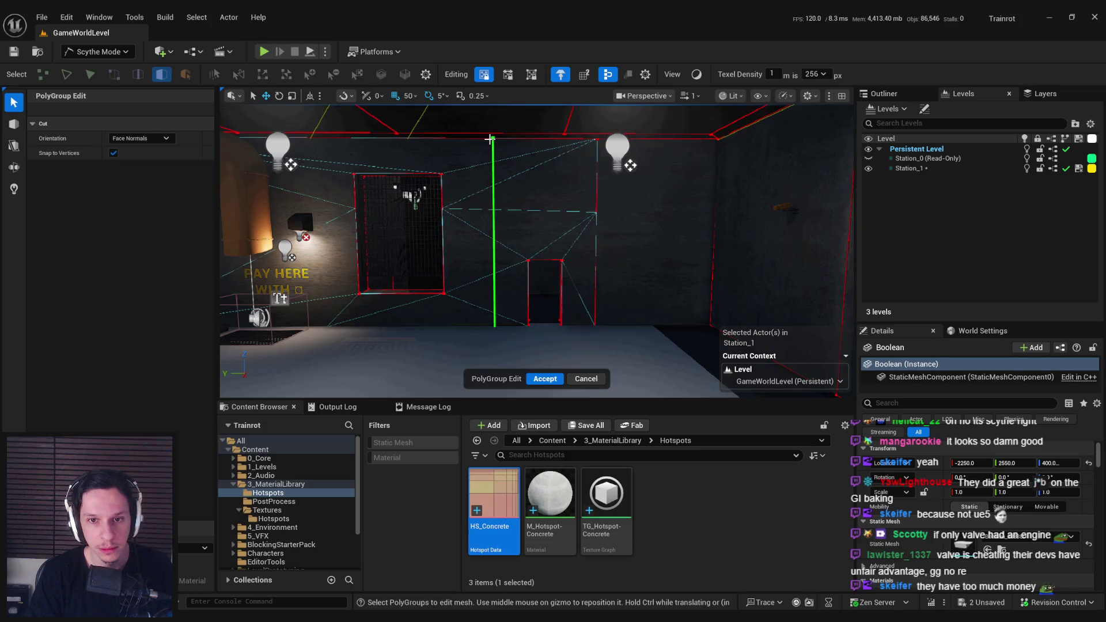
left_click(489, 139)
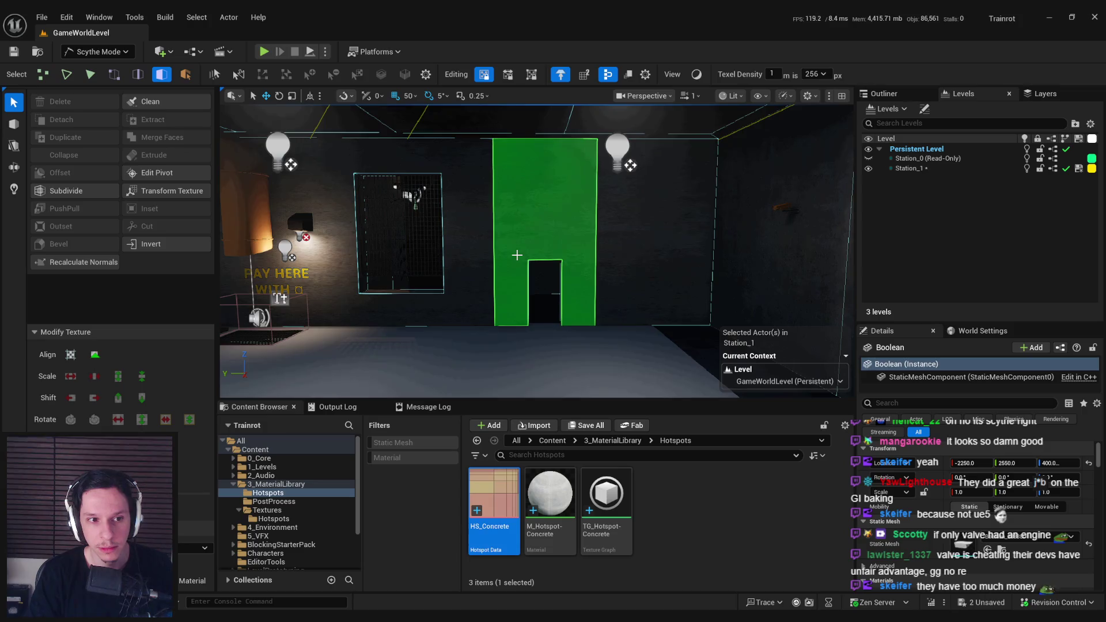
Step: Select the new middle face above the doorway, then the wall around the doorway
left_click(517, 255)
scroll(517, 255, "up", 5)
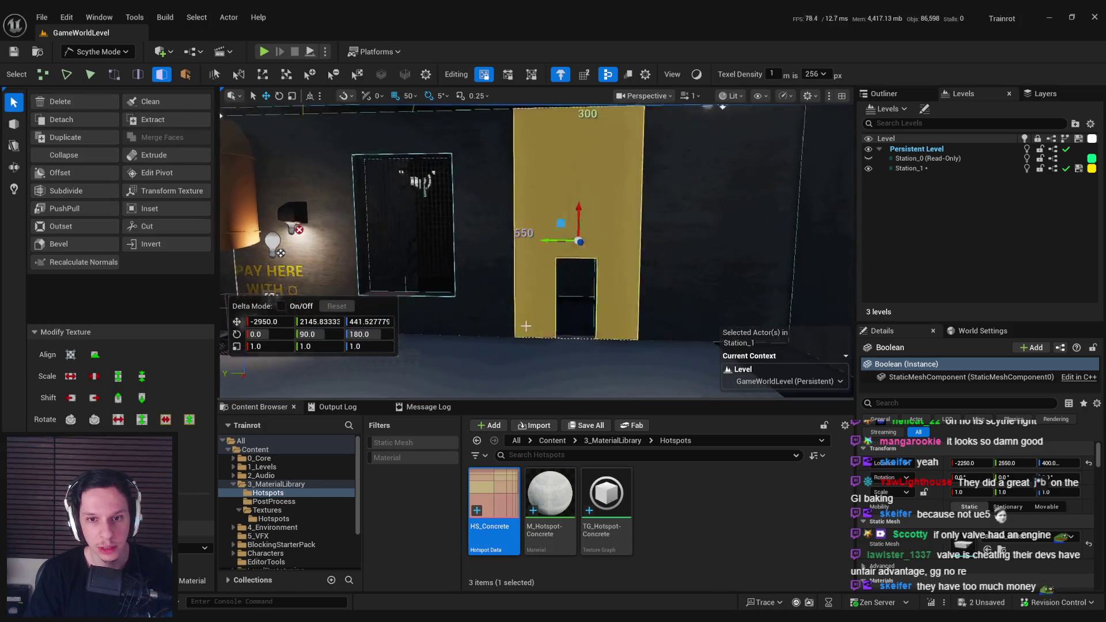
scroll(496, 338, "down", 2)
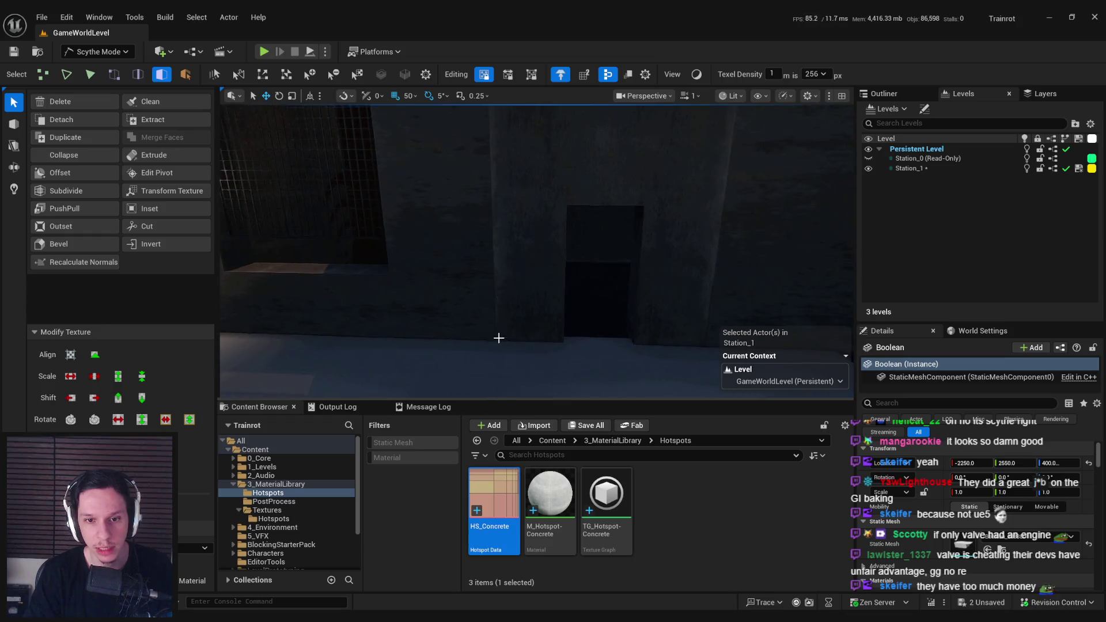
scroll(637, 330, "down", 2)
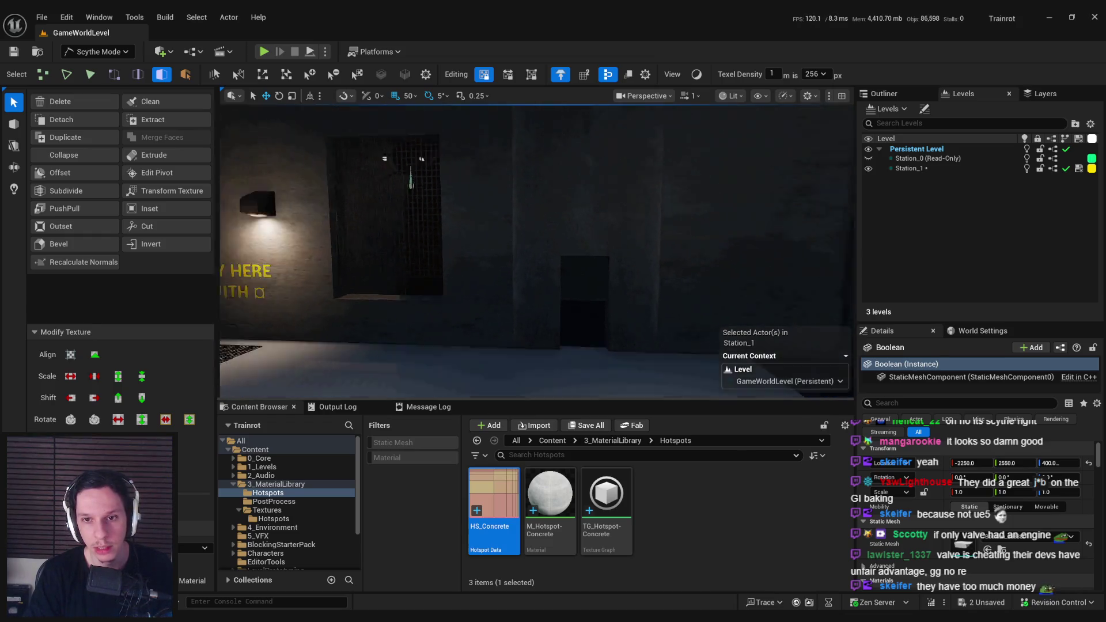
scroll(549, 249, "down", 3)
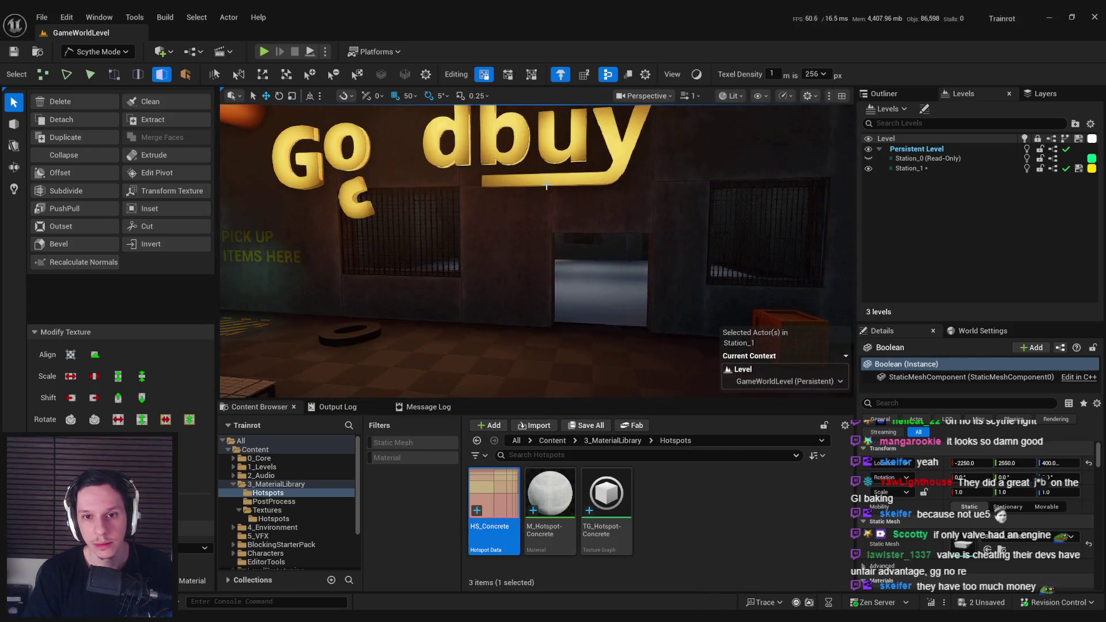
mouse_move(637, 252)
left_mouse_down()
mouse_move(682, 137)
mouse_move(577, 190)
mouse_move(507, 249)
left_mouse_up()
left_click(511, 206)
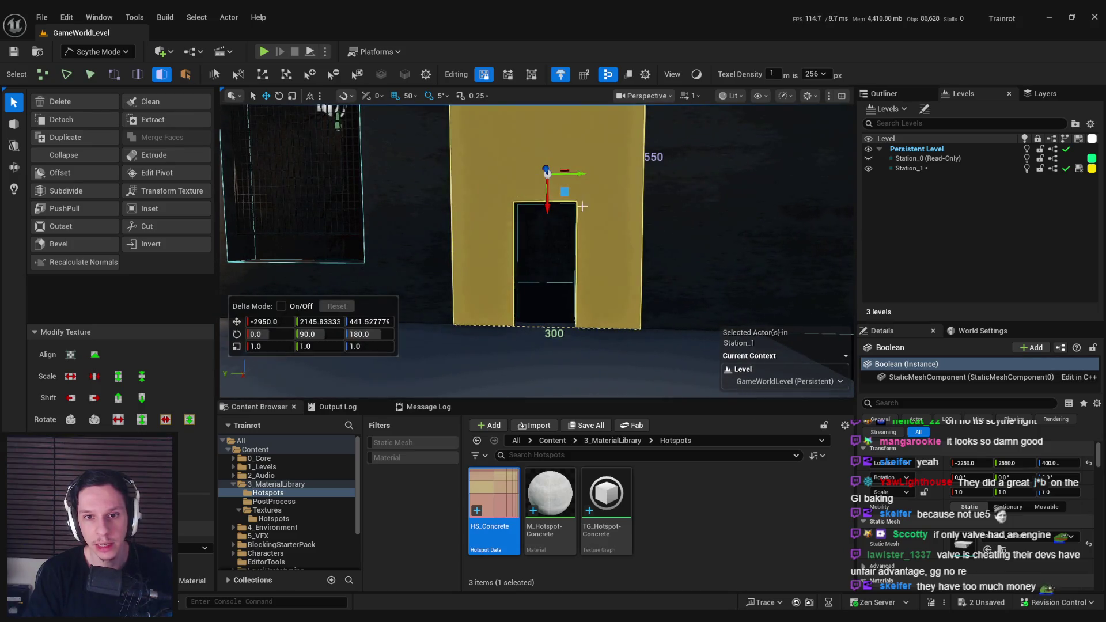
Step: Review the Hotspot Tiling Matching choices for the doorway wall, then view the room unlit
left_click(204, 548)
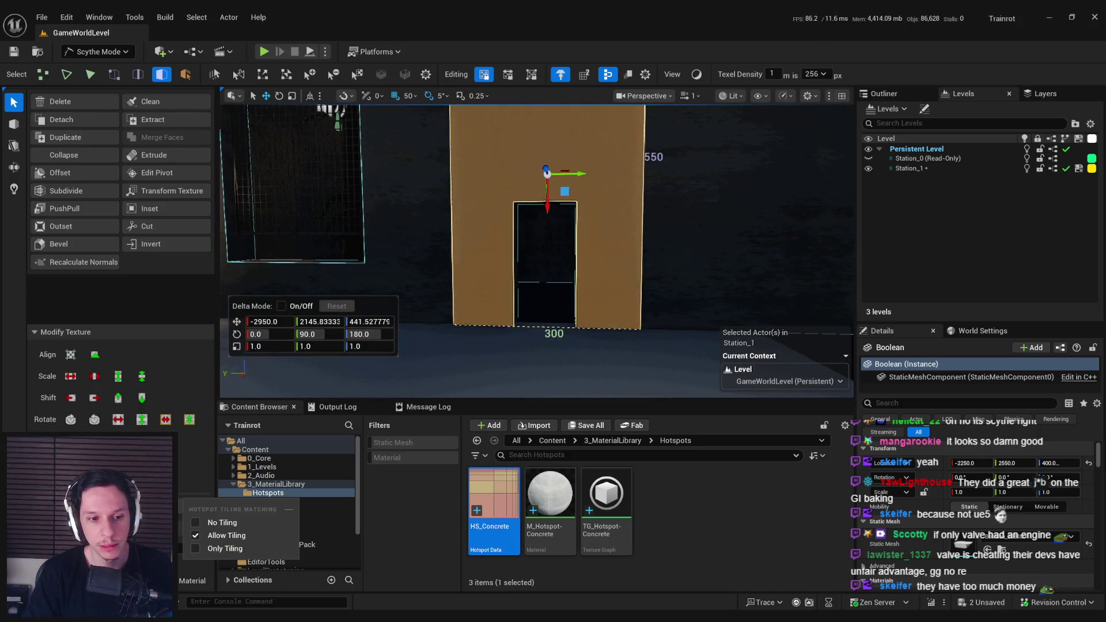
left_click(205, 547)
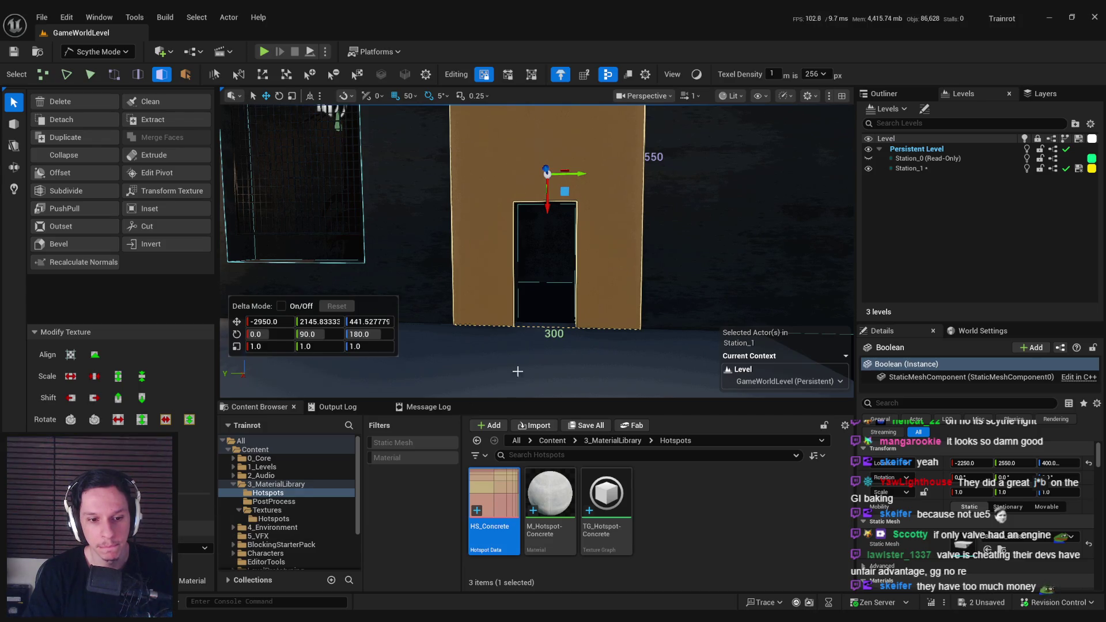
mouse_move(536, 340)
left_mouse_down()
mouse_move(496, 299)
mouse_move(511, 275)
mouse_move(504, 364)
left_mouse_up()
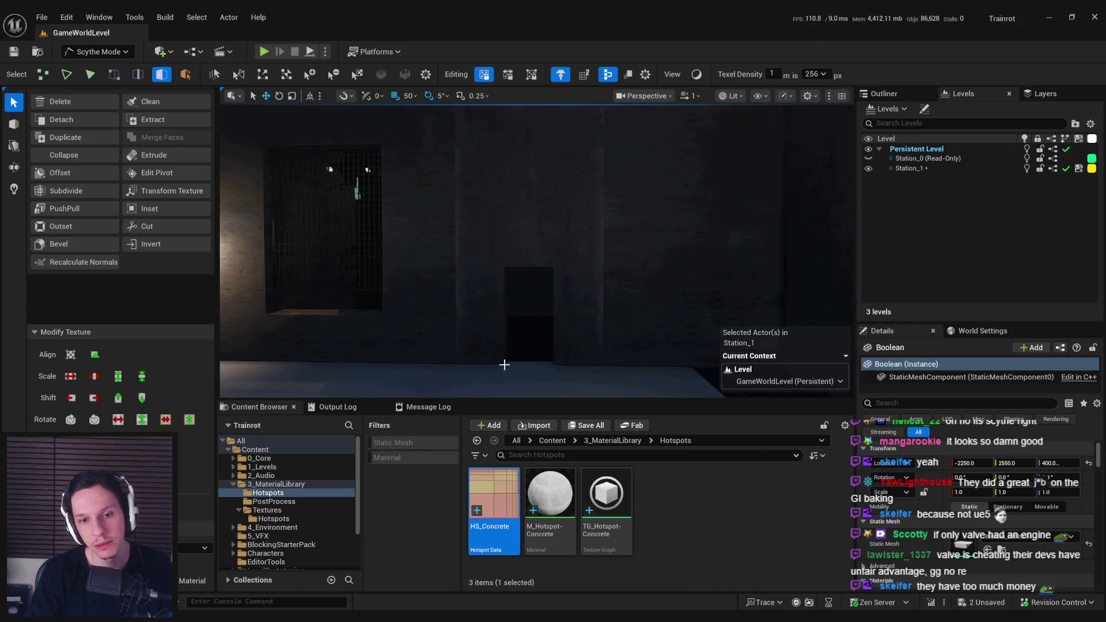
left_click(551, 277)
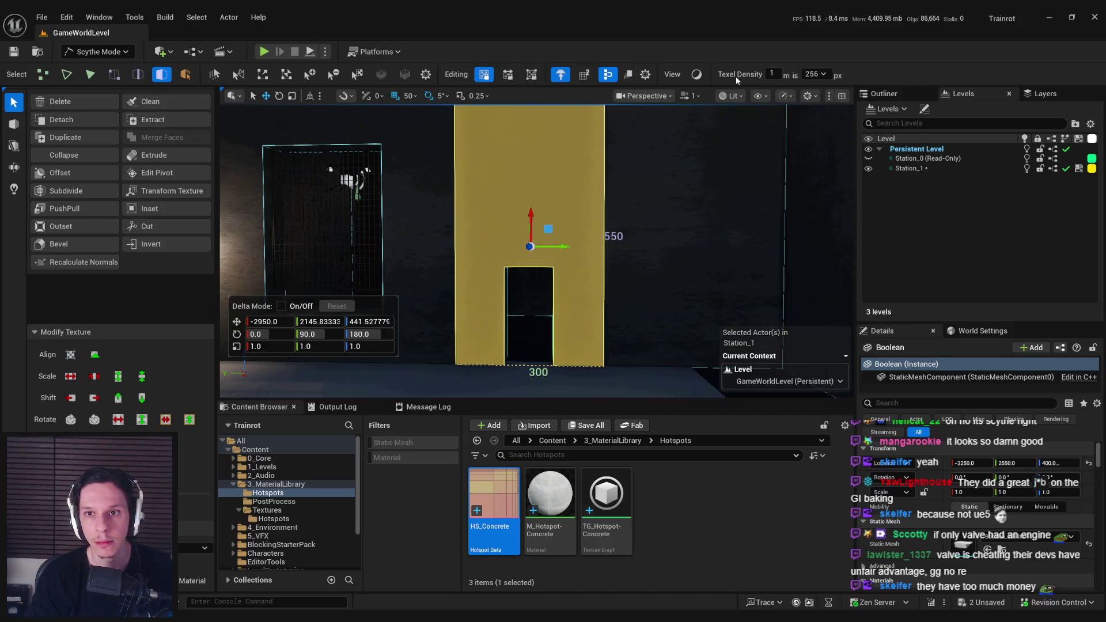
left_click(695, 75)
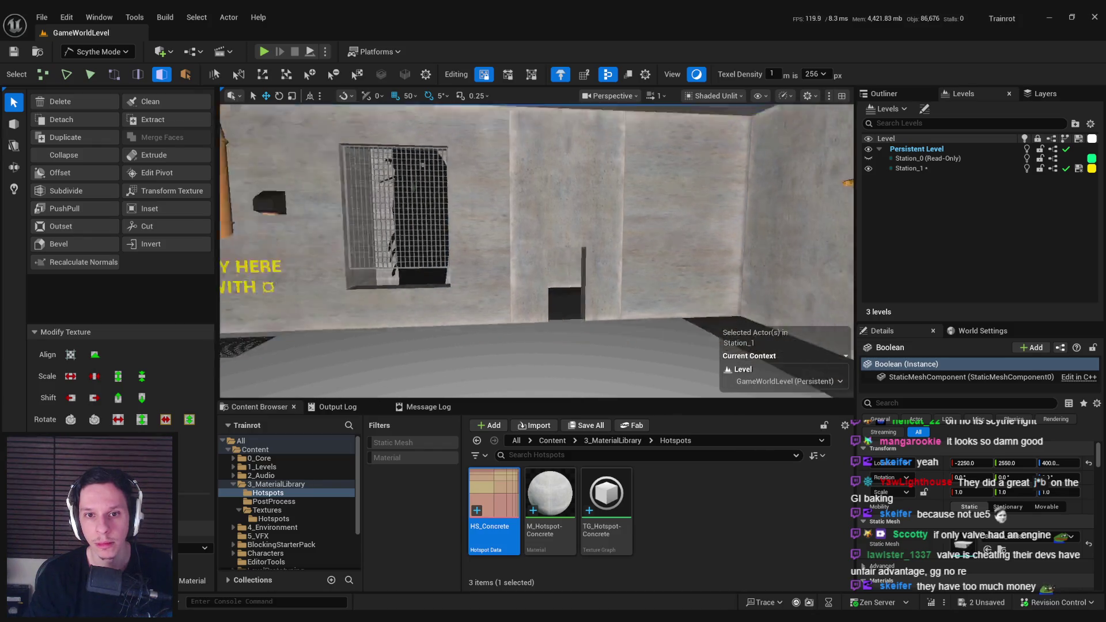
Step: Finish a cut across the back wall around the caged window, previewing without editor helpers
key("g")
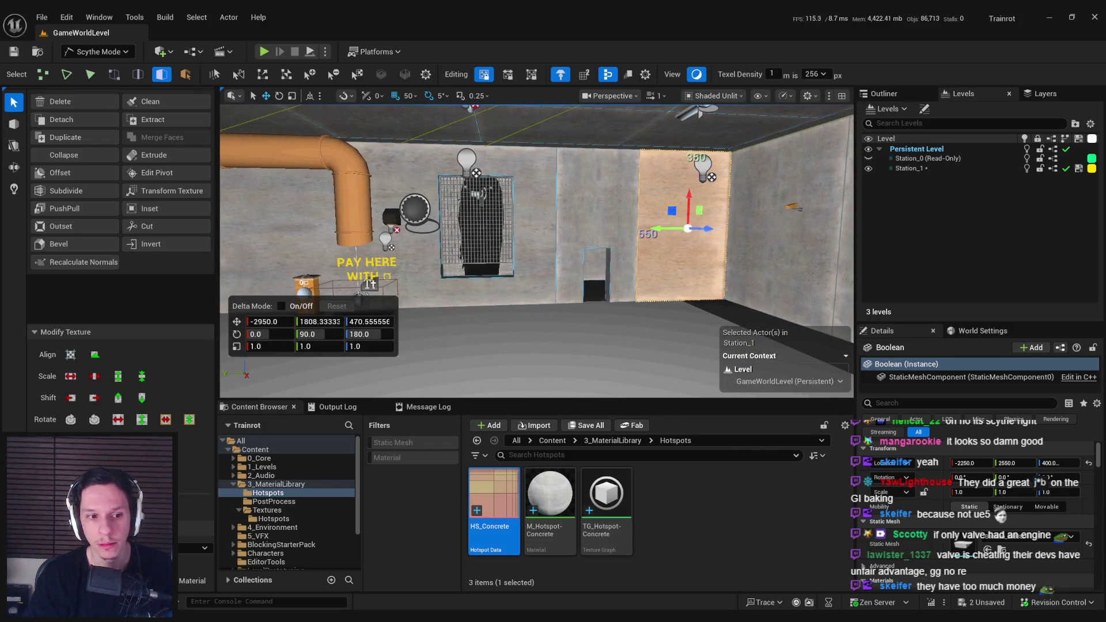
mouse_move(537, 286)
left_mouse_down()
mouse_move(537, 322)
mouse_move(537, 287)
mouse_move(468, 196)
left_mouse_up()
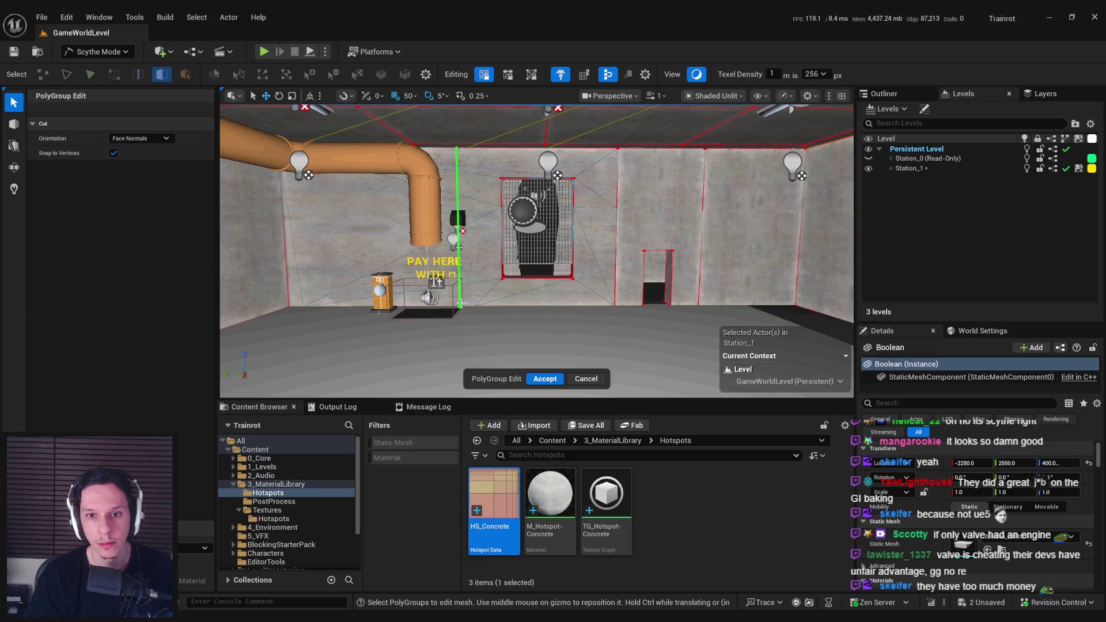
key("Return")
left_click(506, 228)
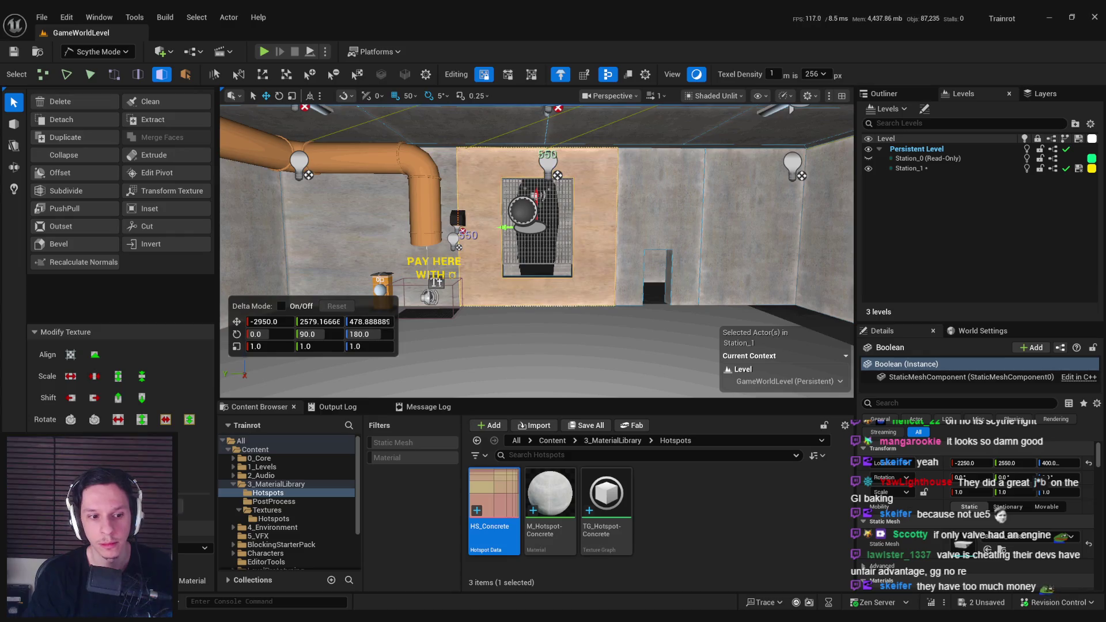
key("g")
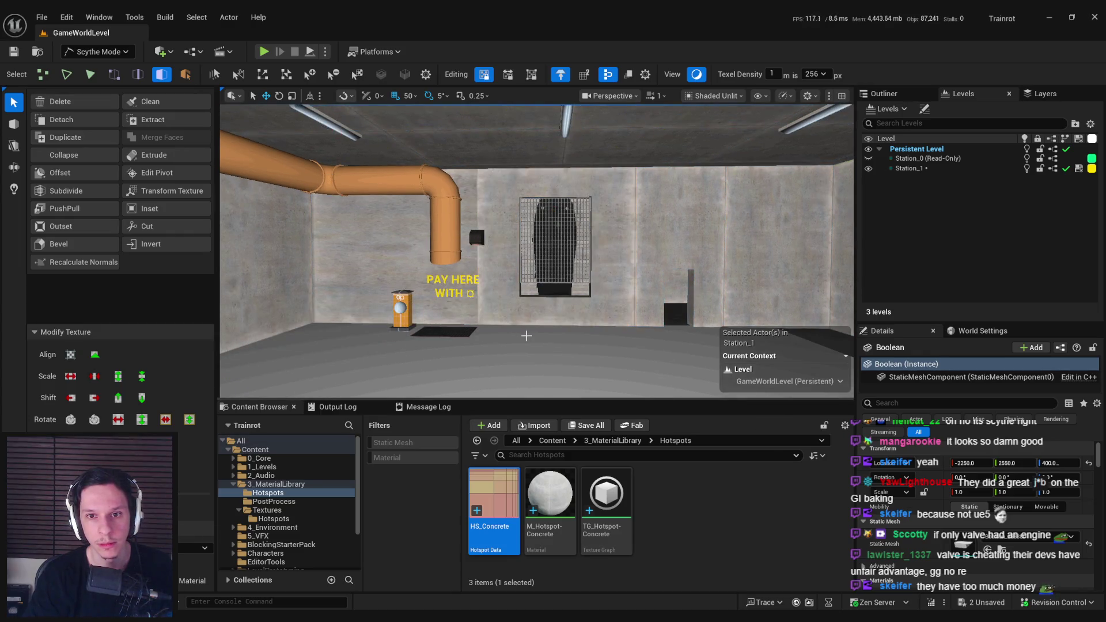
key("g")
Step: Start an inset on the window's wall face, cancel it, and frame that face
scroll(576, 337, "up", 6)
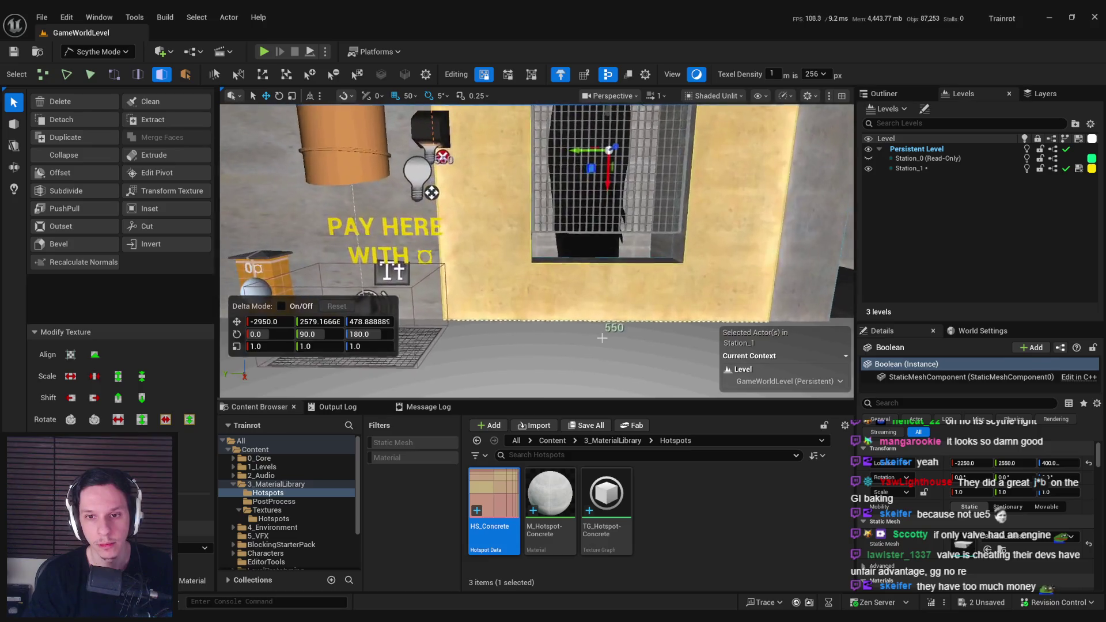
scroll(601, 338, "down", 5)
scroll(601, 338, "up", 3)
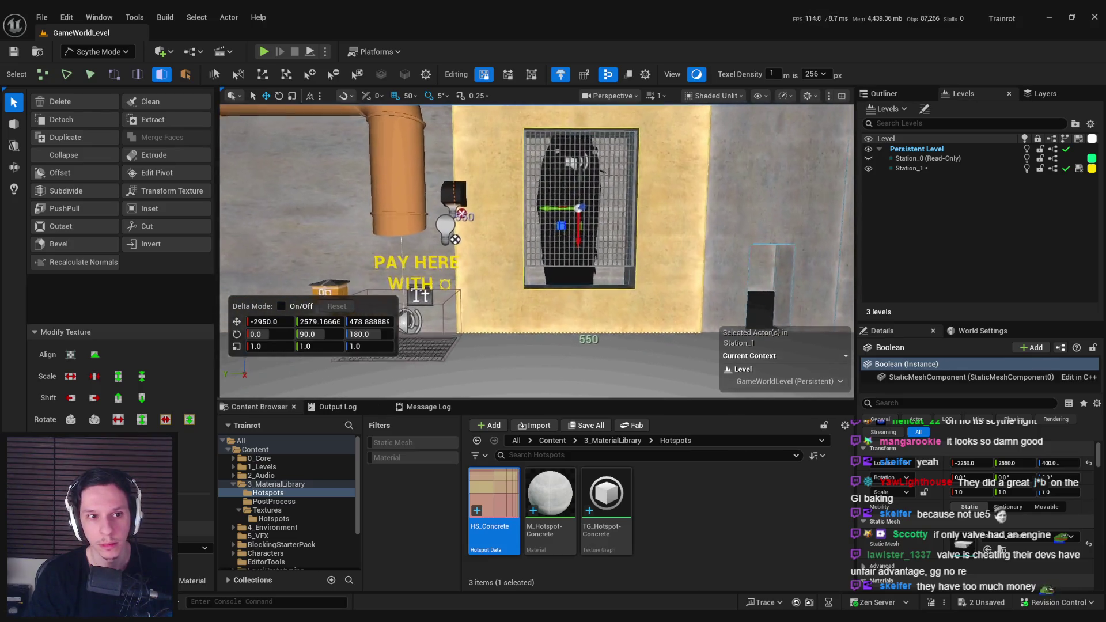
scroll(602, 339, "up", 2)
left_click(163, 207)
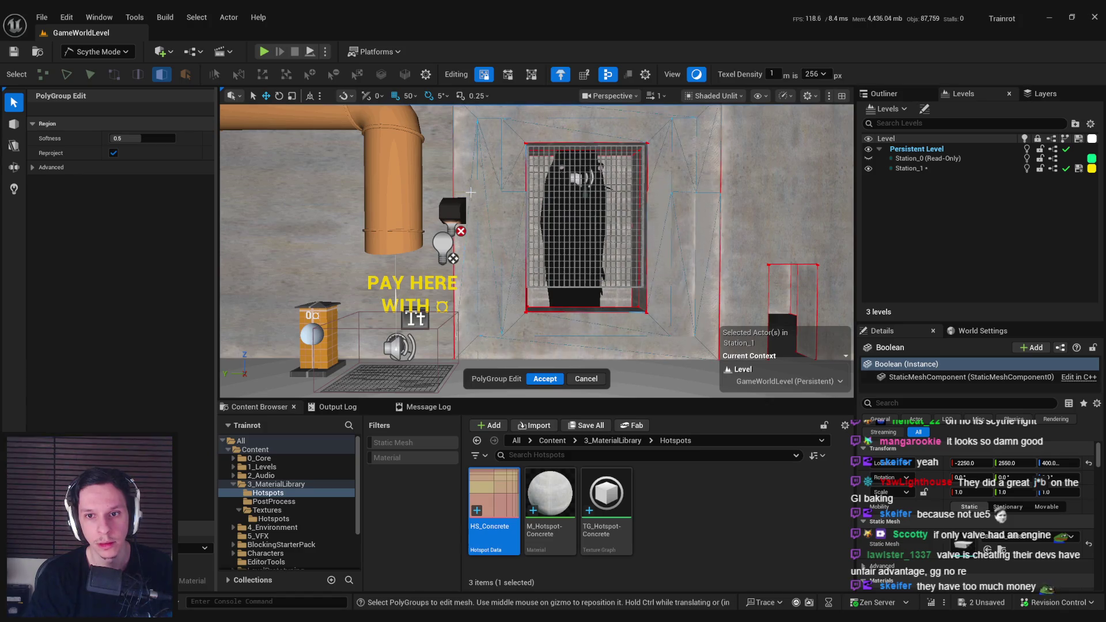
right_click(471, 191)
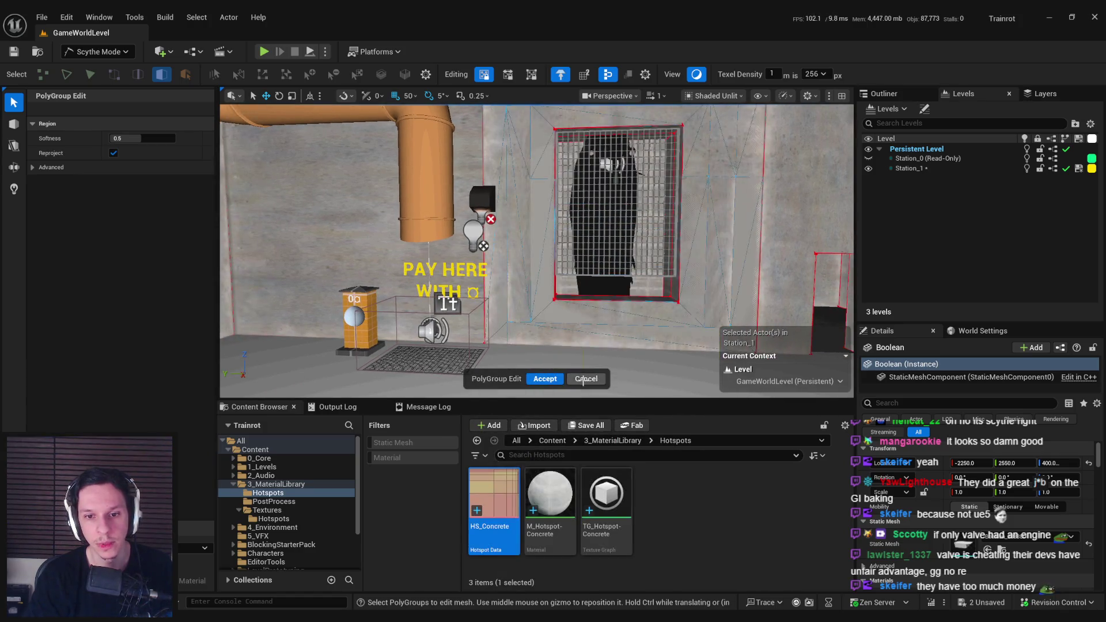
left_click(585, 379)
key("f")
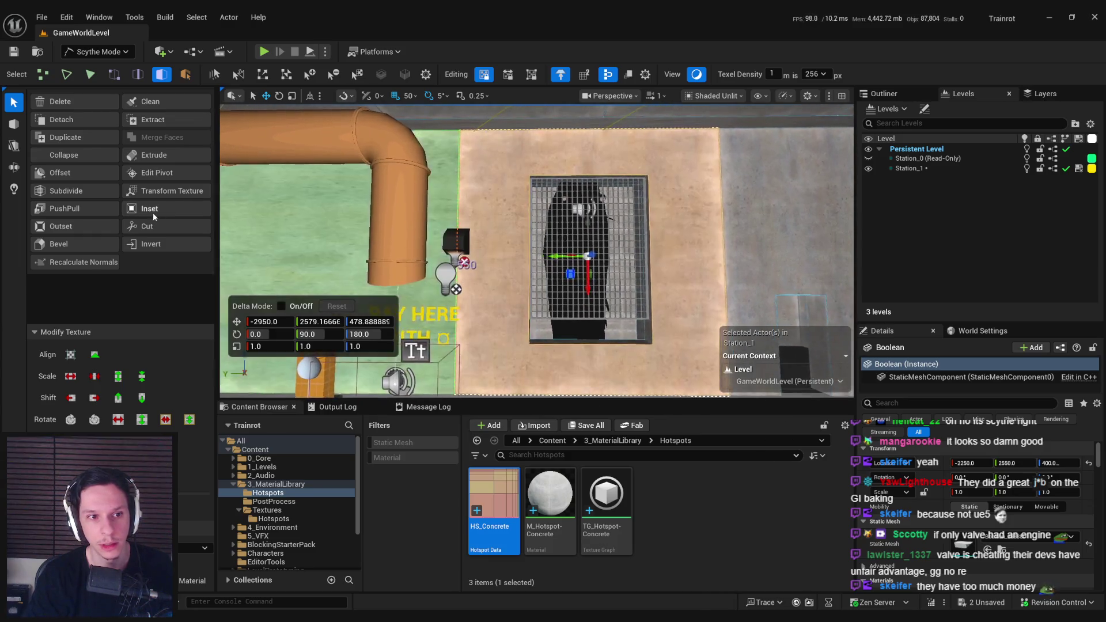
Step: Inset the window's wall face with Boundary Only enabled and accept it
left_click(153, 213)
left_click(33, 168)
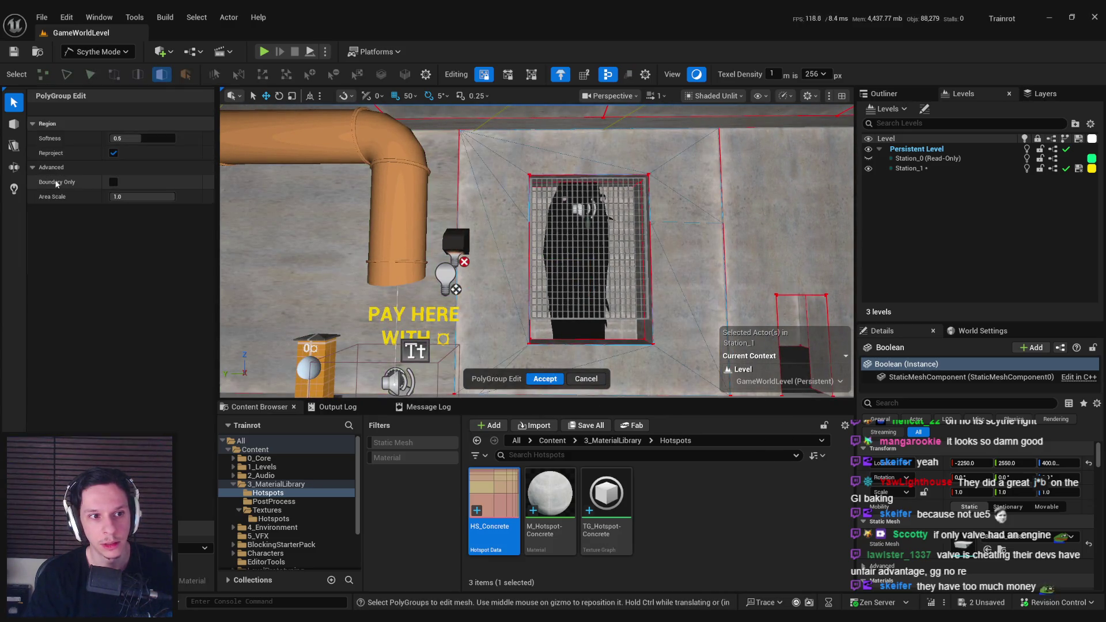
left_click(113, 183)
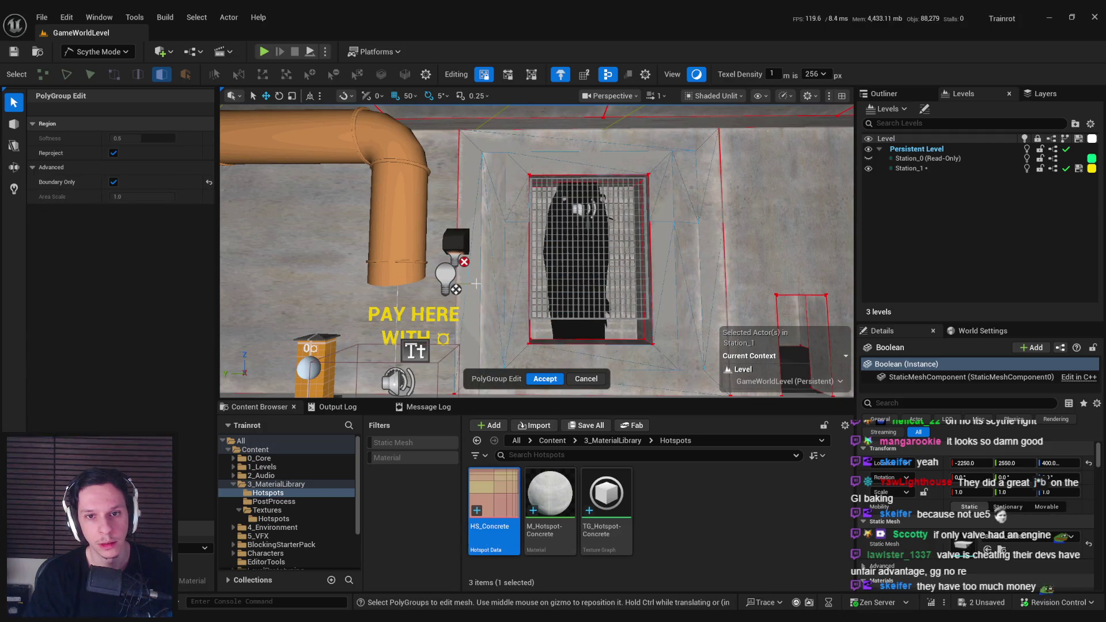
left_click(545, 379)
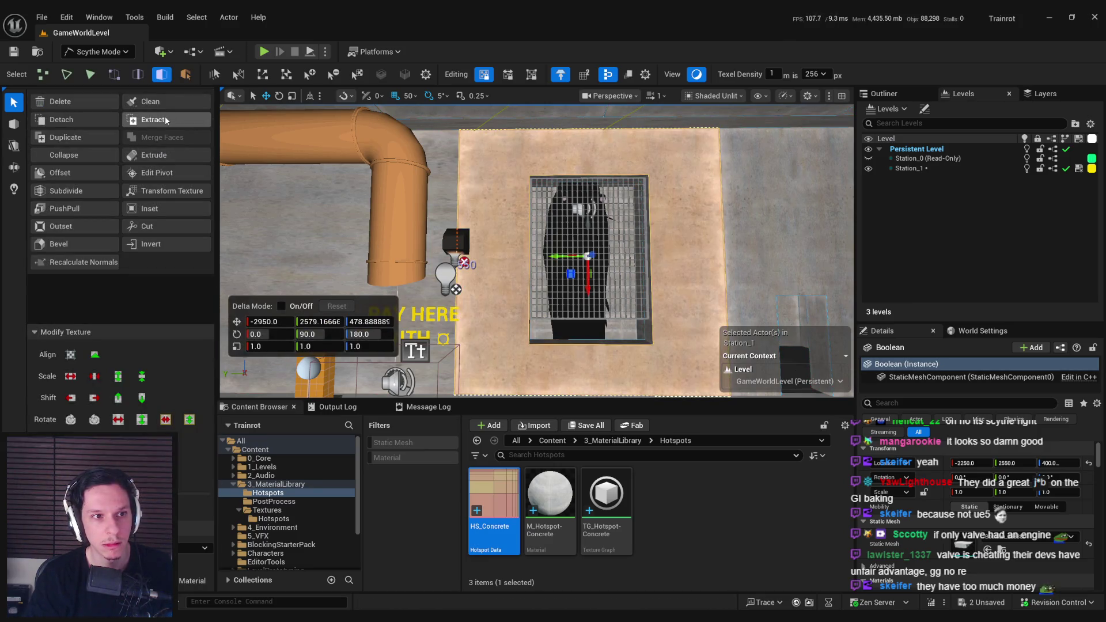
Step: Try the Cut and Bevel tools on the face, cancelling both
left_click(85, 119)
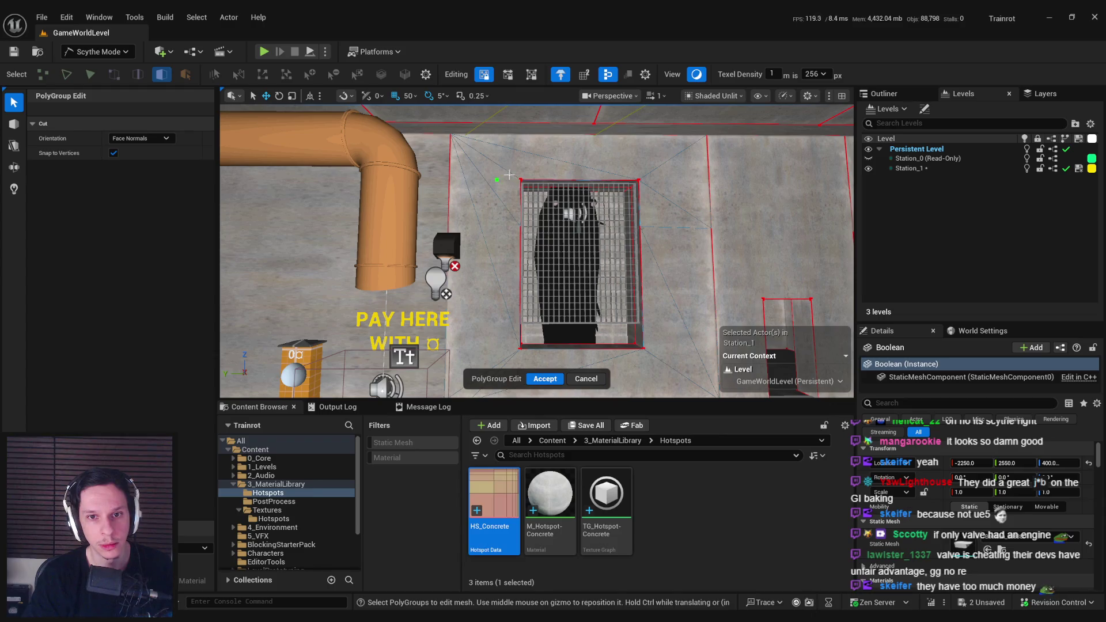
left_click(588, 378)
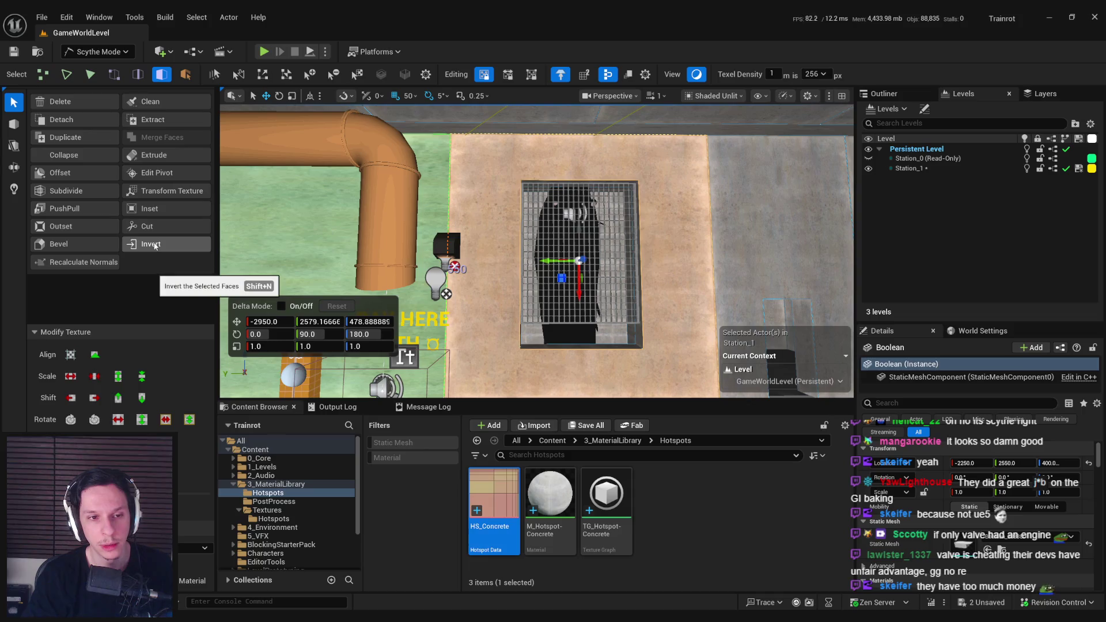
left_click(57, 245)
scroll(510, 237, "up", 5)
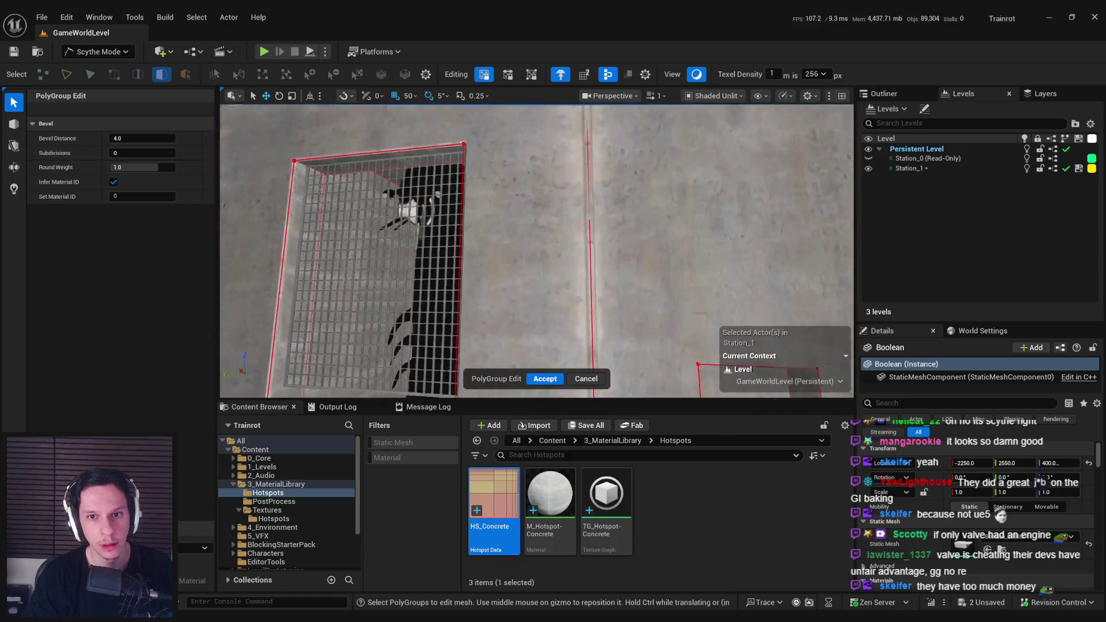
left_click_drag(595, 379, 595, 379)
left_click(595, 379)
left_click_drag(527, 294, 528, 294)
Step: Select the window opening's bottom, right and top edges, frame them, and undo the accidental move
key("2")
left_click(536, 310)
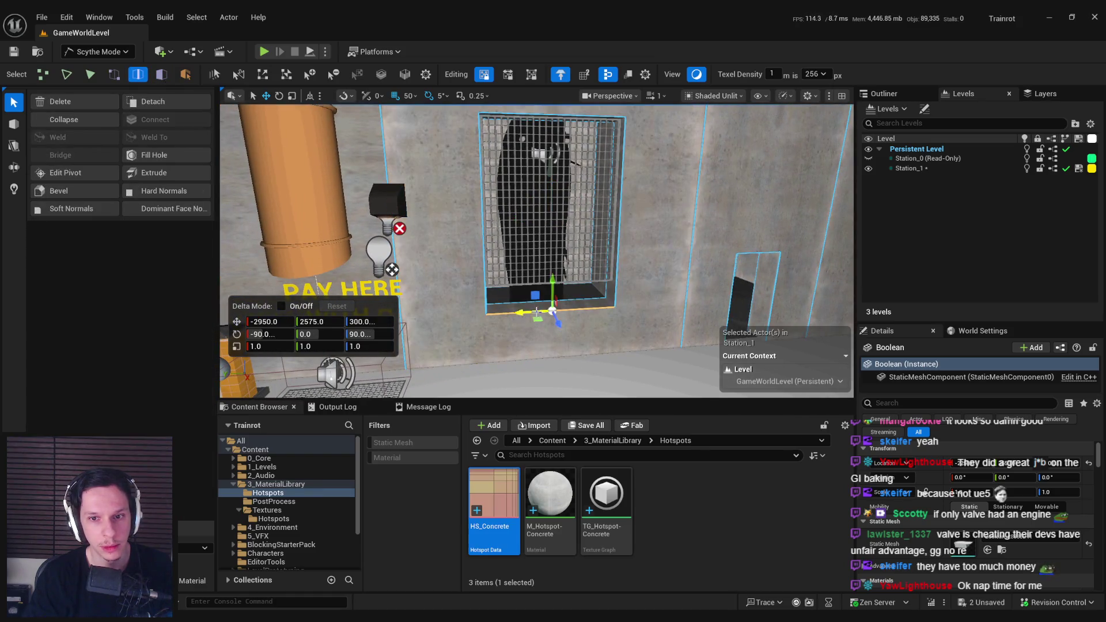
left_click(616, 296, "shift")
left_click(550, 117, "shift")
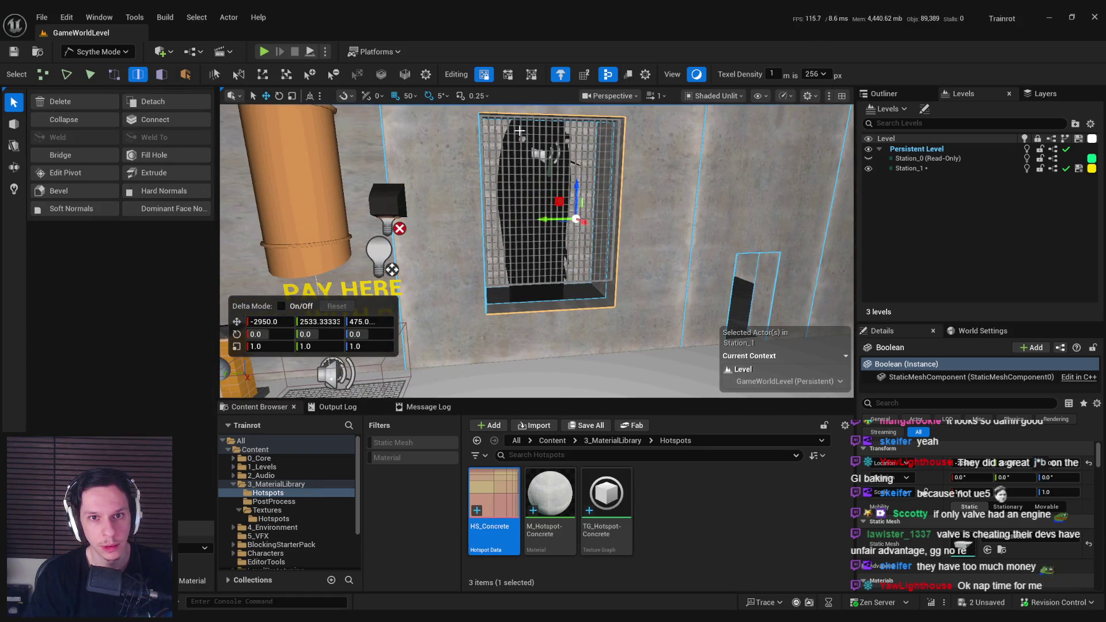
key("f")
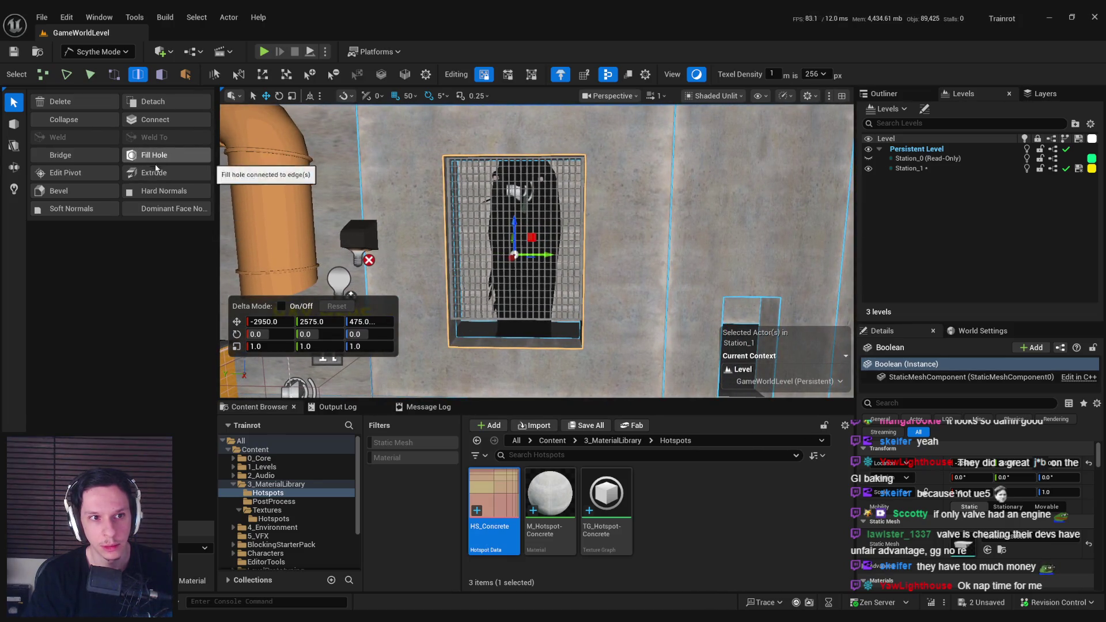
left_click_drag(442, 249, 481, 253)
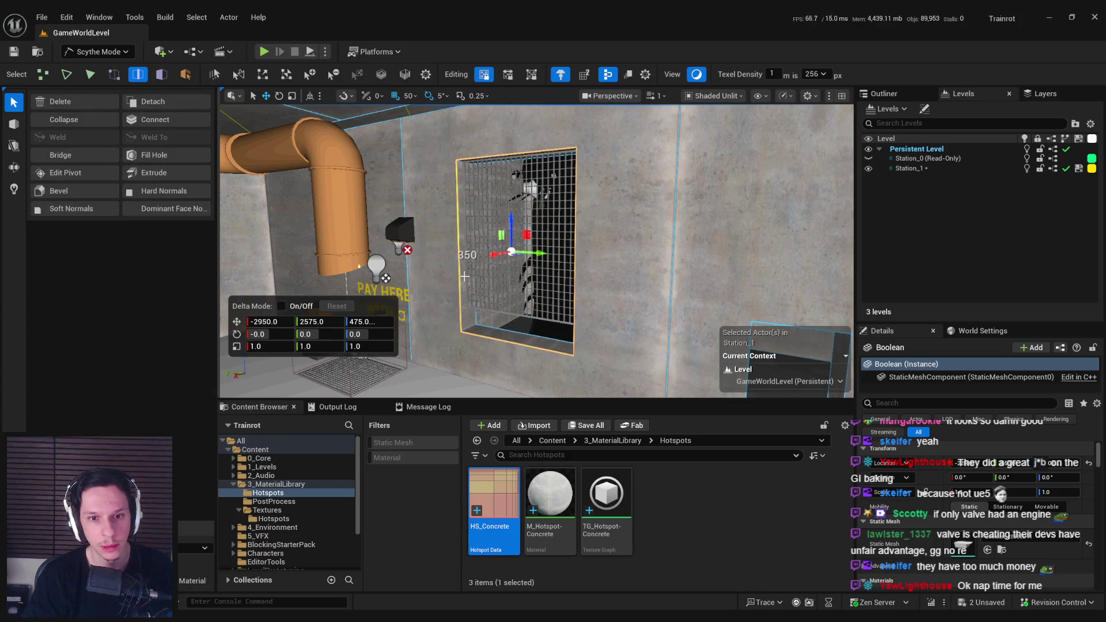
key("ctrl+z")
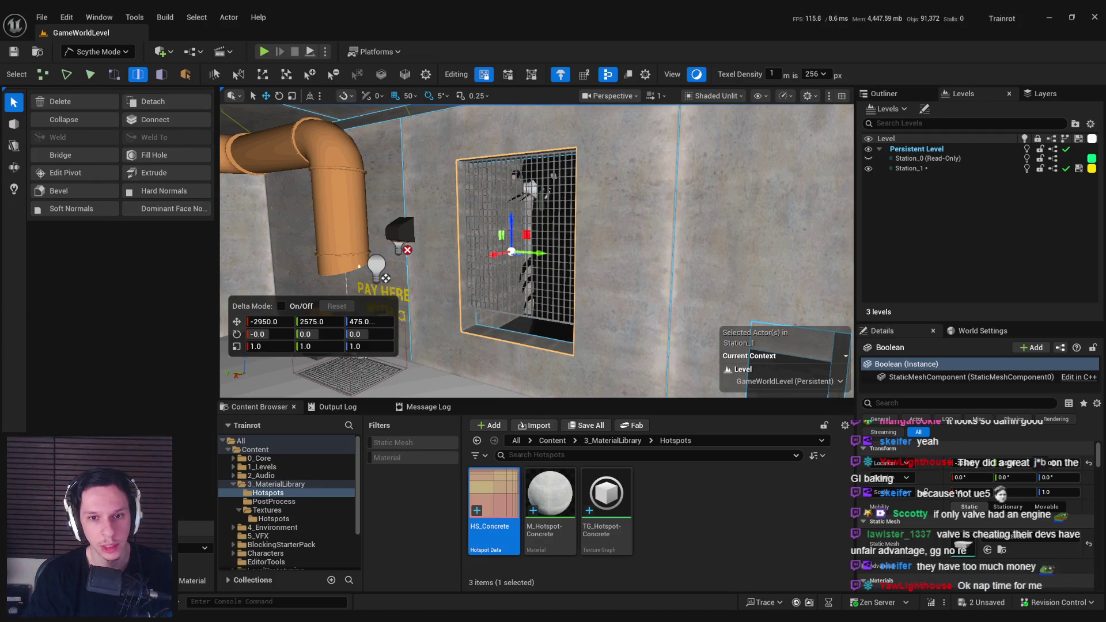
left_click_drag(414, 196, 388, 212)
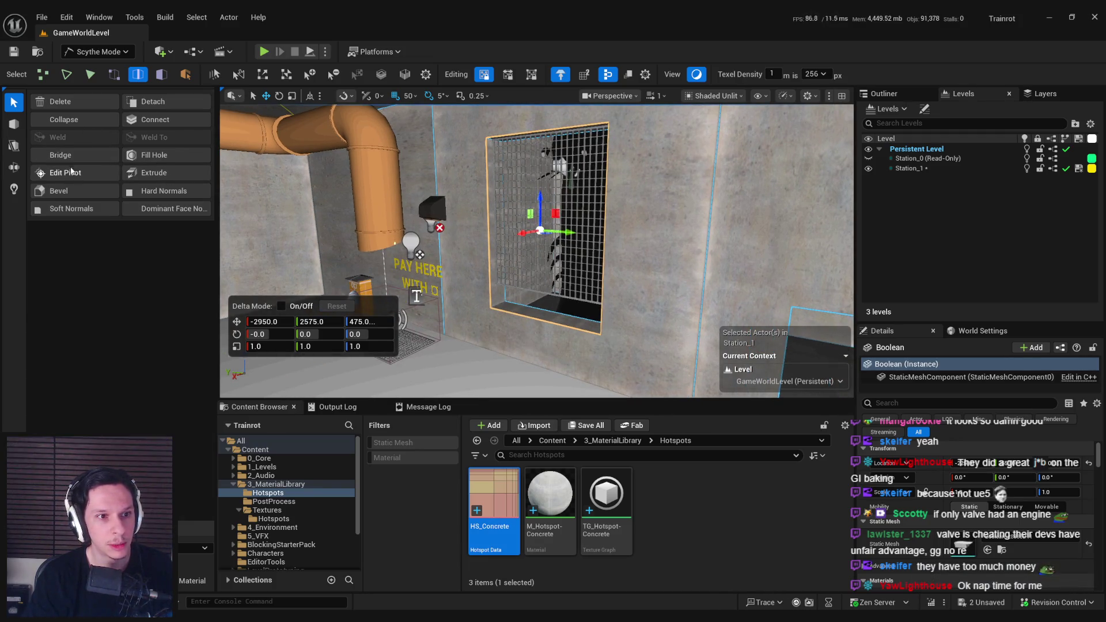
Step: Bevel the window opening's edges at a distance of about 8.3, inspect it closely, and accept
left_click(60, 191)
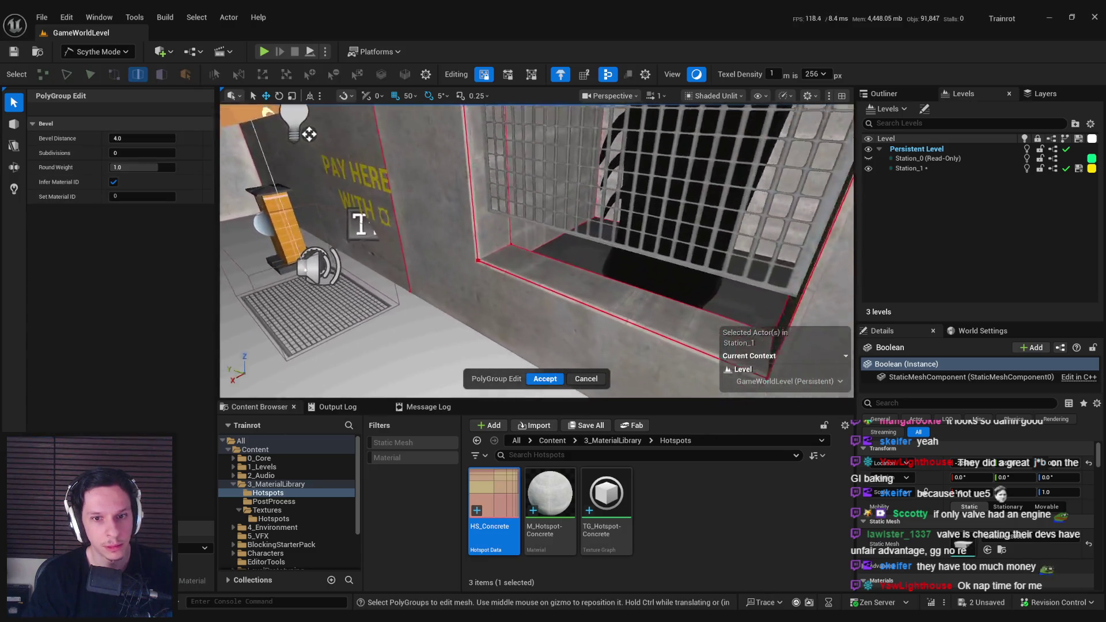
mouse_move(280, 180)
left_mouse_down()
mouse_move(277, 210)
mouse_move(374, 222)
mouse_move(380, 283)
left_mouse_up()
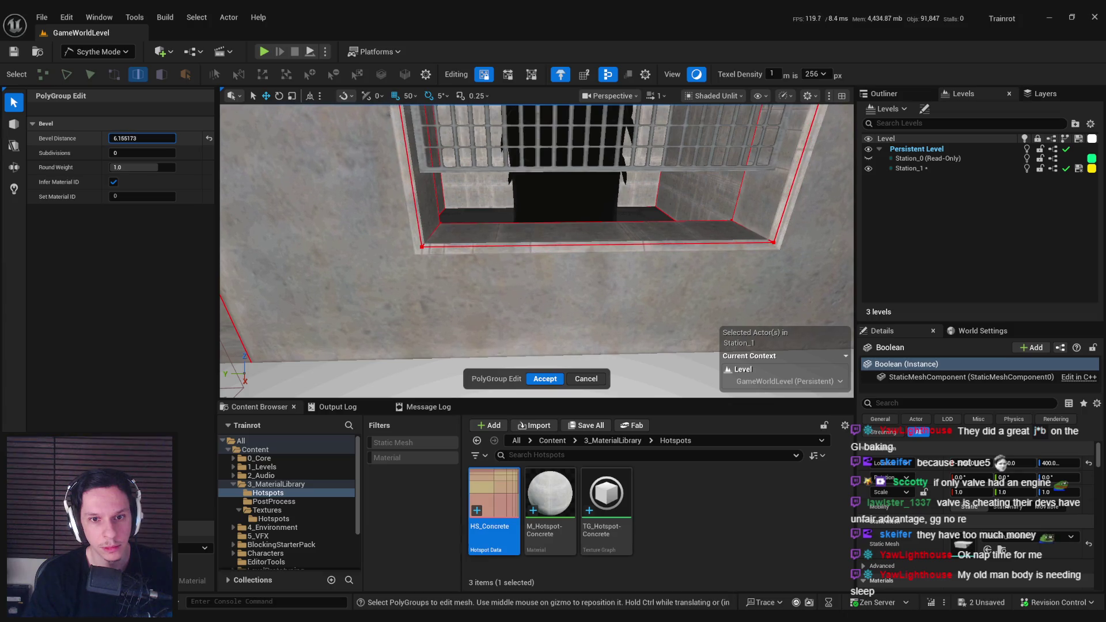
mouse_move(536, 248)
left_mouse_down()
mouse_move(517, 219)
mouse_move(557, 242)
mouse_move(538, 221)
left_mouse_up()
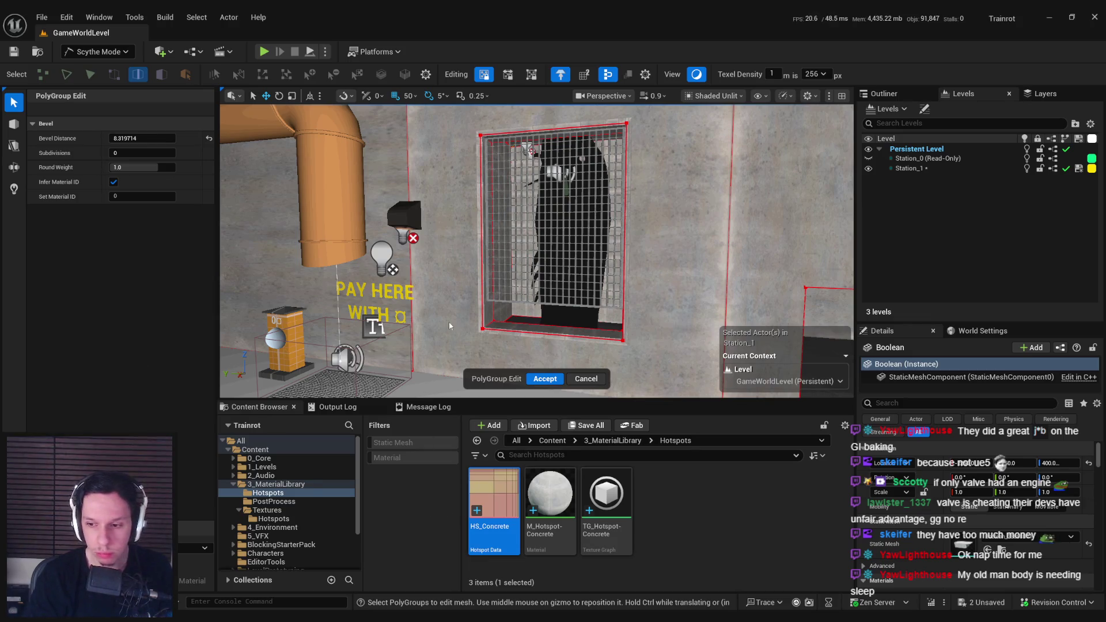
left_click_drag(455, 284, 450, 284)
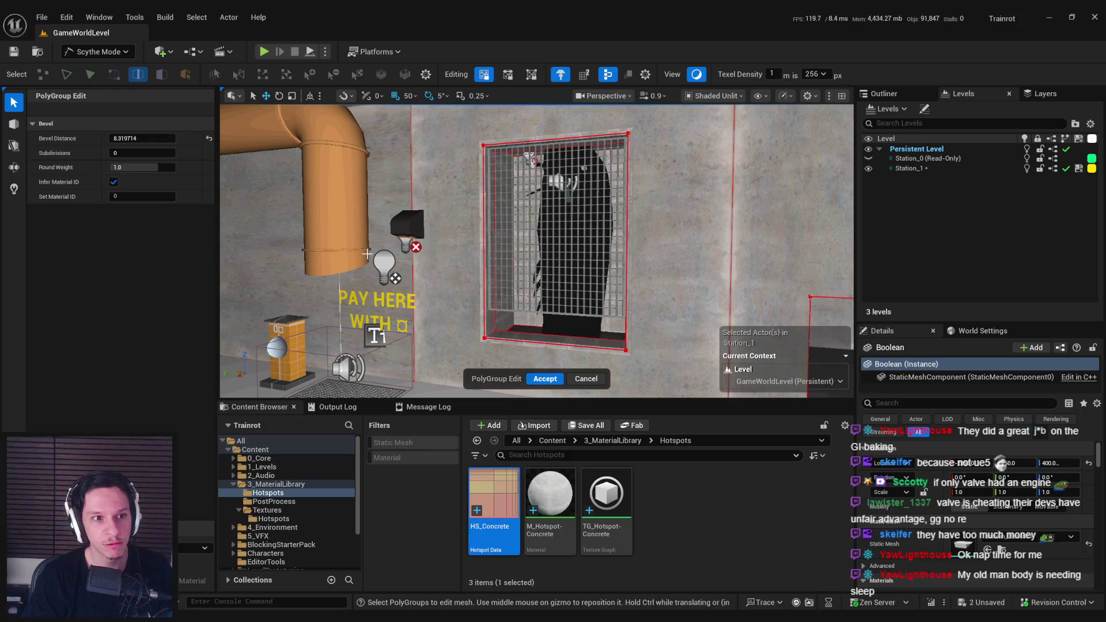
left_click_drag(242, 190, 248, 242)
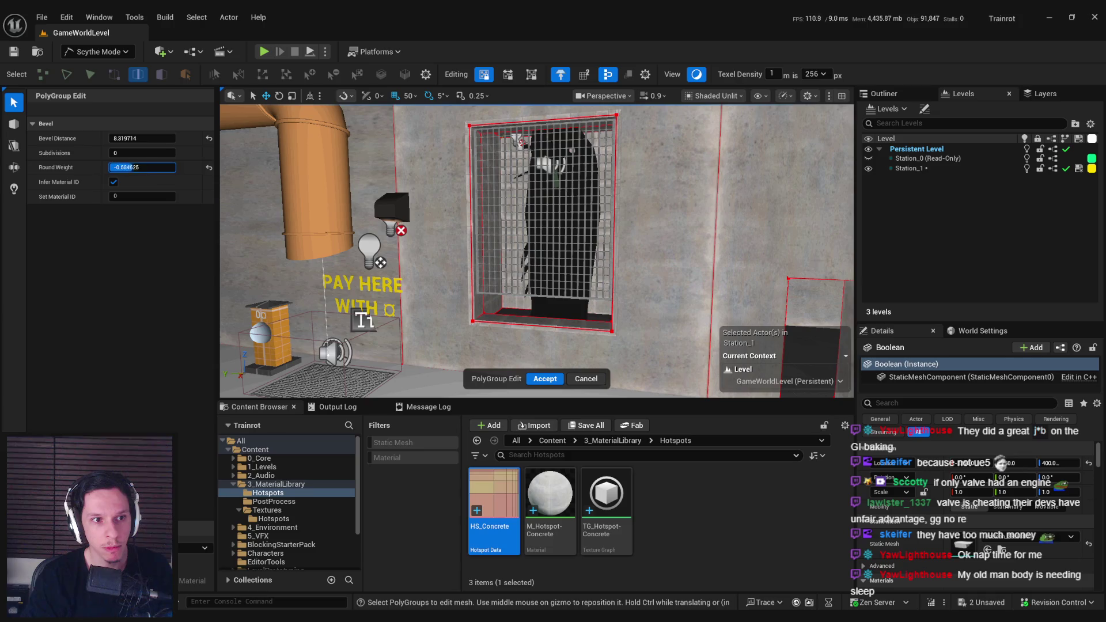
left_click_drag(519, 260, 518, 213)
left_click_drag(547, 323, 546, 374)
left_click(545, 378)
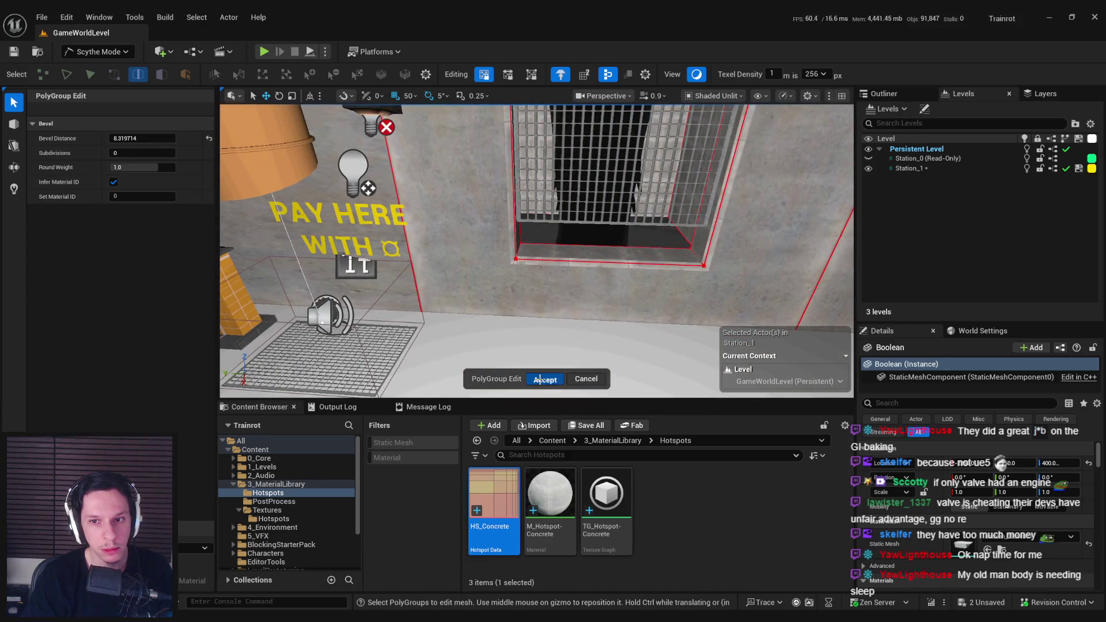
left_click(530, 267)
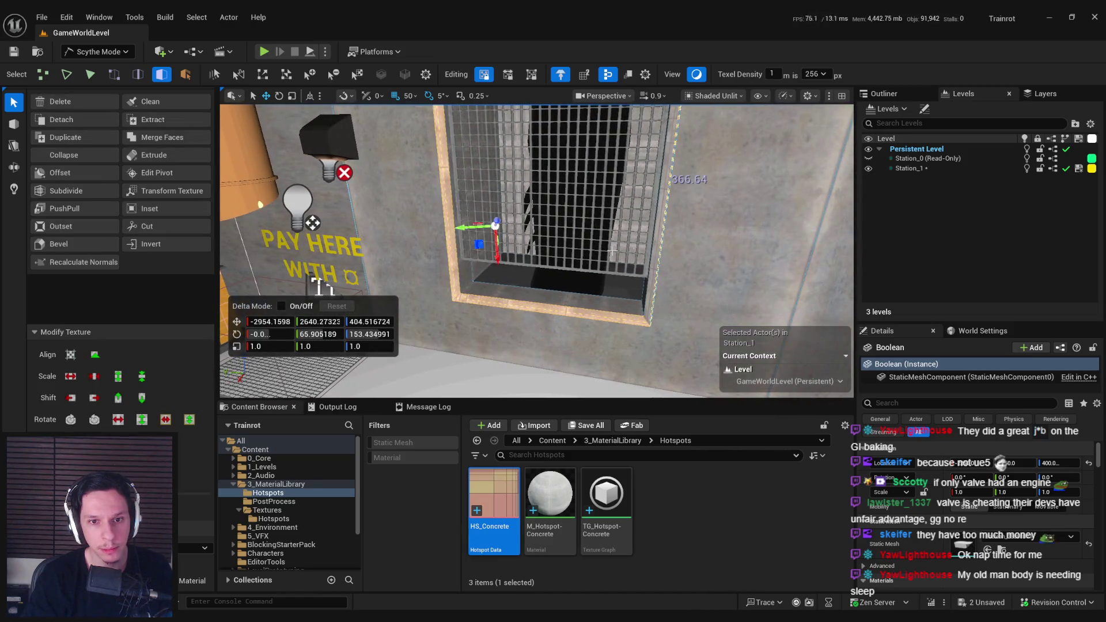
left_click_drag(660, 257, 659, 345)
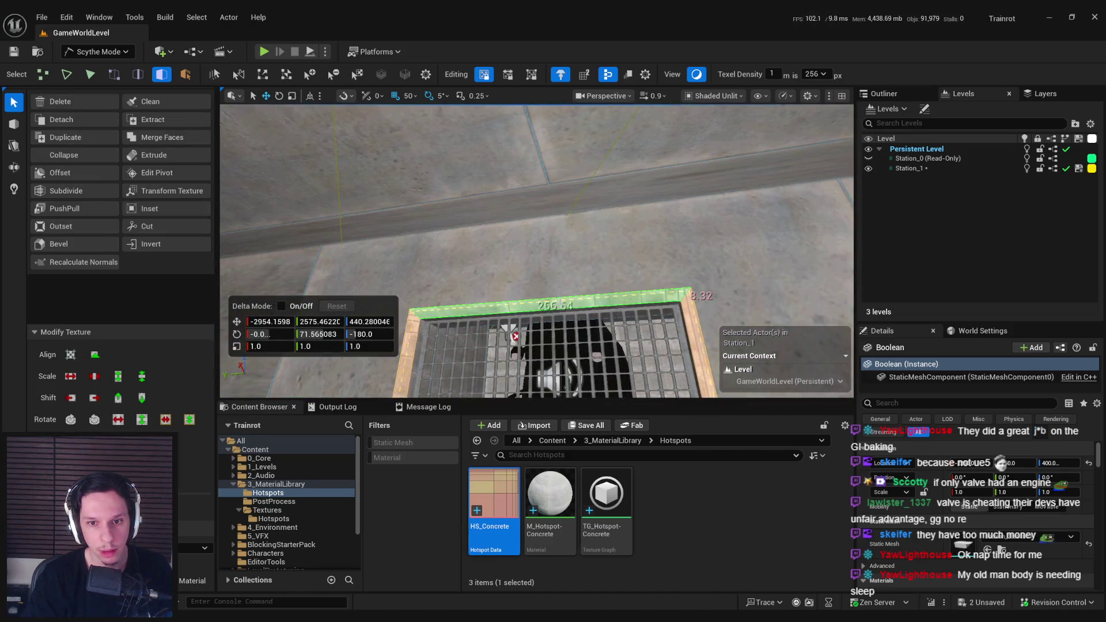
key("f")
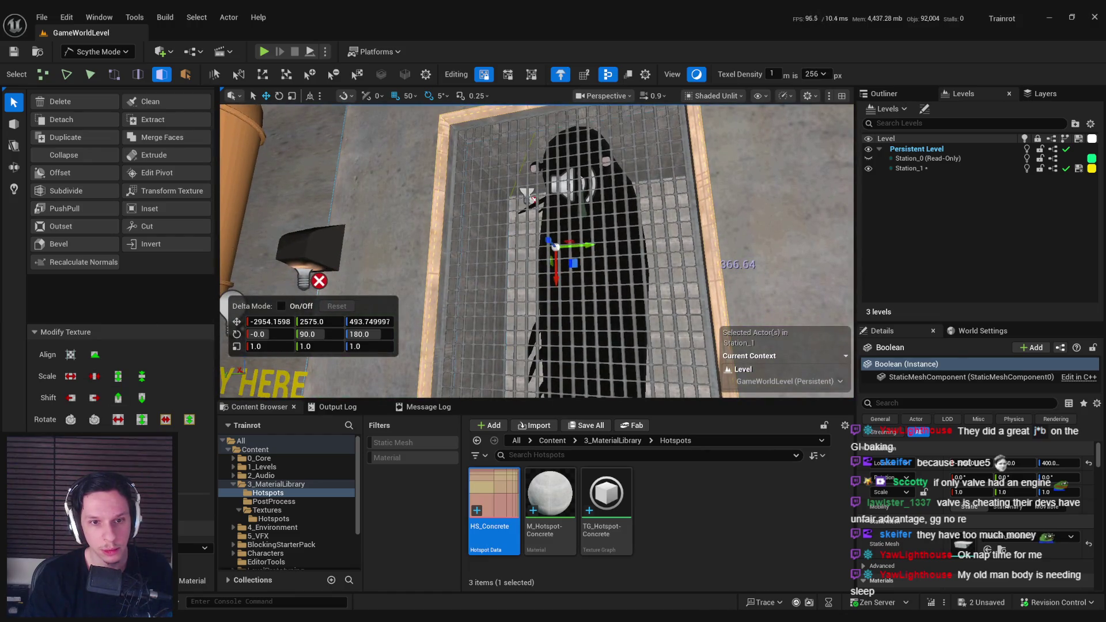
key("Escape")
scroll(536, 251, "down", 5)
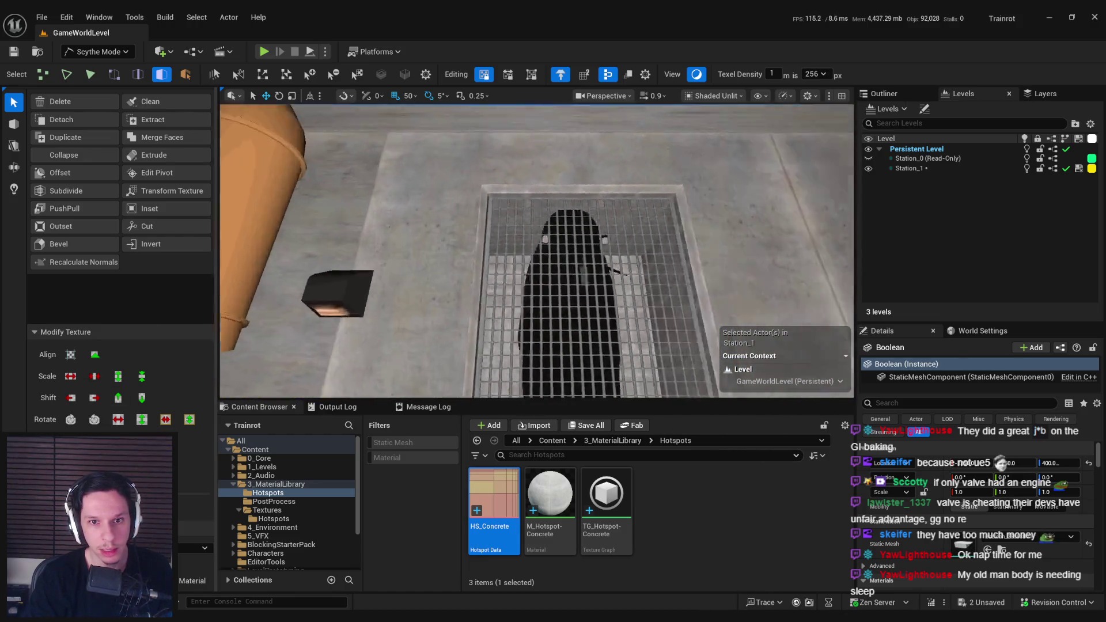
scroll(536, 251, "up", 3)
scroll(437, 320, "down", 2)
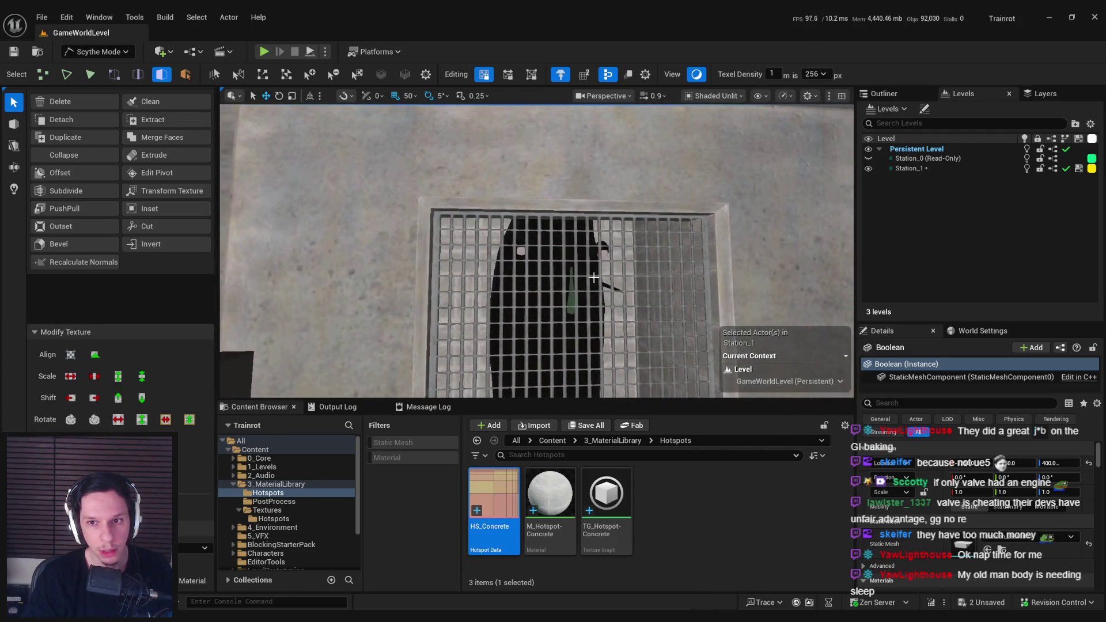
left_click_drag(564, 216, 564, 216)
left_click(531, 200)
key("f")
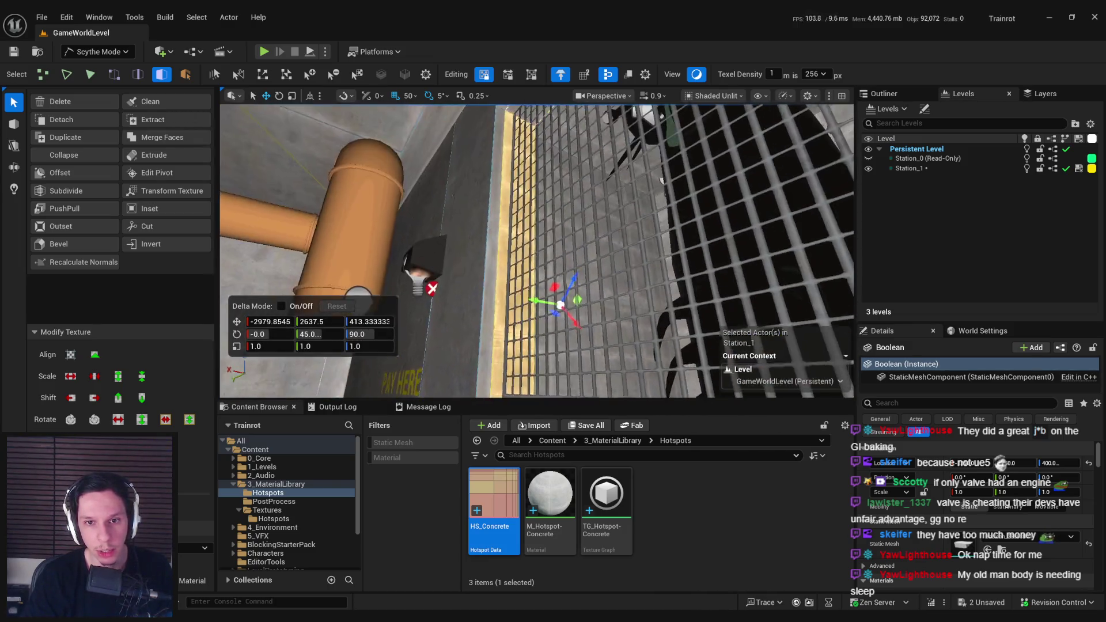
left_click(540, 172)
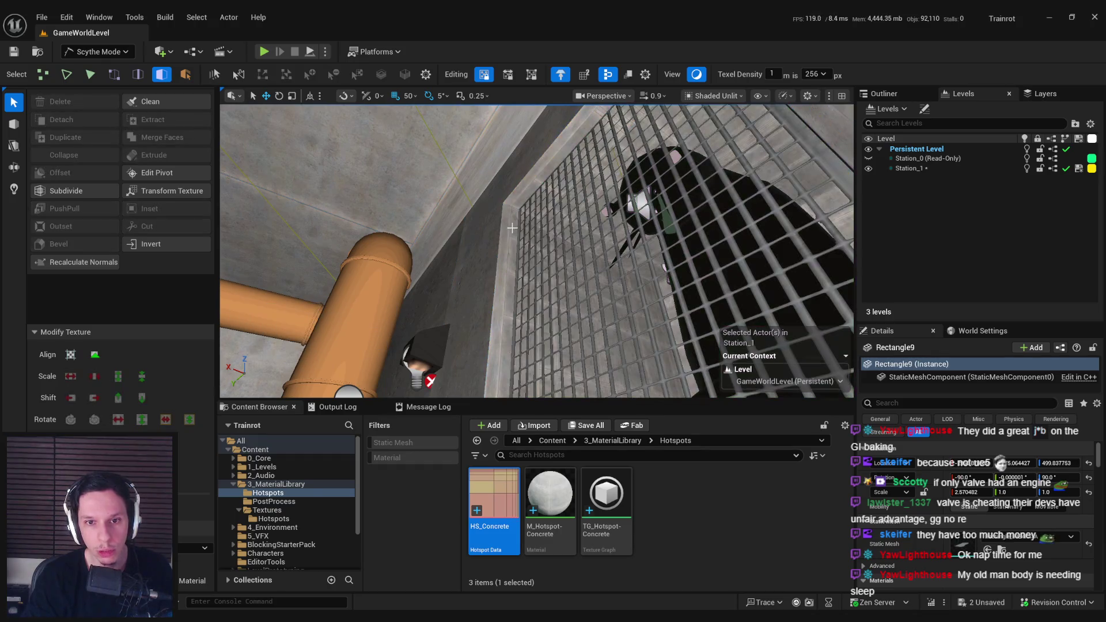
left_click(514, 214)
left_click(516, 204)
key("f")
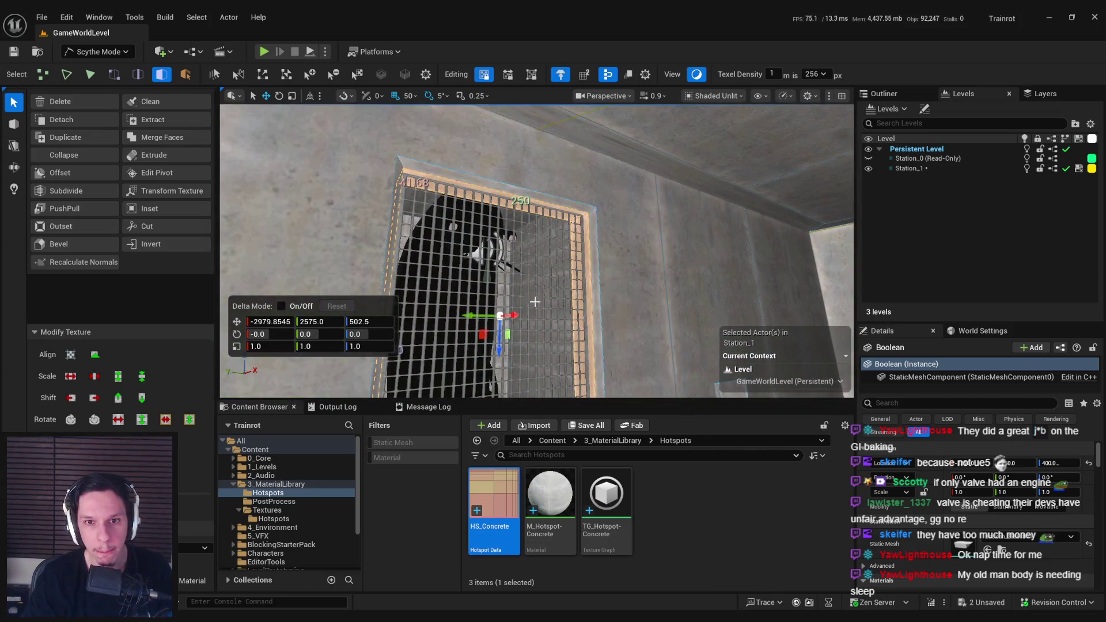
key("w")
key("s")
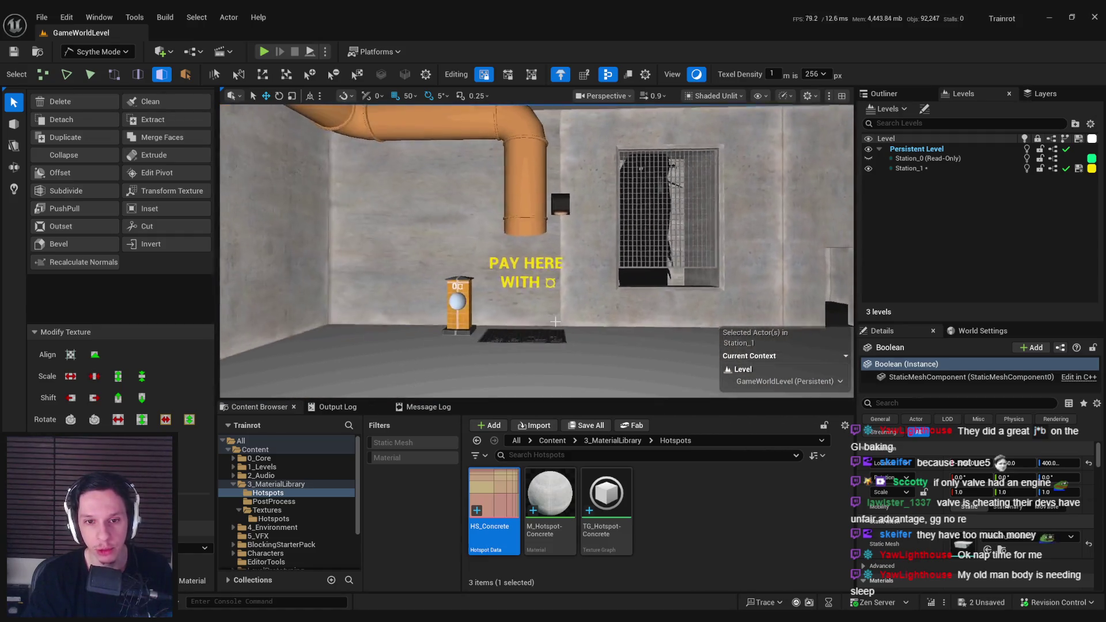
left_click(141, 226)
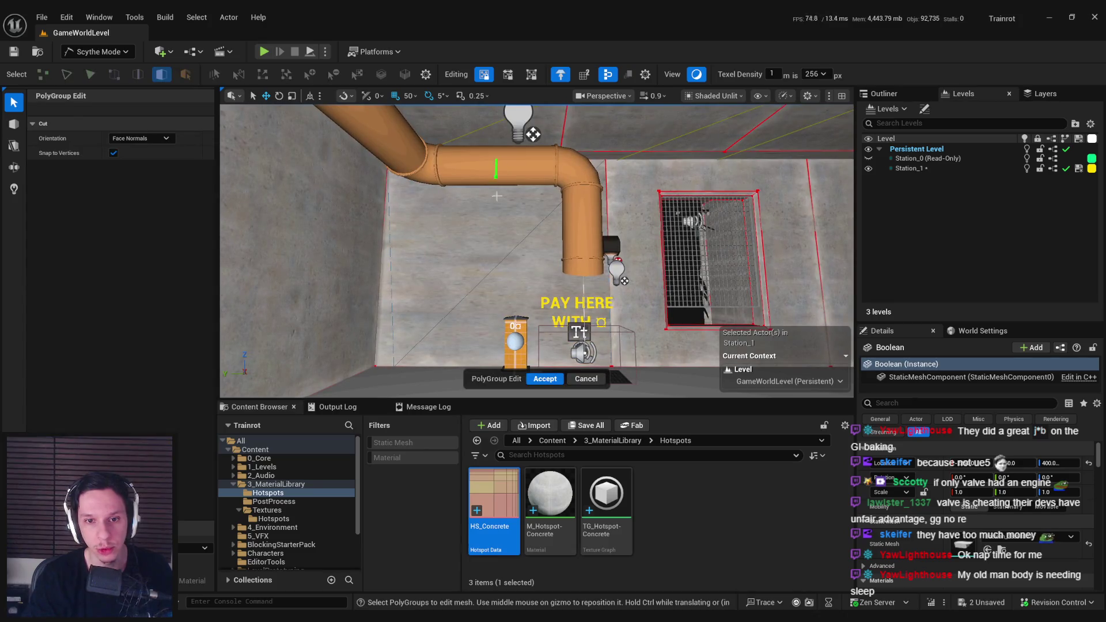
key("Escape")
left_click(488, 264)
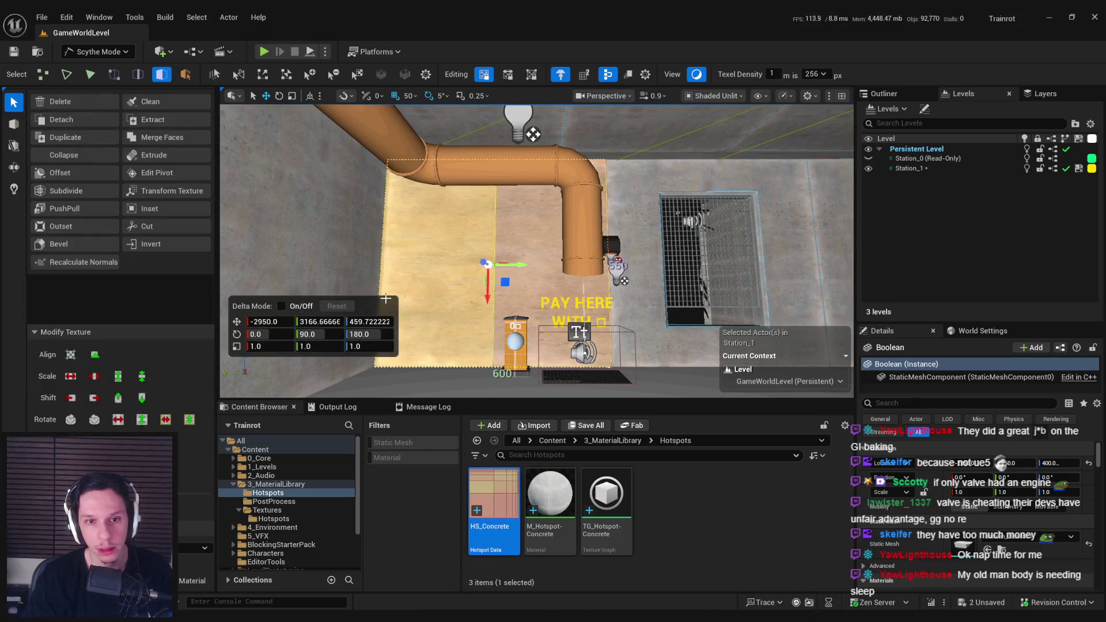
key("s")
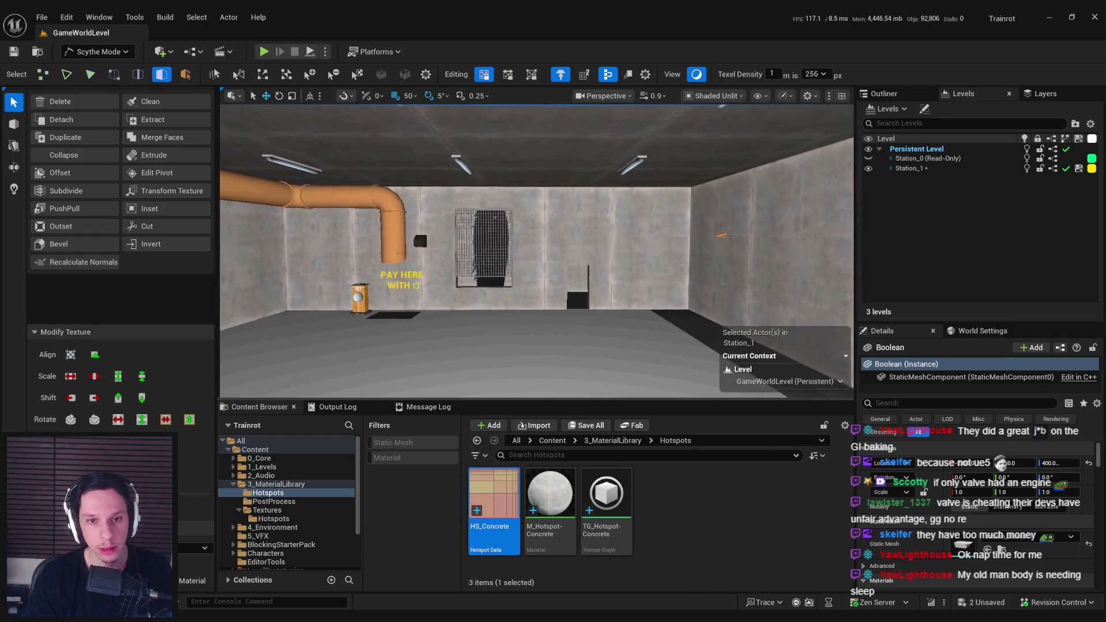
left_click_drag(536, 278, 512, 278)
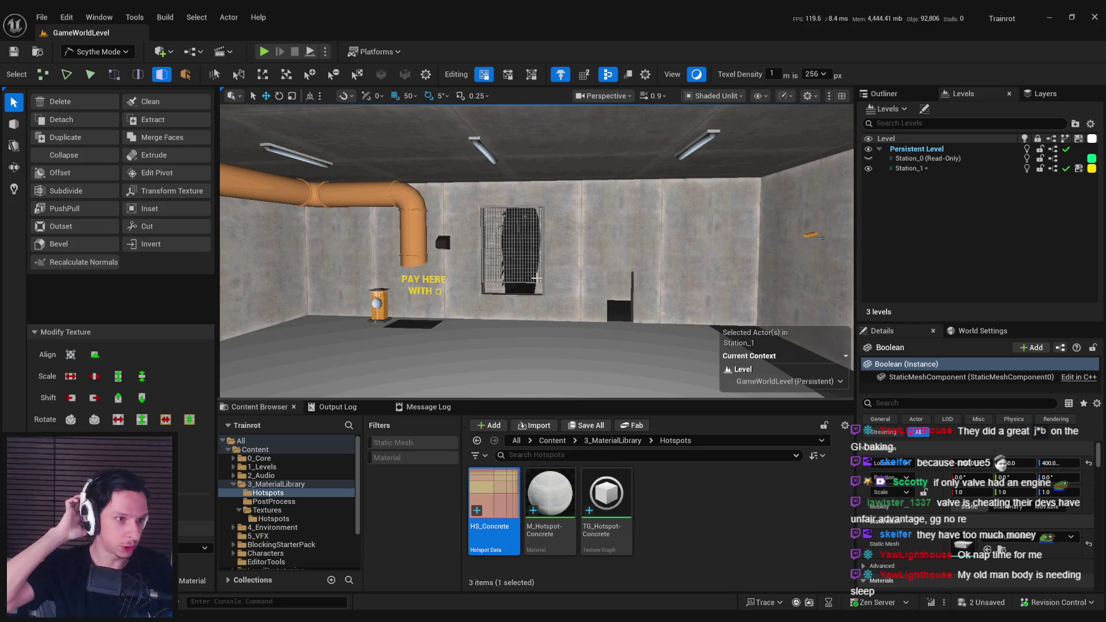
mouse_move(536, 278)
left_mouse_down()
mouse_move(522, 242)
mouse_move(535, 248)
mouse_move(536, 219)
mouse_move(536, 265)
mouse_move(524, 271)
mouse_move(519, 253)
mouse_move(521, 276)
mouse_move(489, 282)
mouse_move(545, 260)
left_mouse_up()
left_click(696, 77)
Step: Save the level, check the Twitch stream manager in Chrome, and return to the editor
key("ctrl+s")
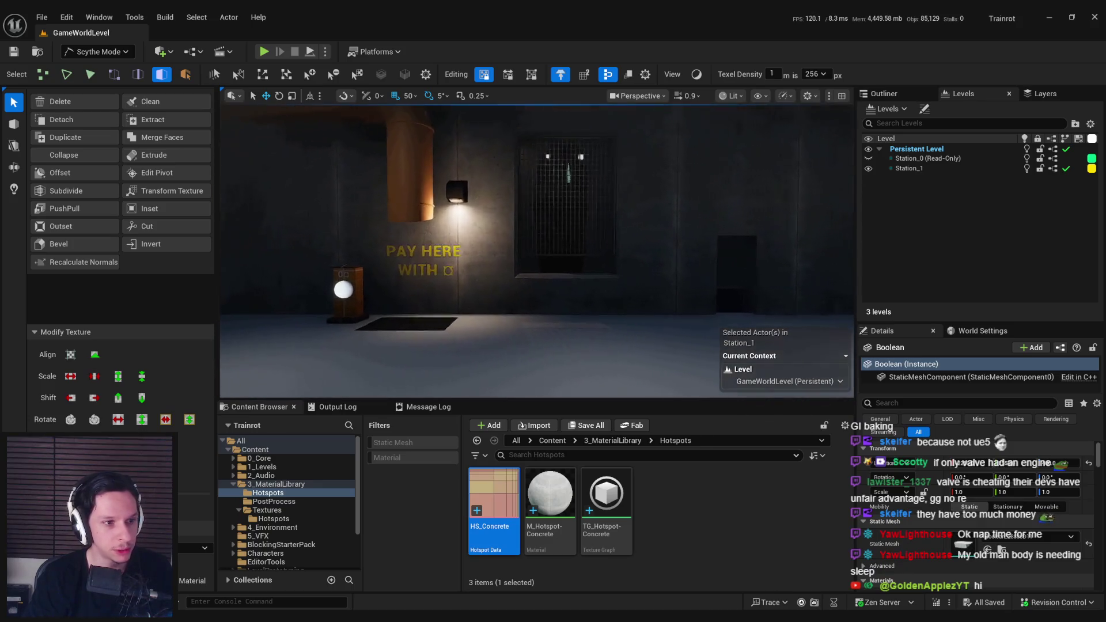
key("alt+Tab")
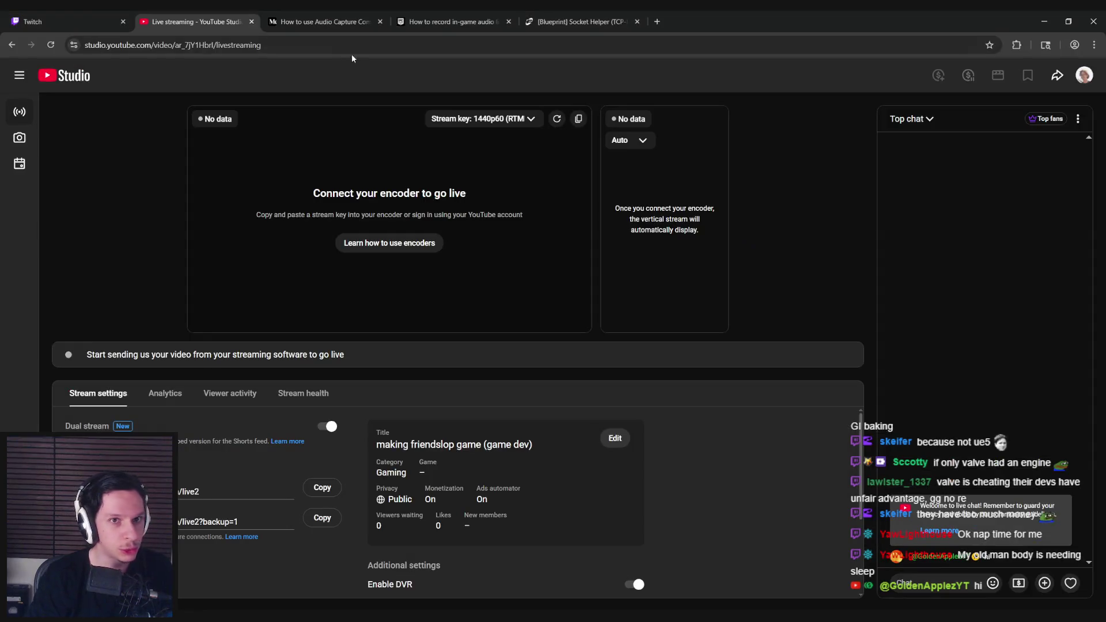
left_click(75, 17)
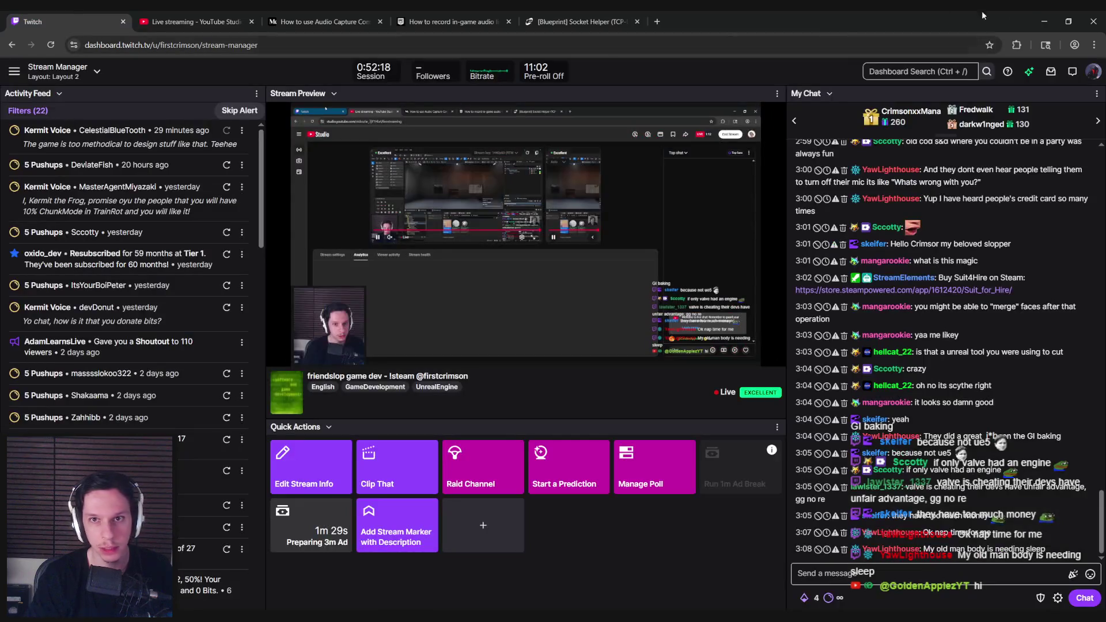
left_click(1042, 20)
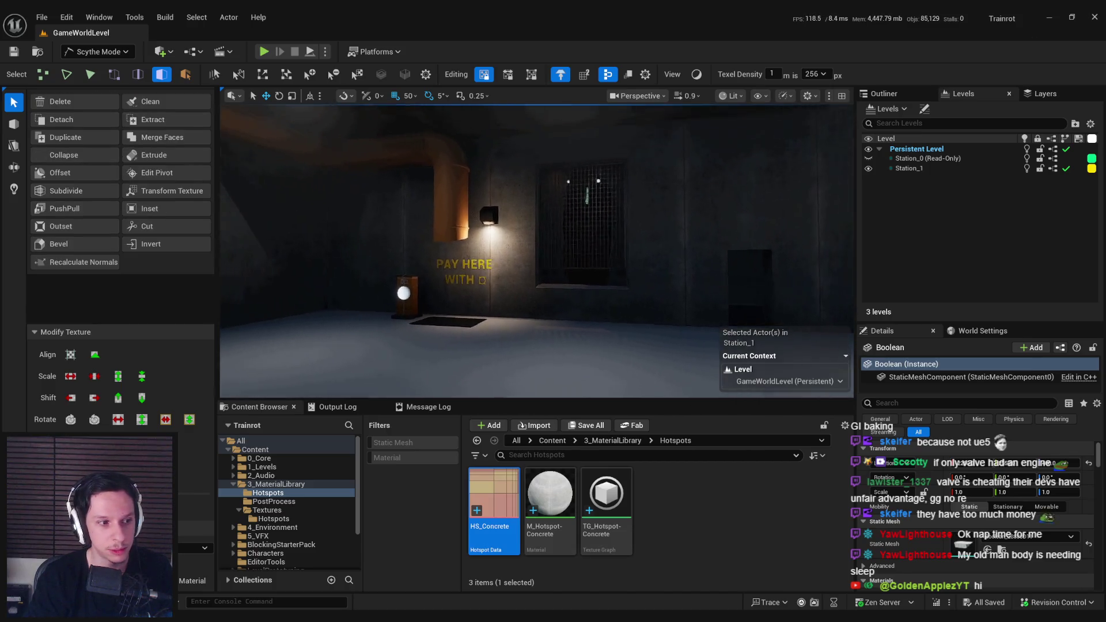
Step: Turn off the texel density view, switch the viewport to Lit, and return to Selection Mode
scroll(537, 250, "up", 2)
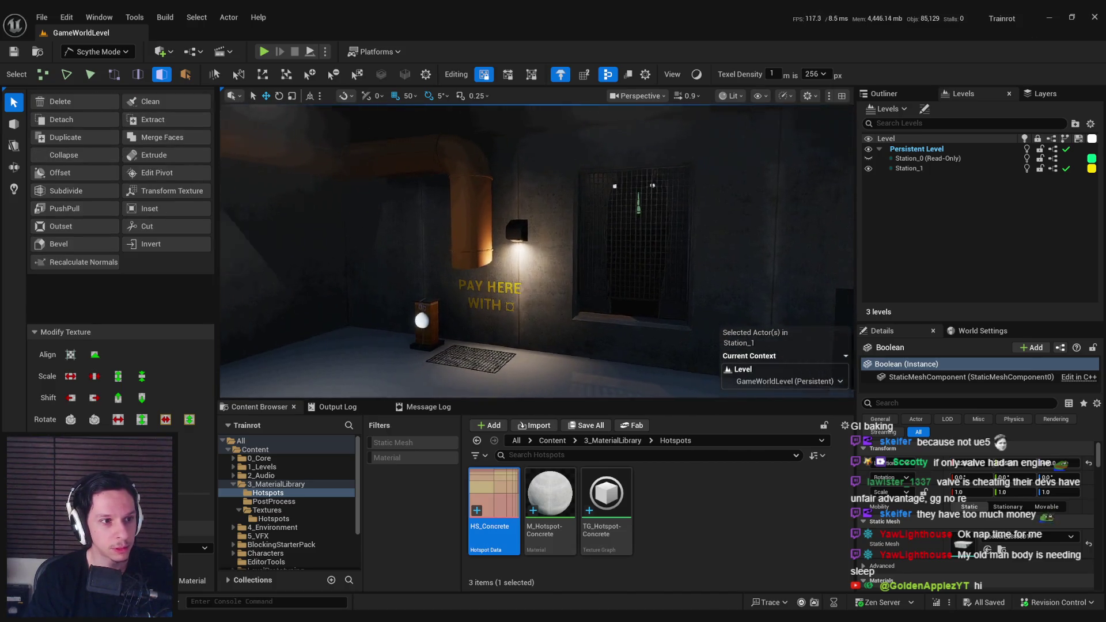
left_click_drag(536, 251, 507, 288)
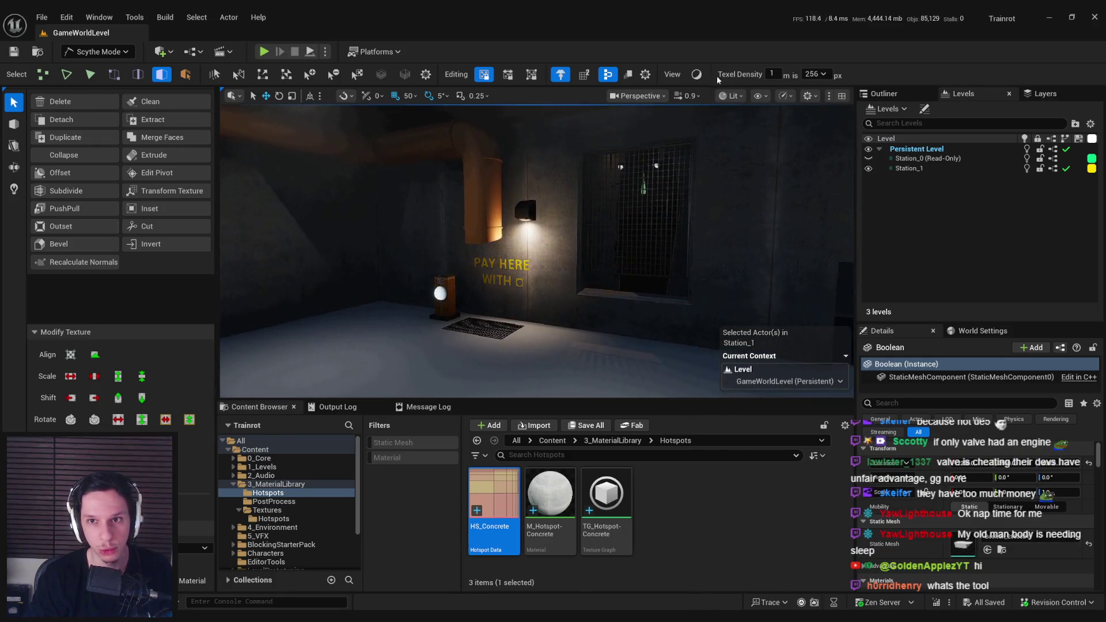
left_click(697, 75)
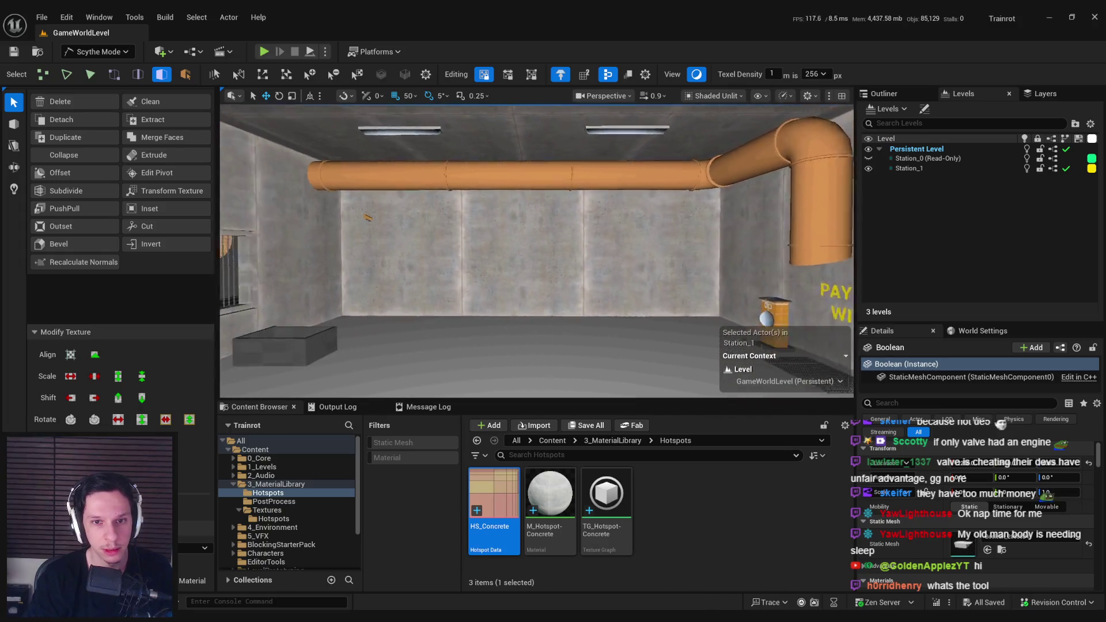
left_click_drag(537, 250, 495, 253)
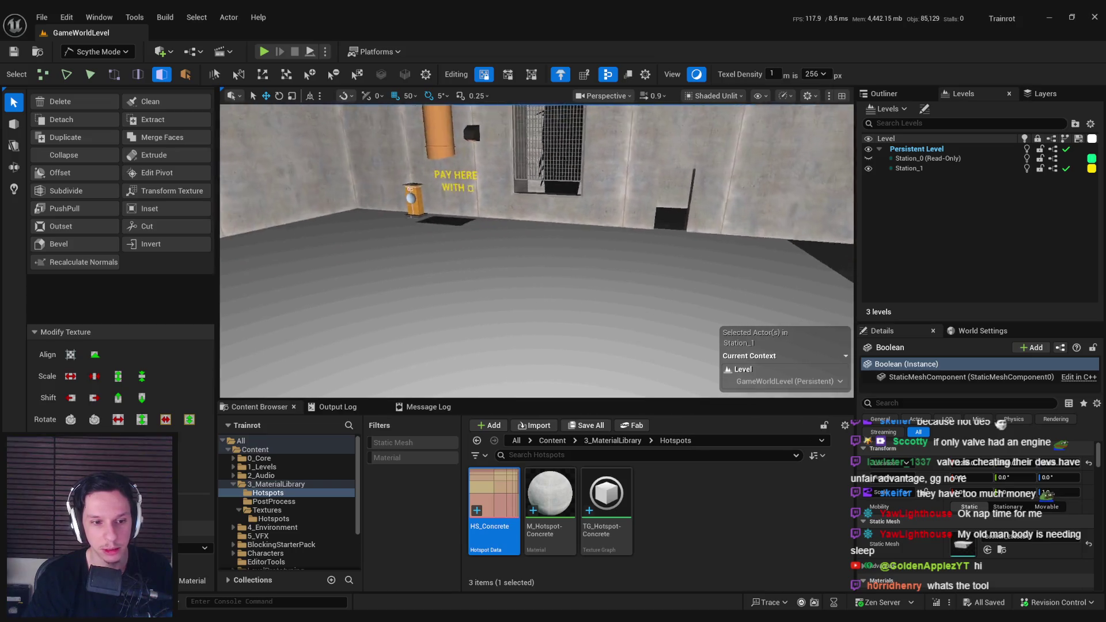
mouse_move(536, 253)
left_mouse_down()
mouse_move(472, 254)
mouse_move(576, 254)
mouse_move(594, 277)
mouse_move(553, 254)
mouse_move(576, 253)
mouse_move(576, 276)
mouse_move(519, 253)
mouse_move(574, 105)
left_mouse_up()
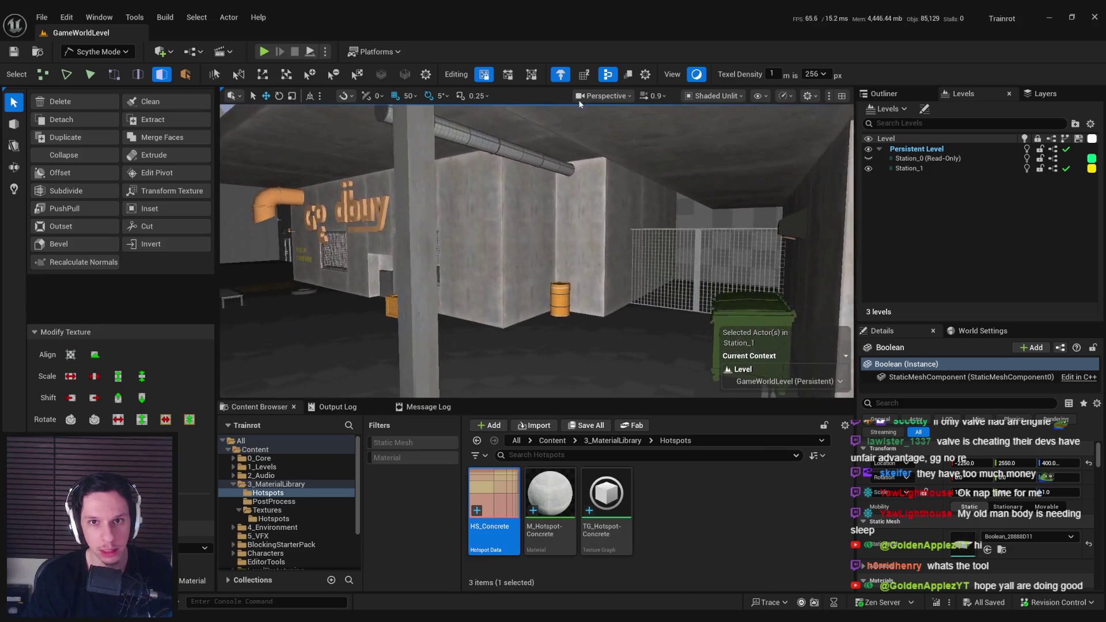
key("alt+4")
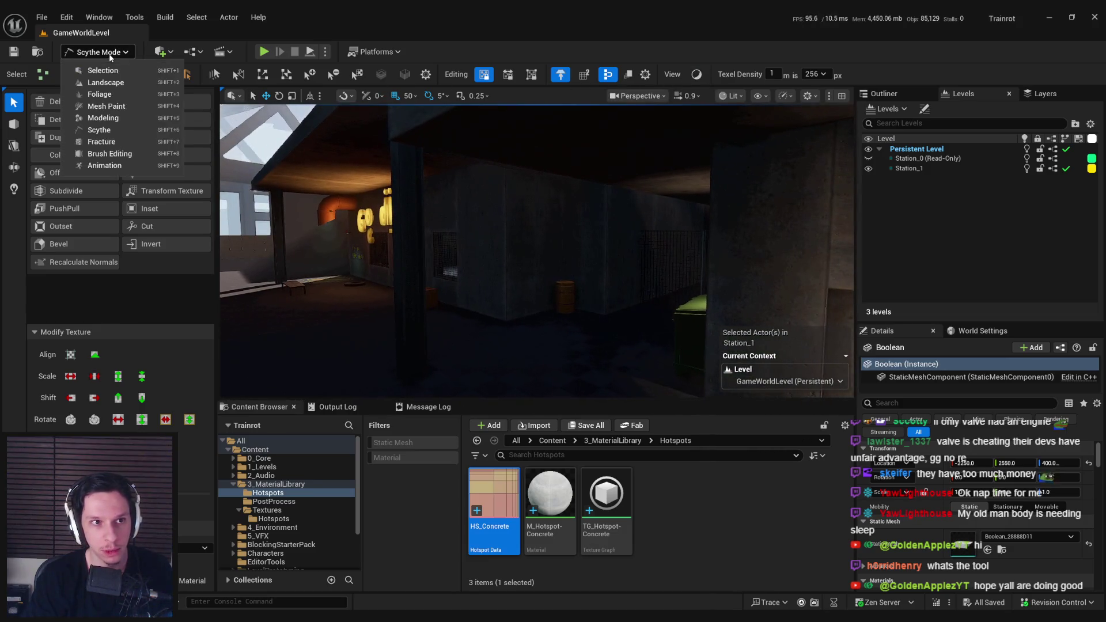
key("shift+1")
Step: Play the level in editor, ride to the station with the in-game start button, and walk in
mouse_move(495, 231)
left_mouse_down()
mouse_move(499, 192)
mouse_move(5, 146)
mouse_move(406, 178)
mouse_move(398, 173)
left_mouse_up()
key("shift+1")
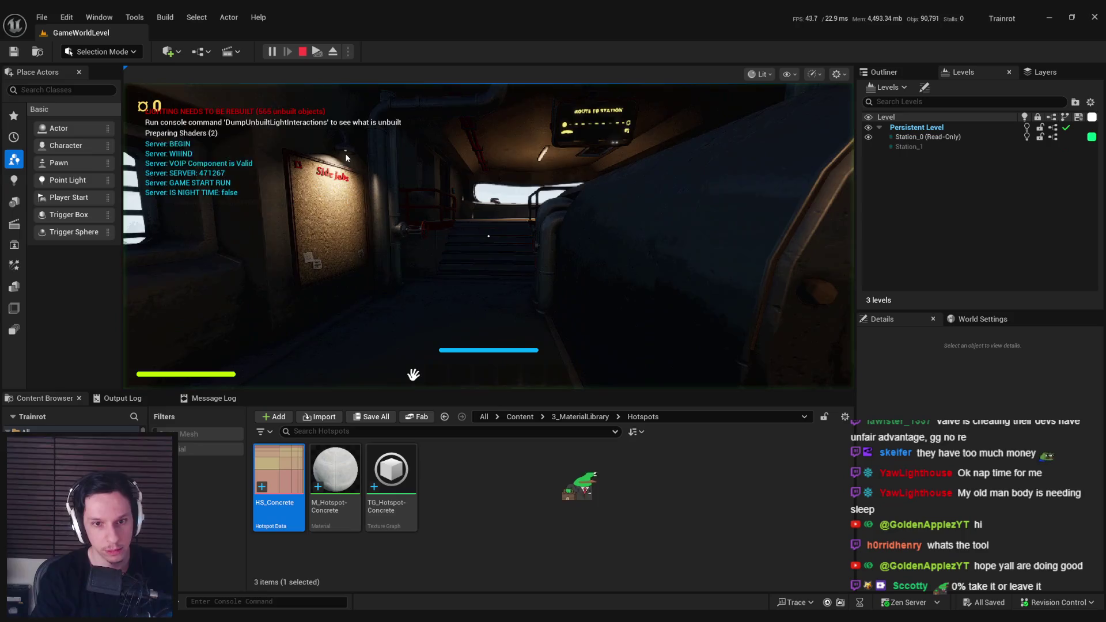
left_click(346, 157)
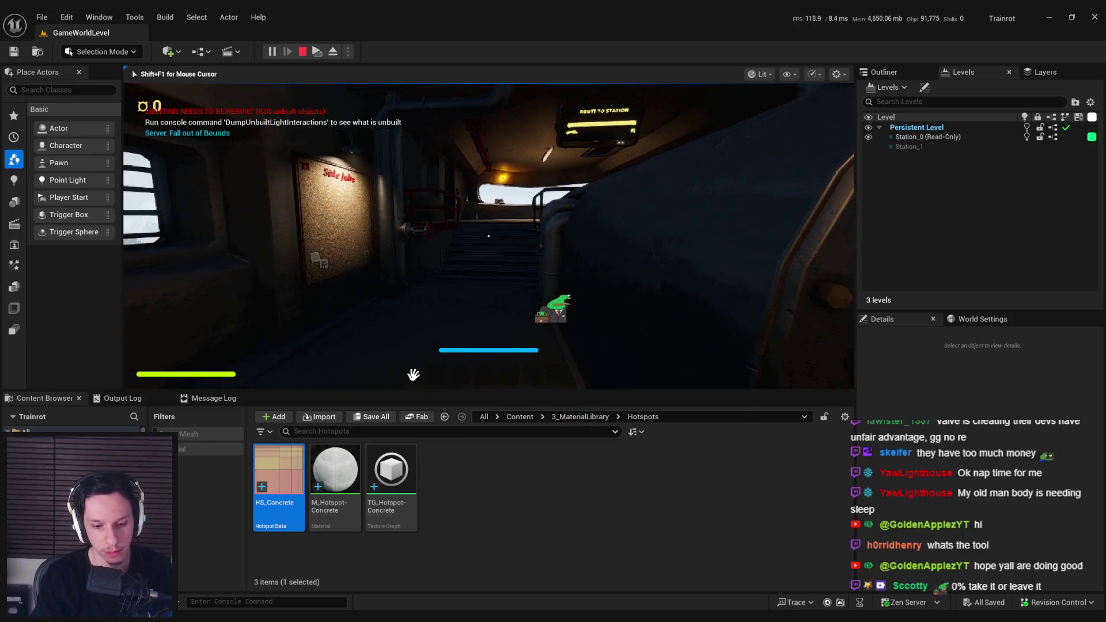
key("Escape")
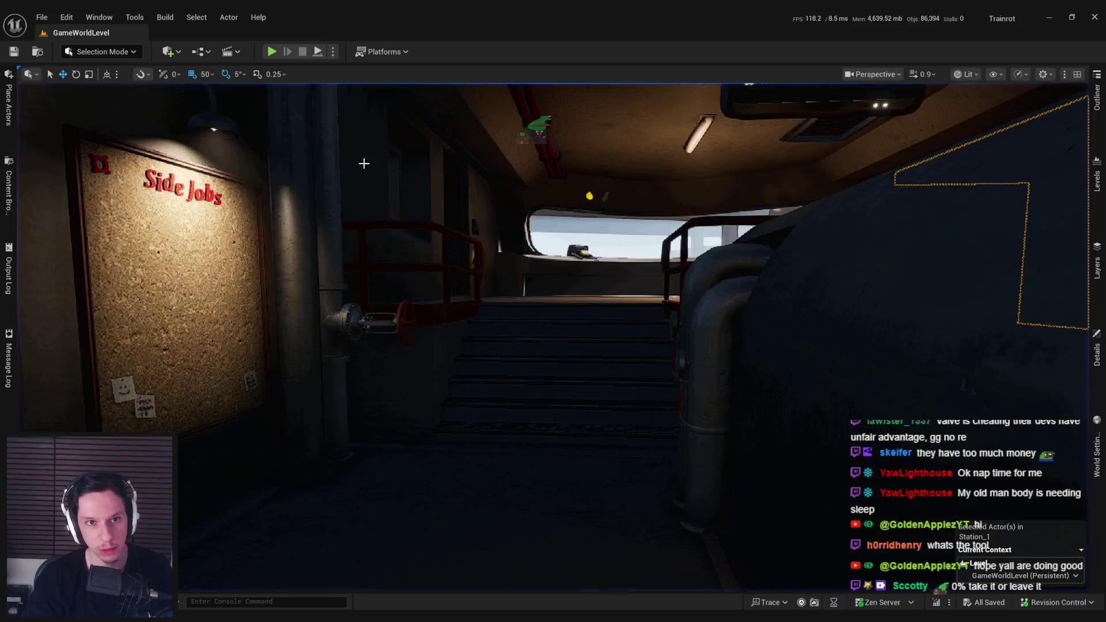
key("alt+p")
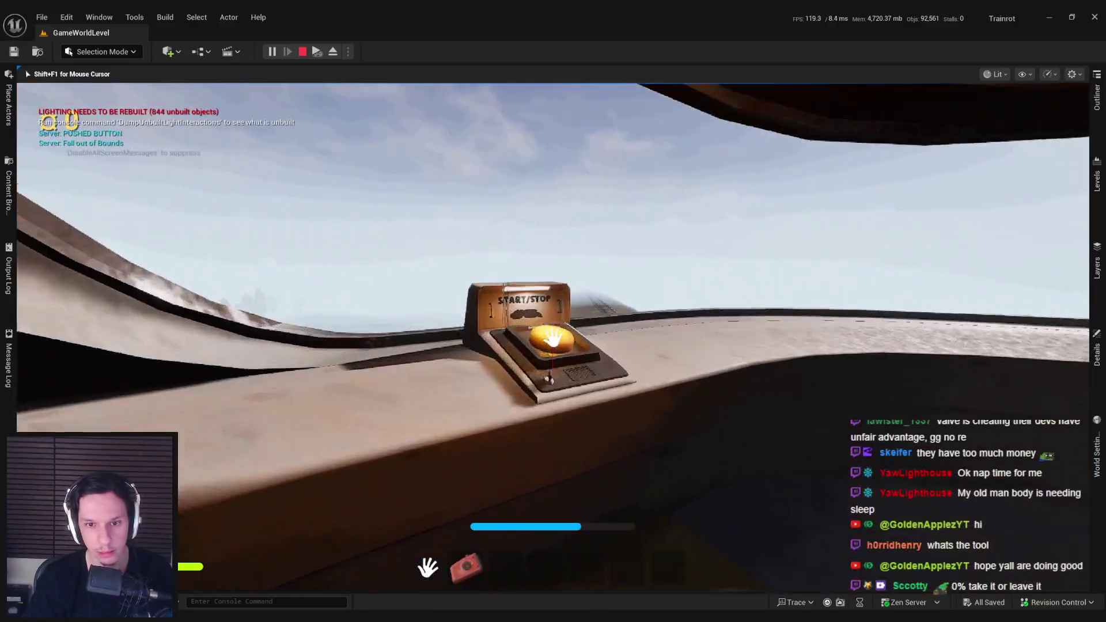
key("e")
key("grave")
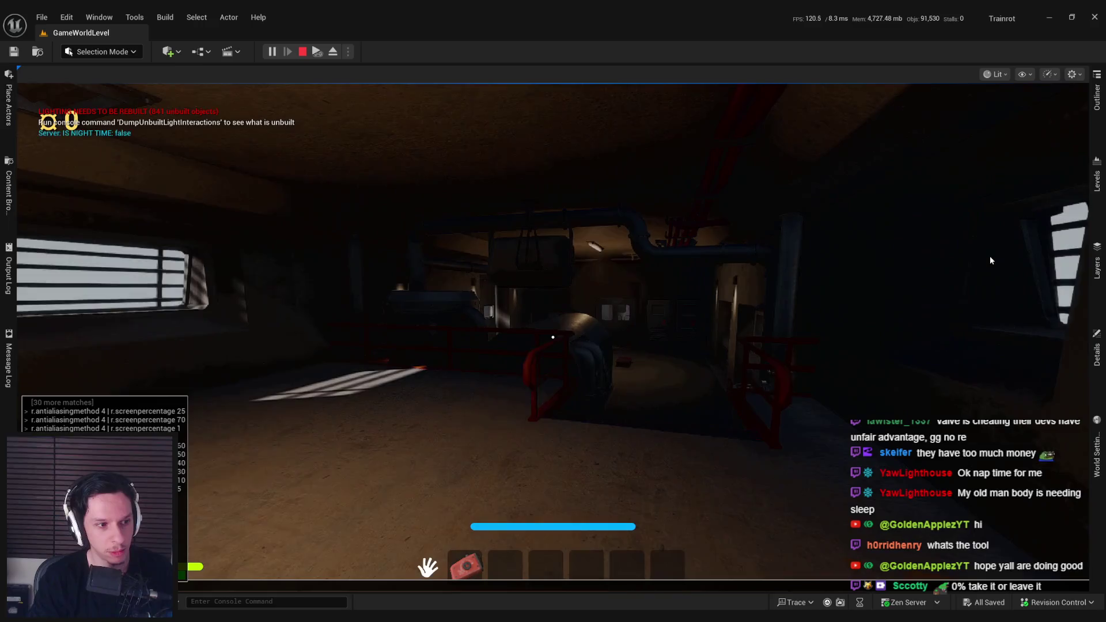
left_click(990, 261)
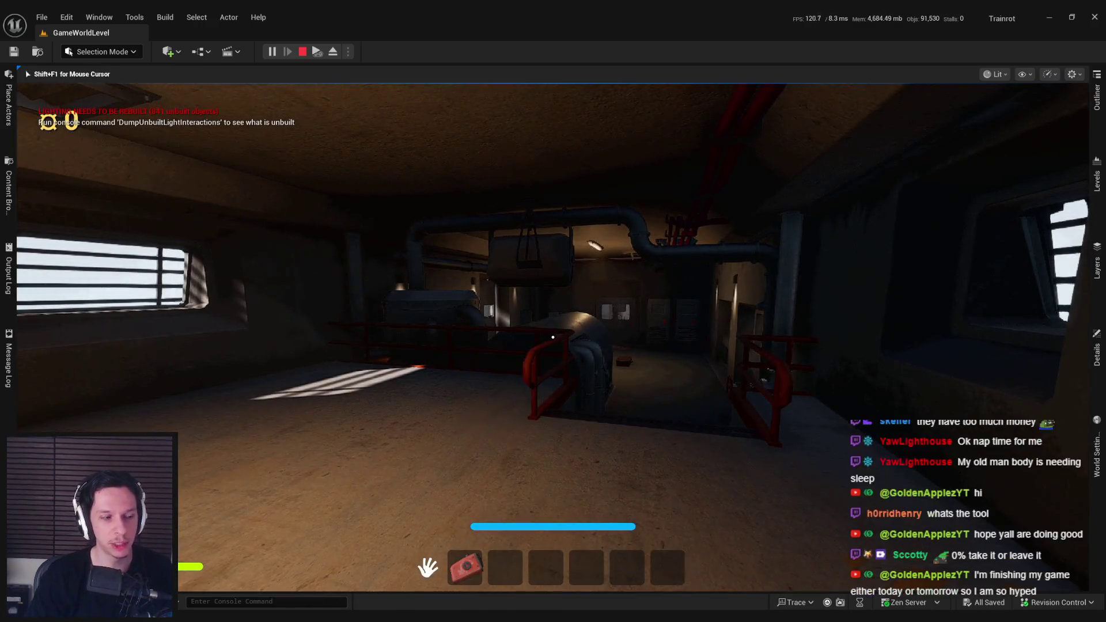
key("w")
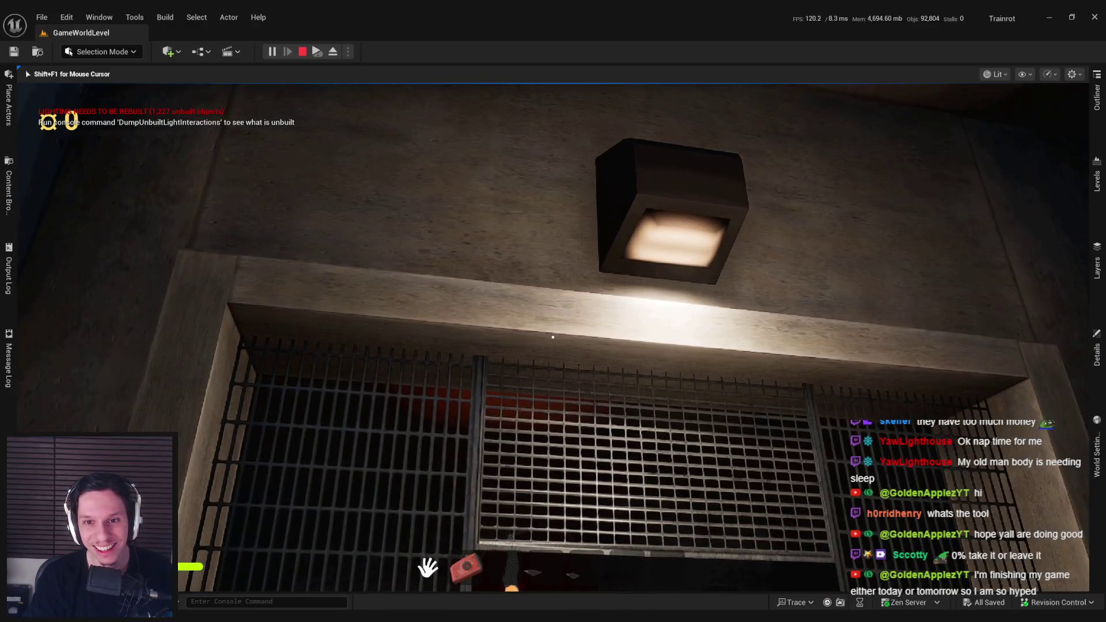
Step: Walk around the barred window and SELL FOR alcove, checking the concrete hotspot textures from several angles
key("w")
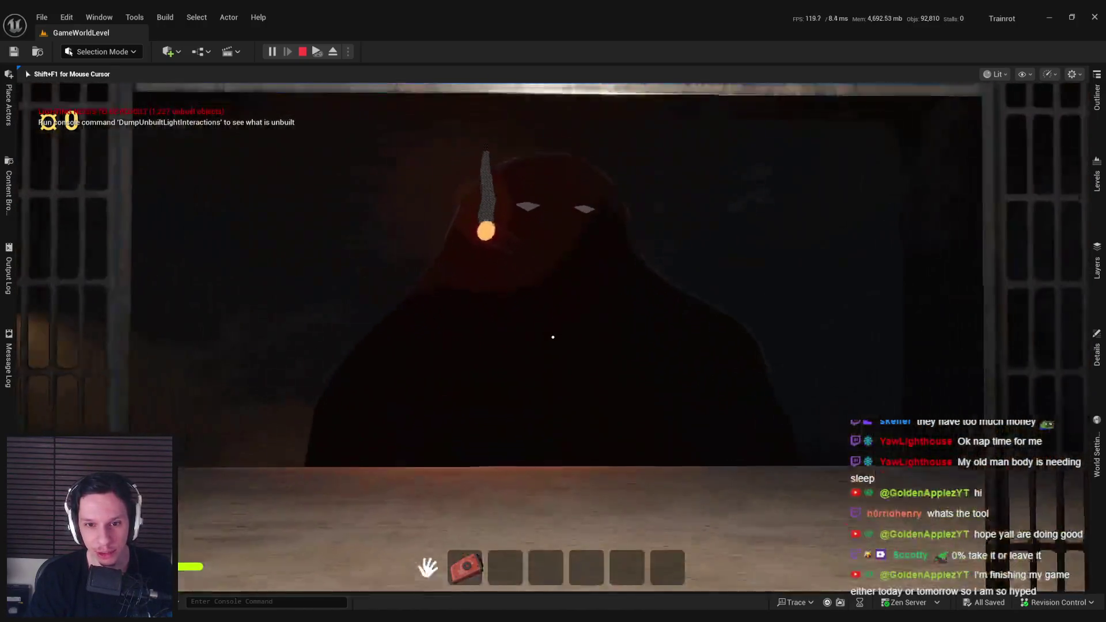
key("s")
key("s")
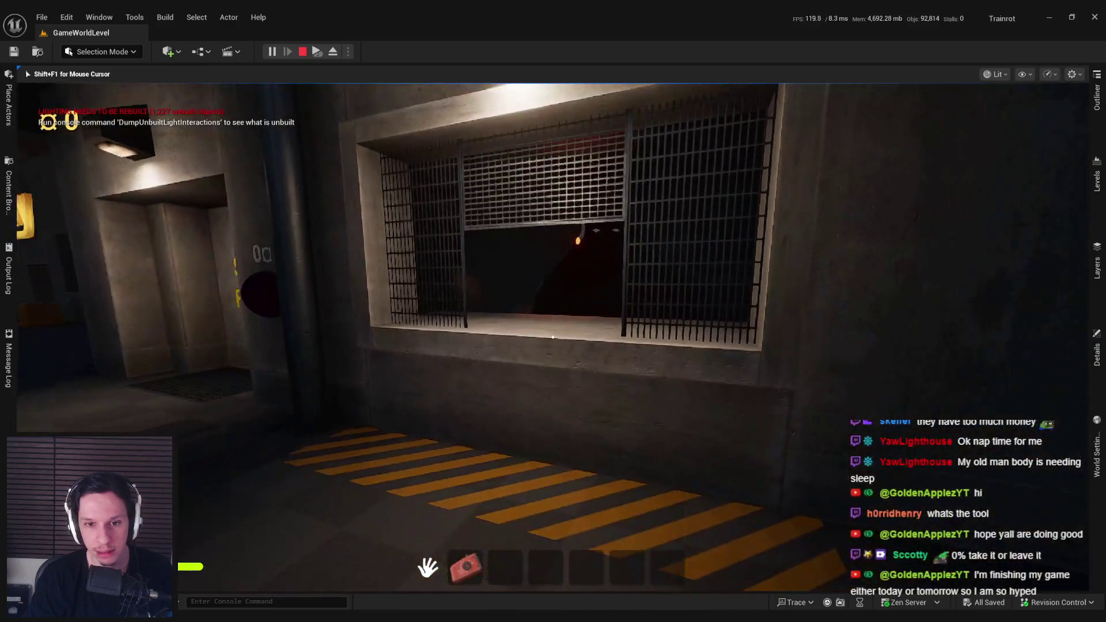
key("w")
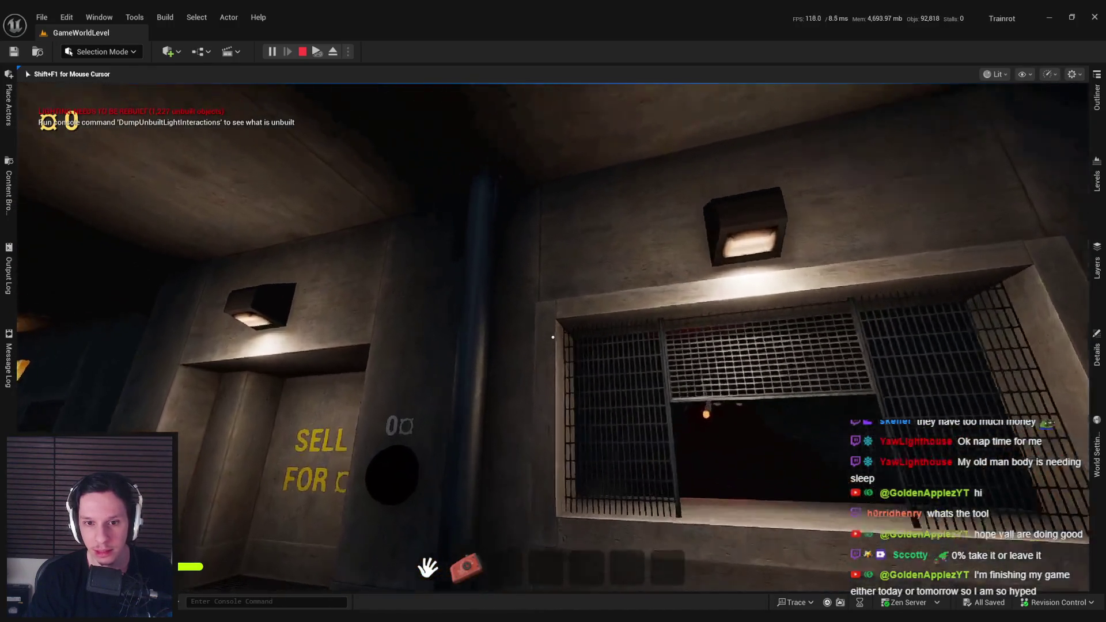
key("s")
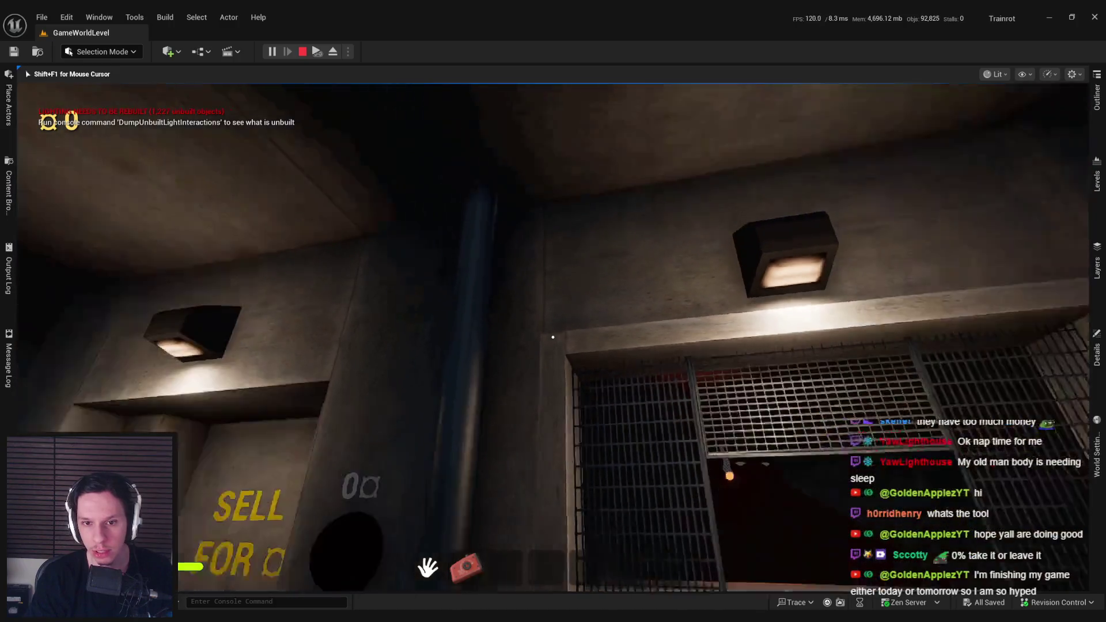
key("d")
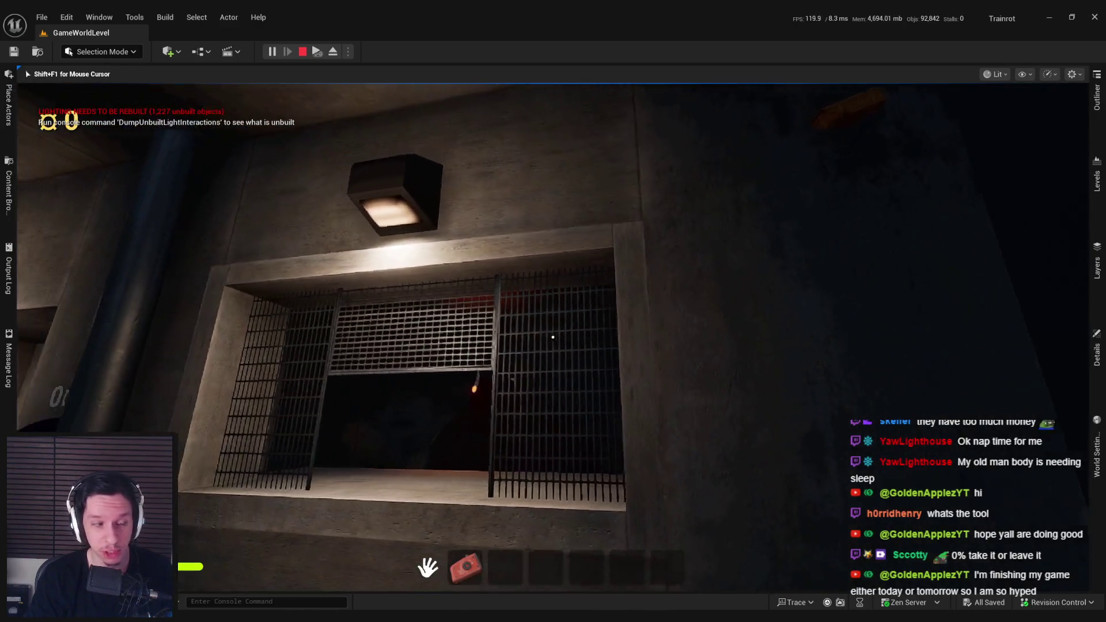
key("a")
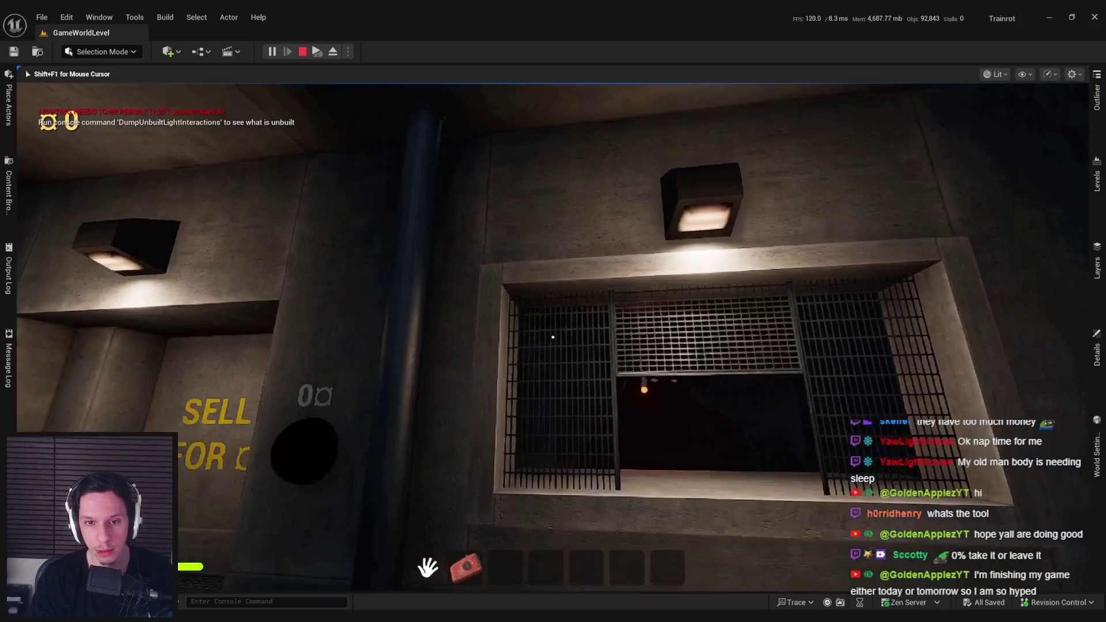
key("d")
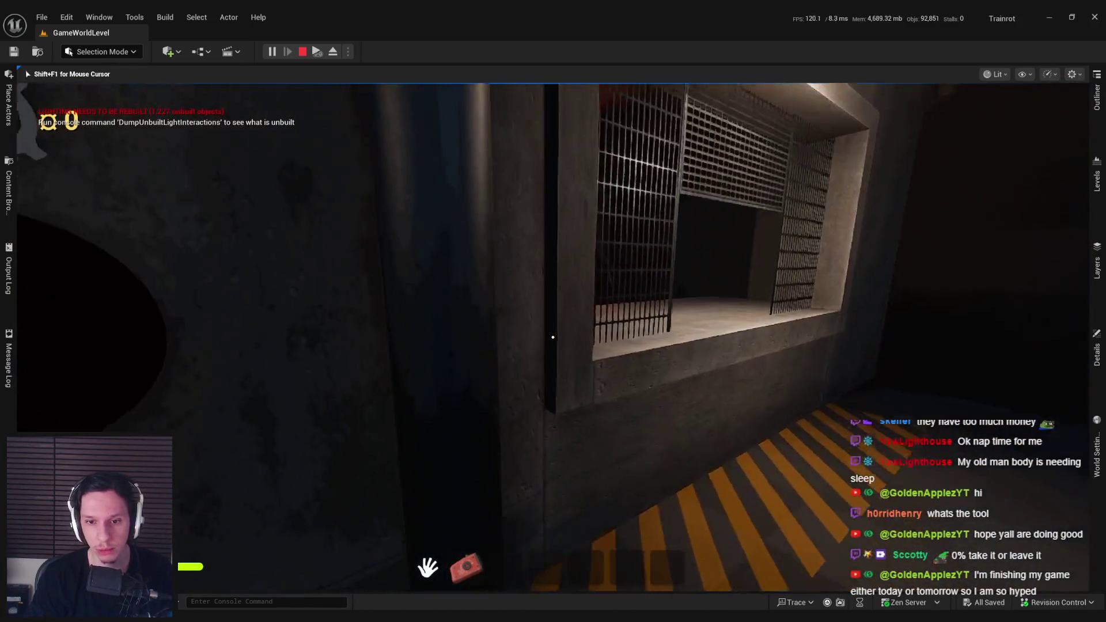
key("a")
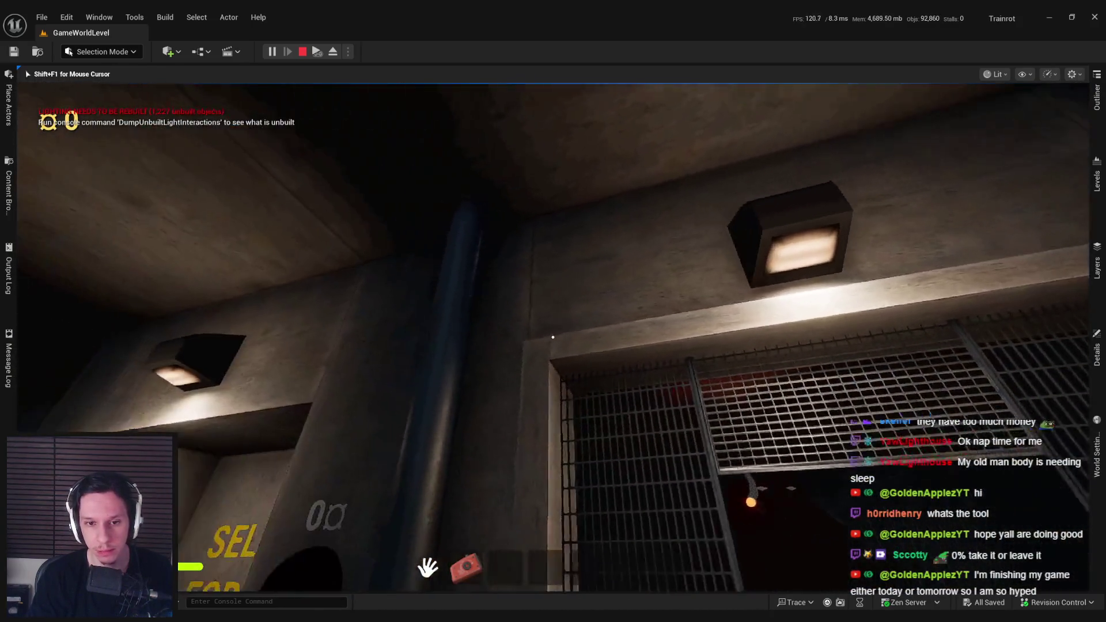
key("d")
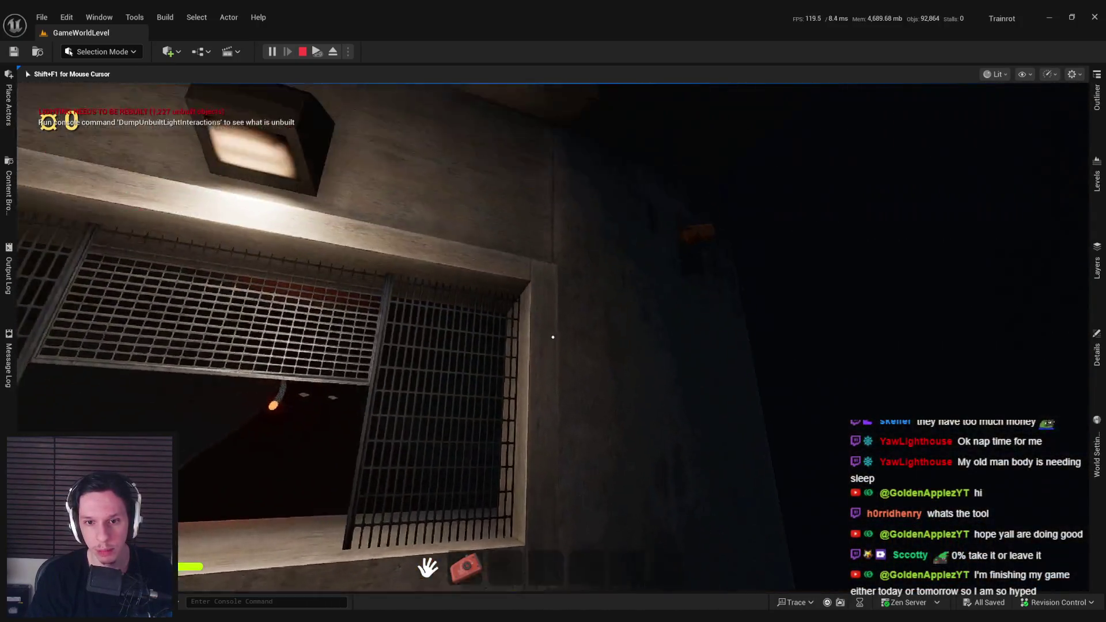
key("s")
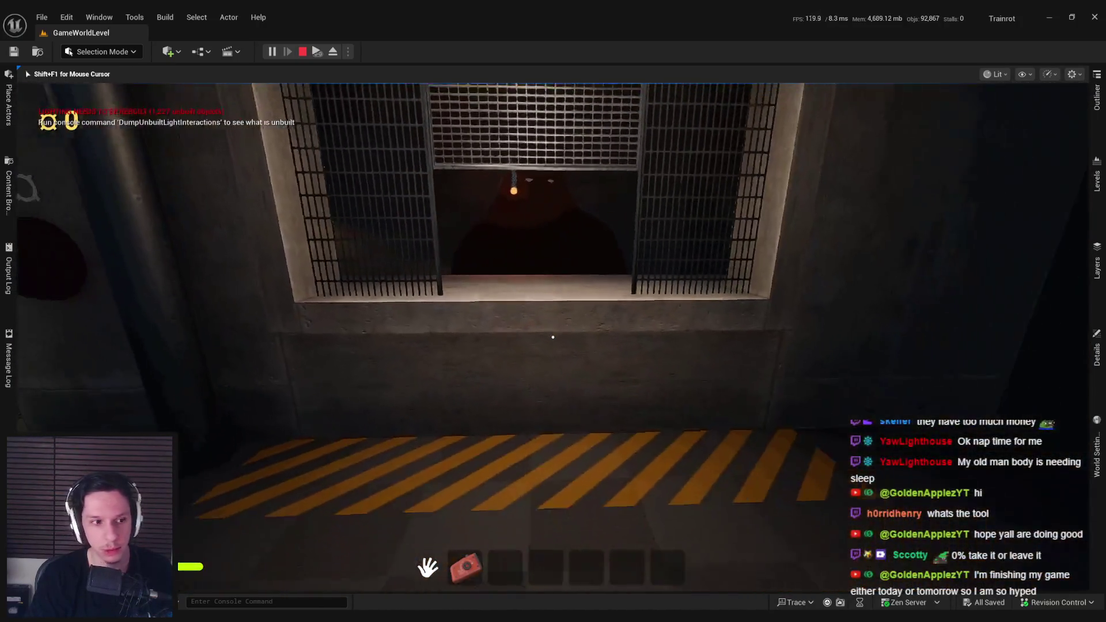
key("a")
key("w")
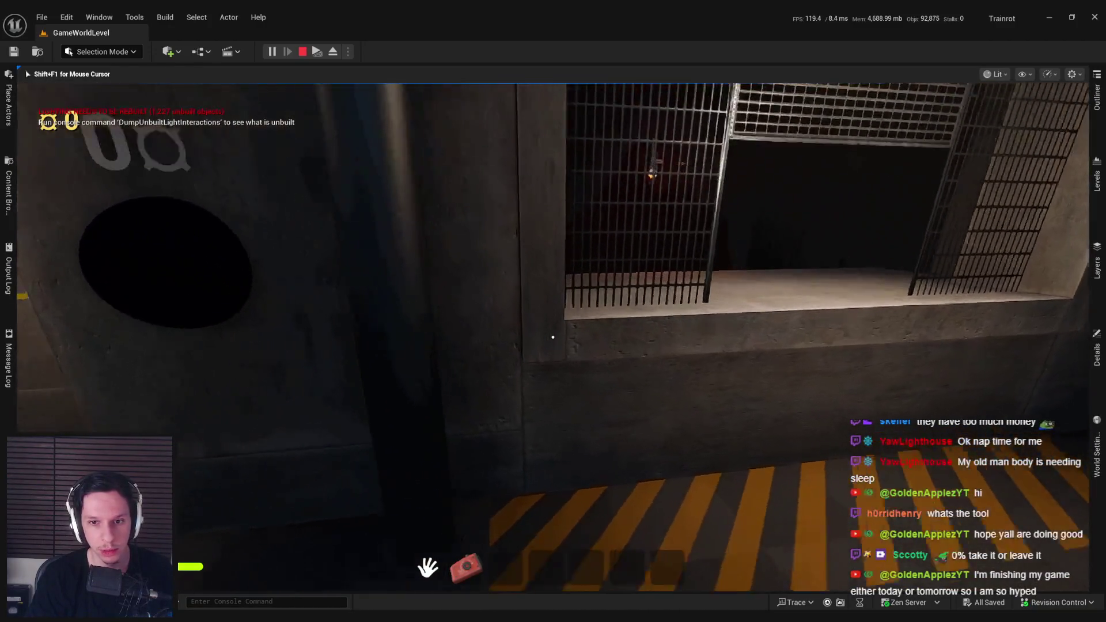
key("s")
key("a")
key("d")
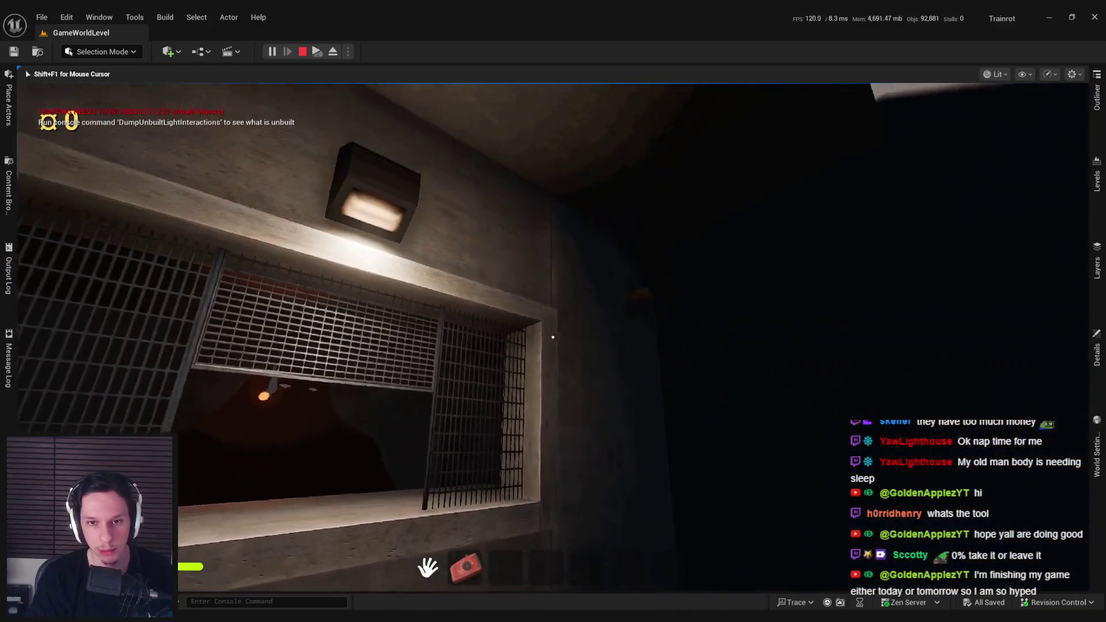
key("a")
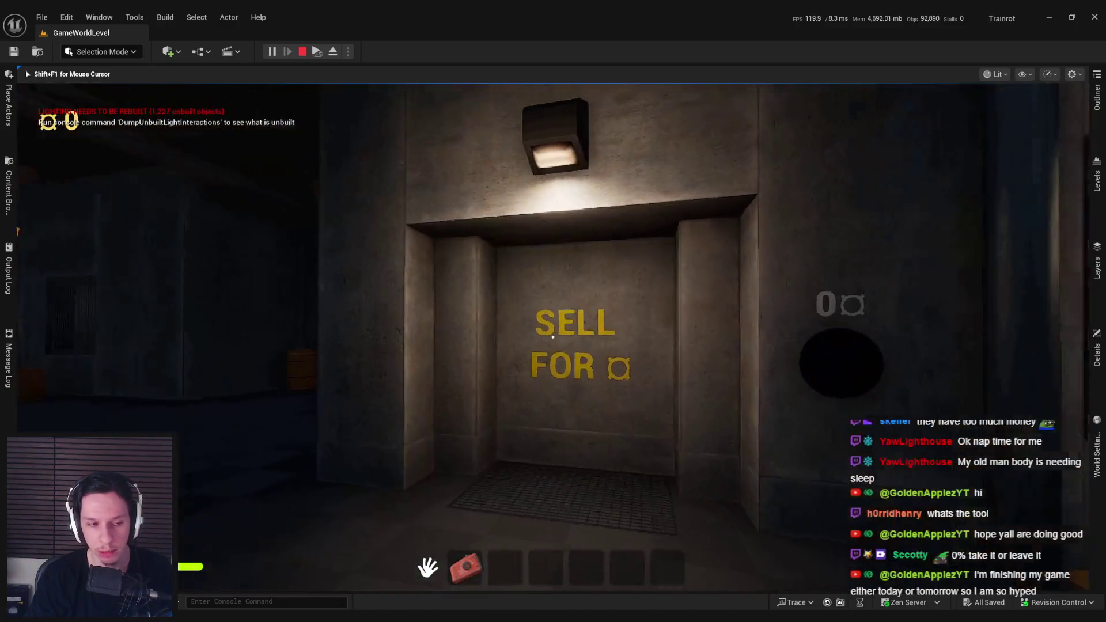
key("d")
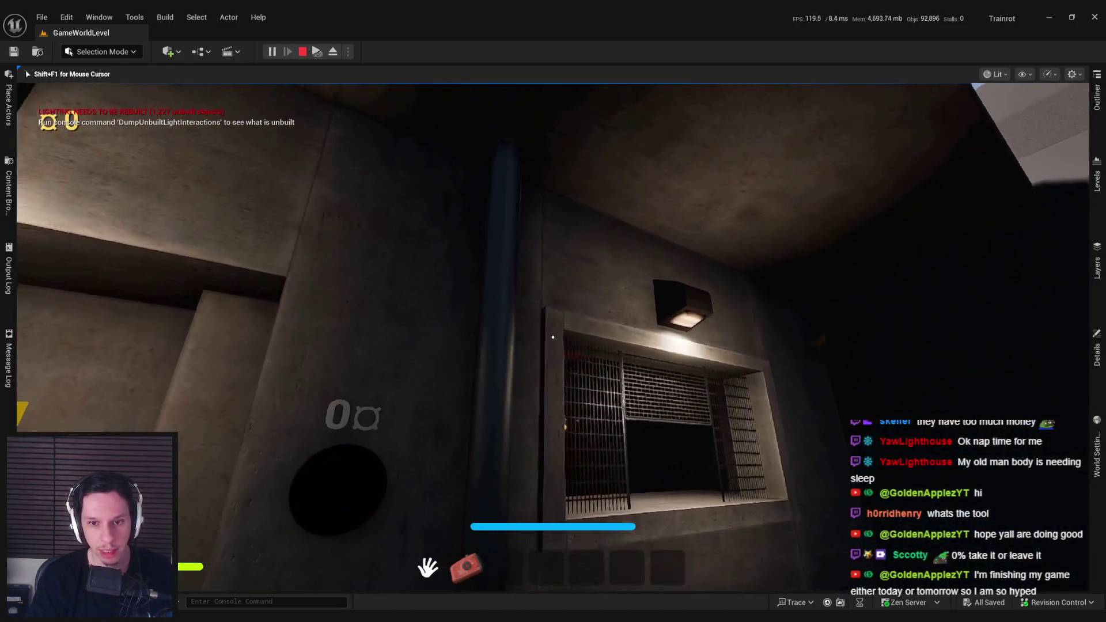
mouse_move(553, 337)
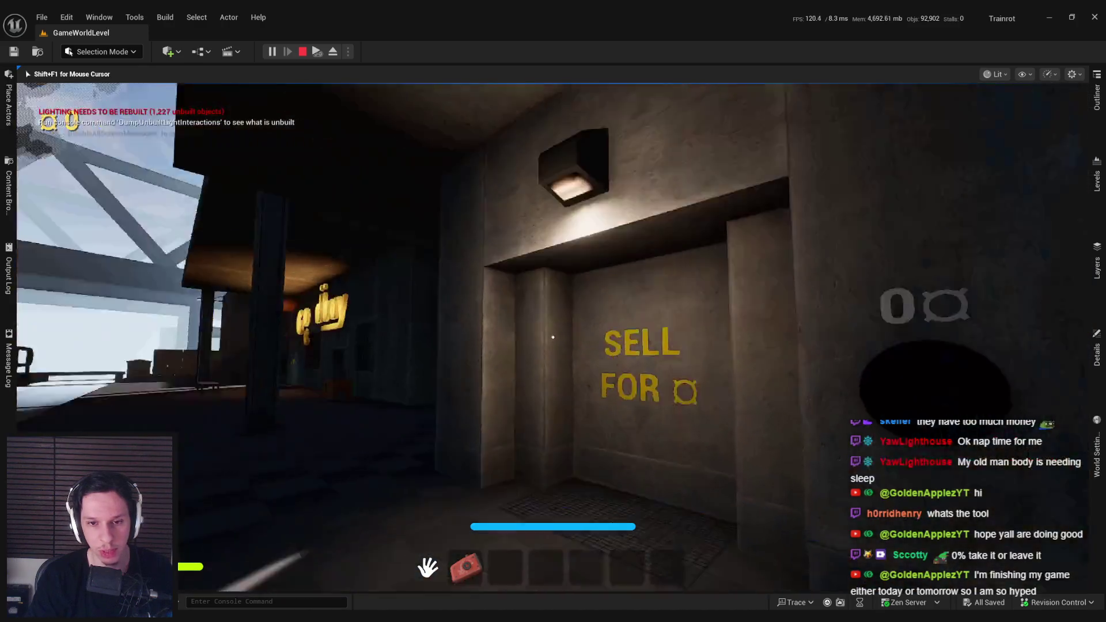
Step: Walk through the lit room and outdoors toward the PICK UP ITEMS HERE wall
key("w")
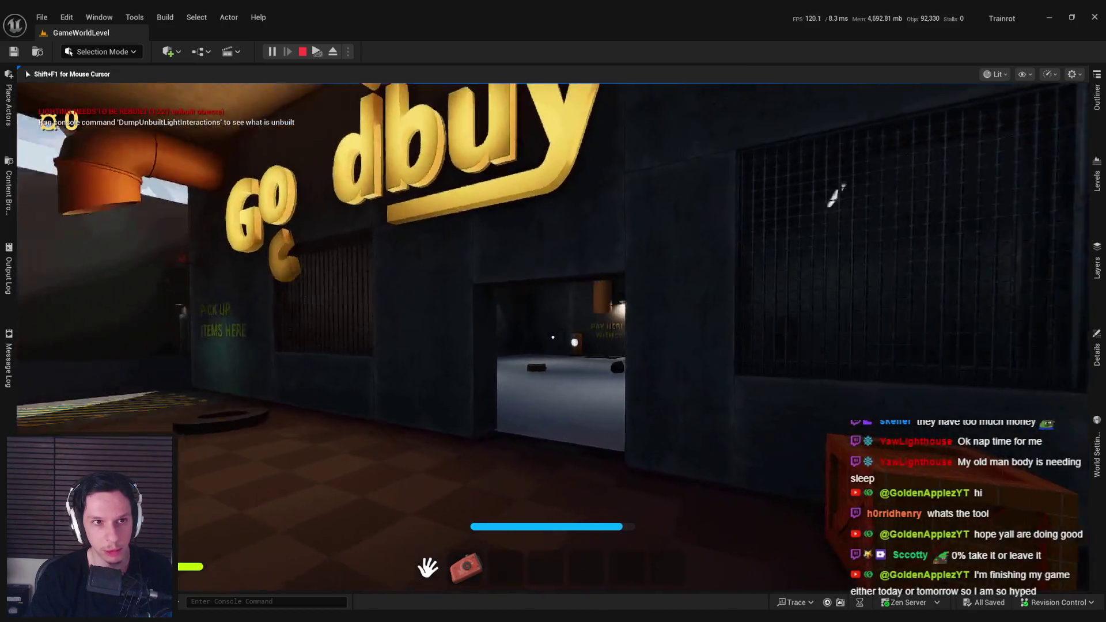
key("w")
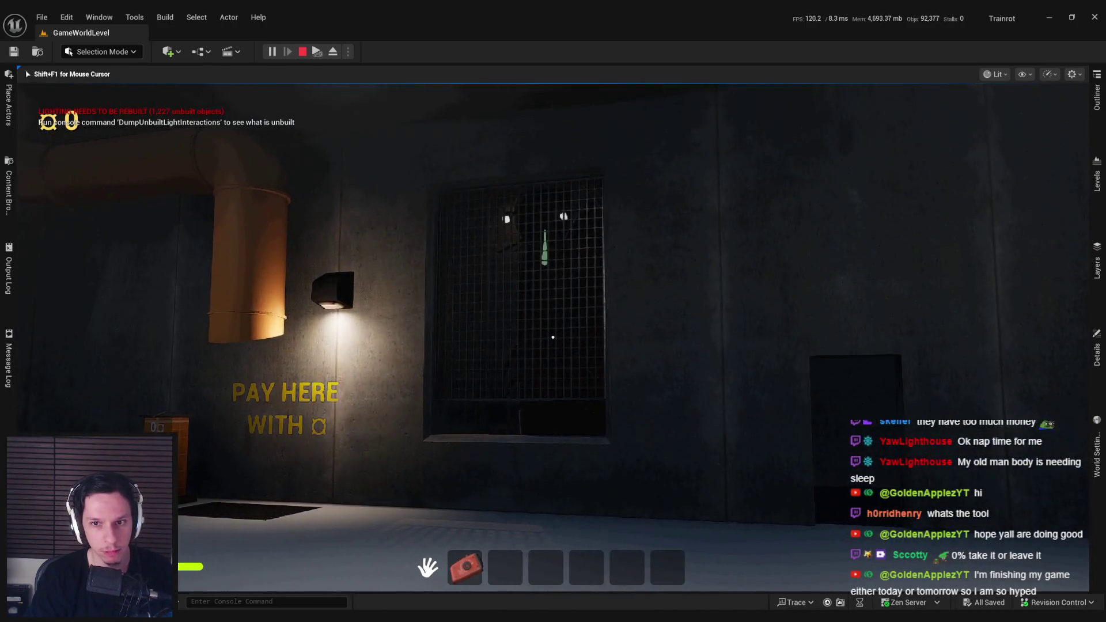
key("w")
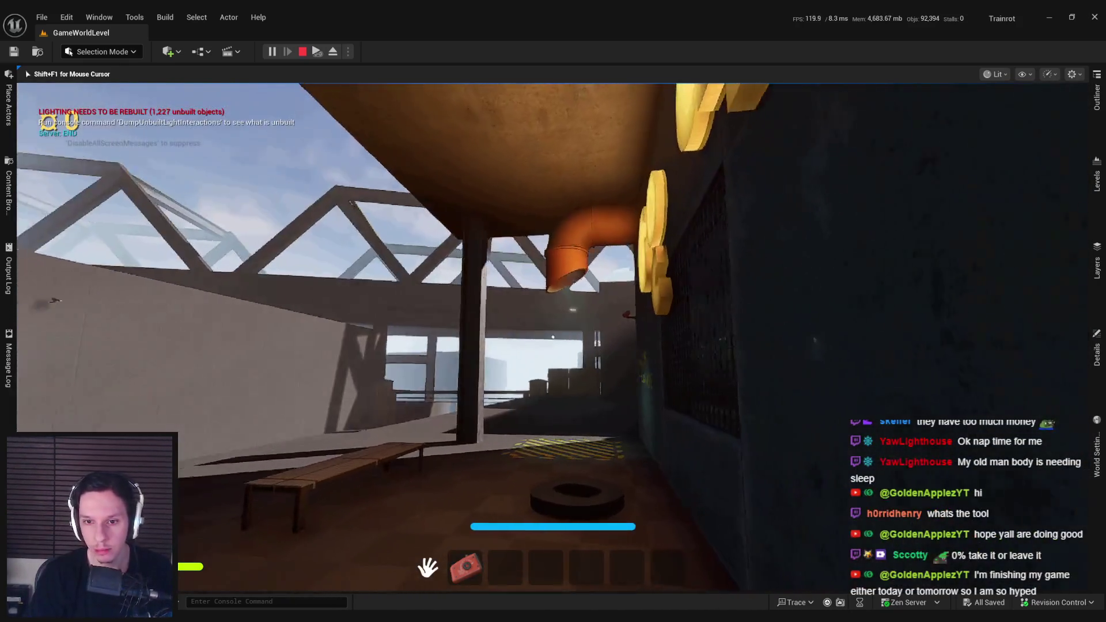
key("w")
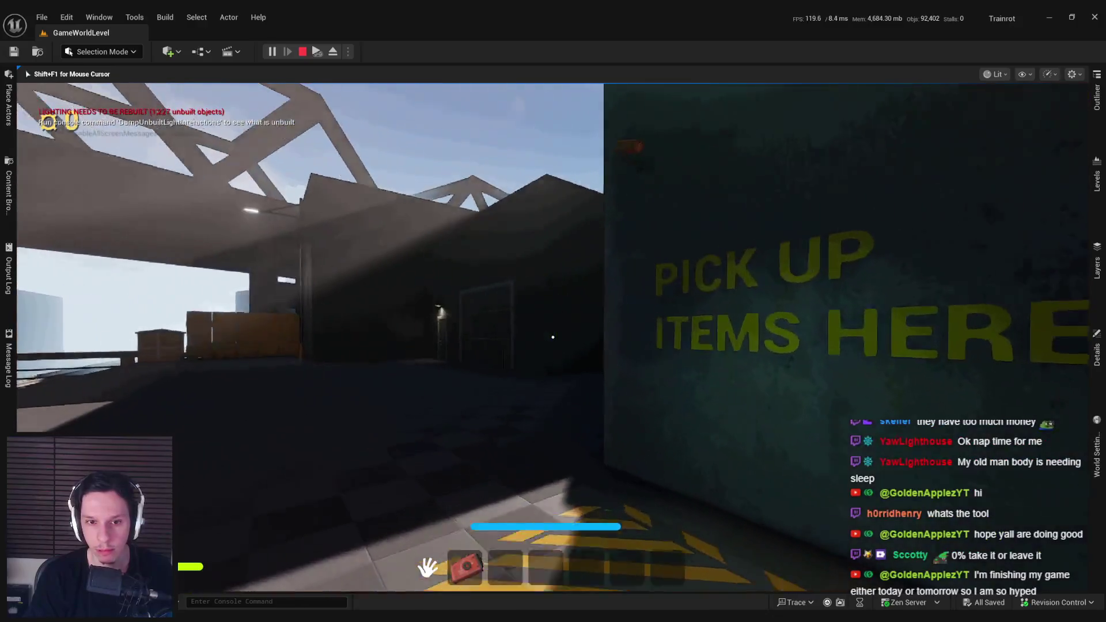
key("s")
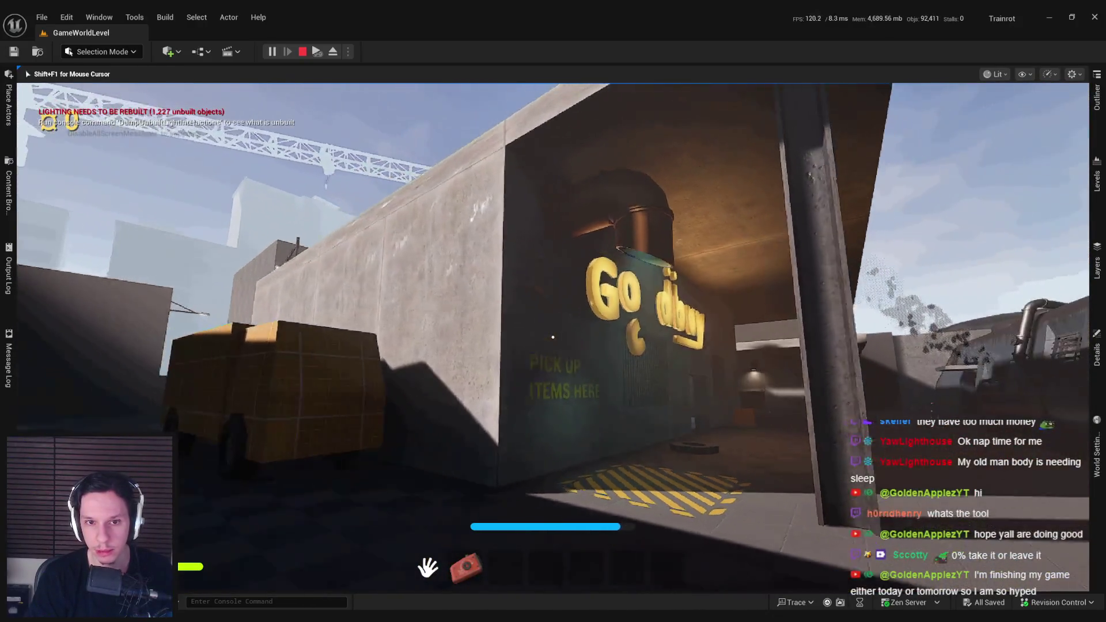
key("w")
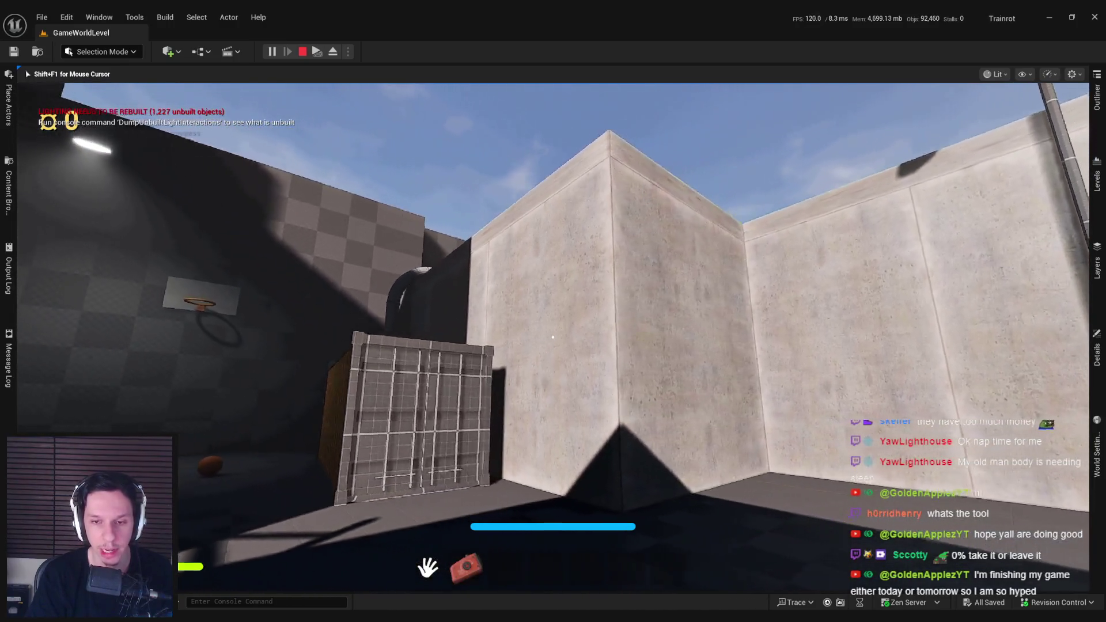
Step: Walk under the overhang to the blue Goodbuy wall and switch to CSG wireframe view
key("w")
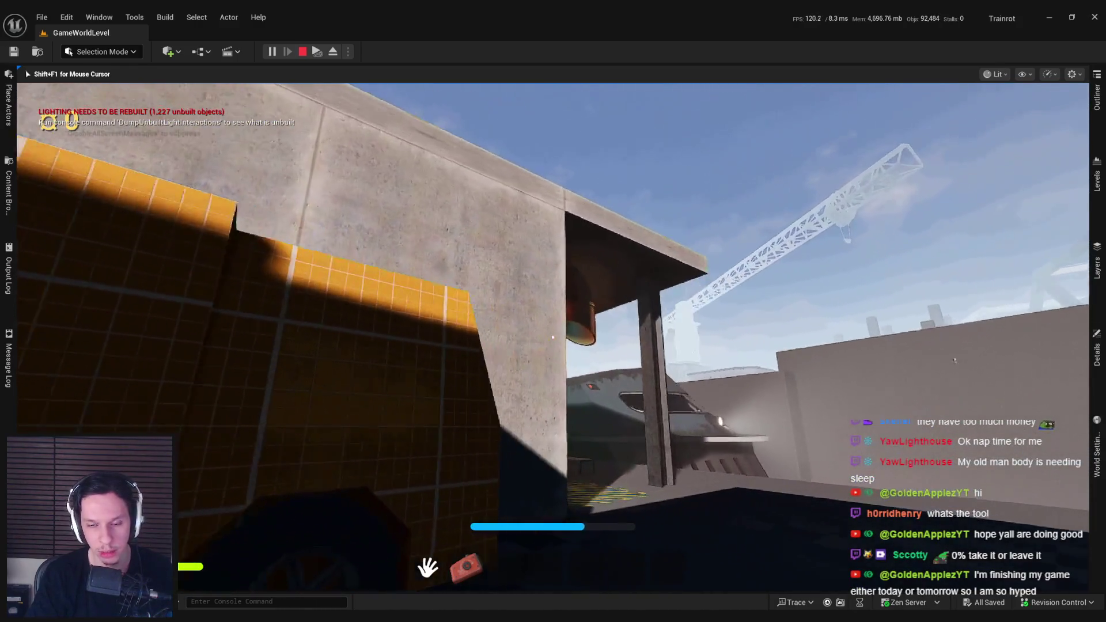
key("w")
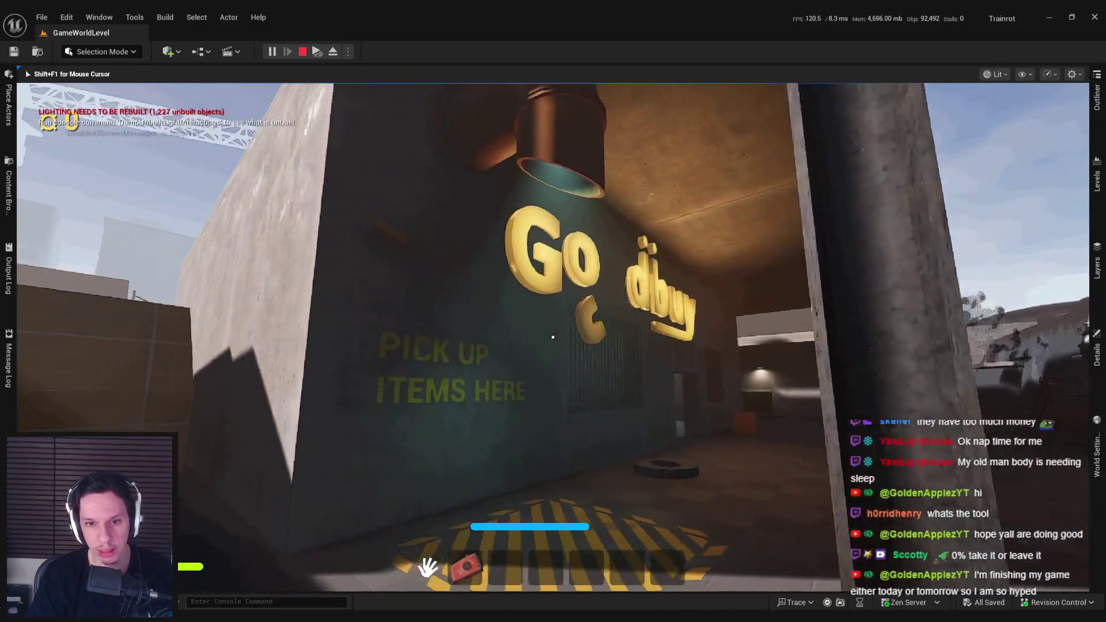
key("w")
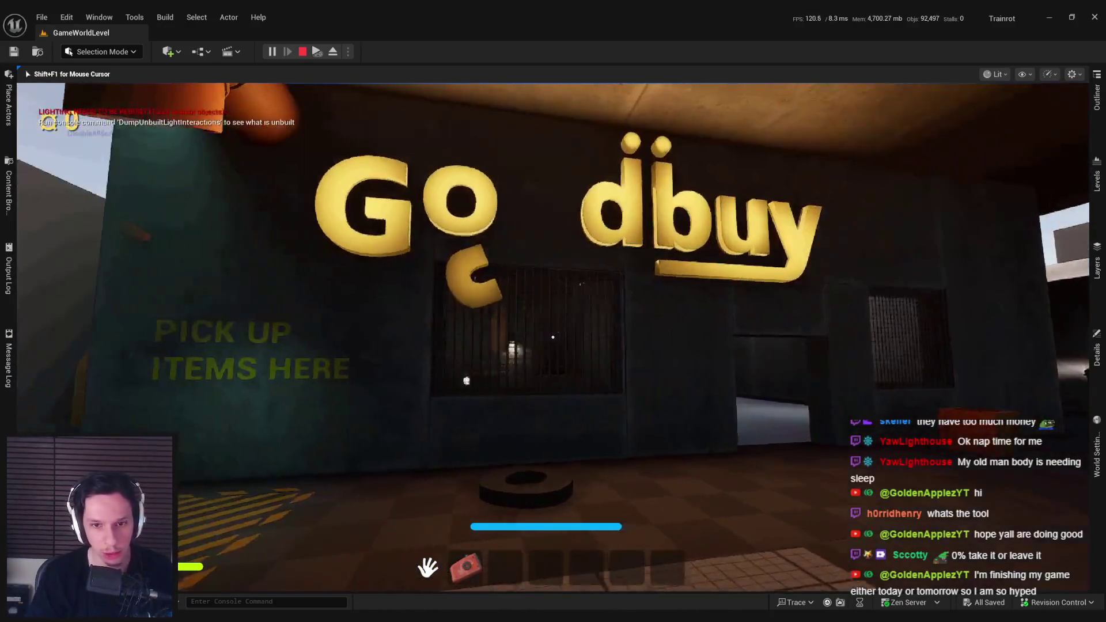
key("F2")
key("F1")
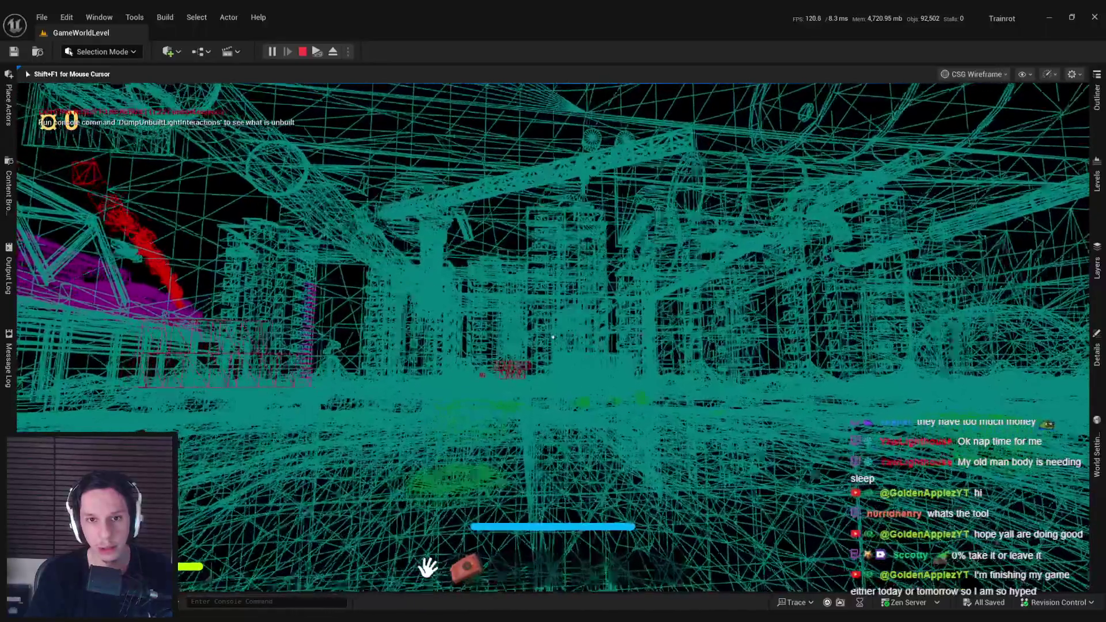
Step: Return the viewport to lit rendering and walk forward into the dark room
key("F3")
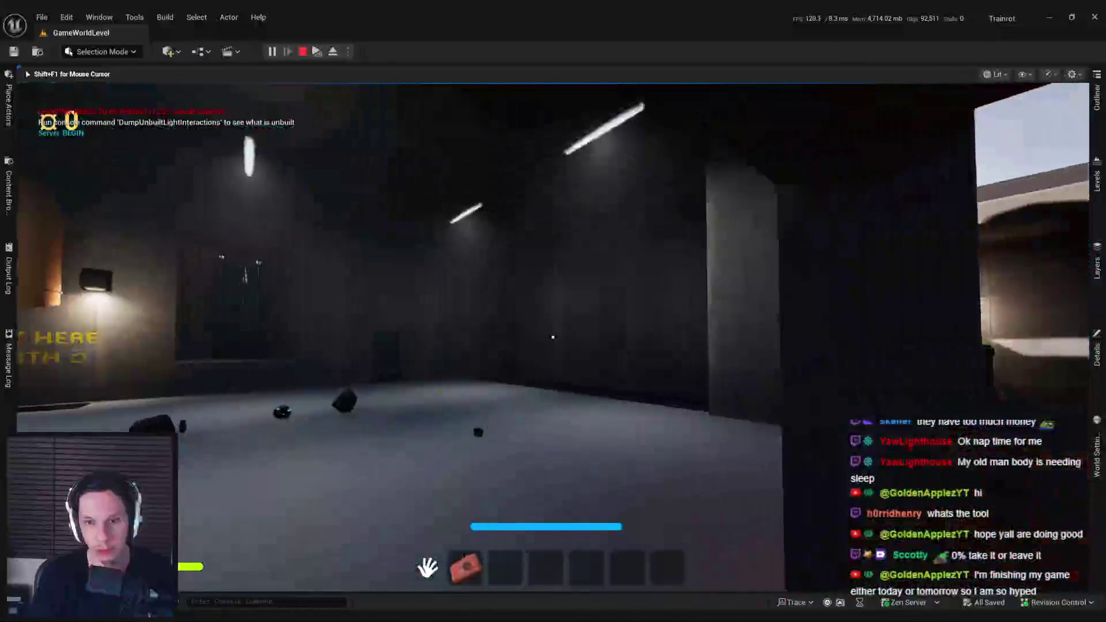
key("shift+w")
key("super")
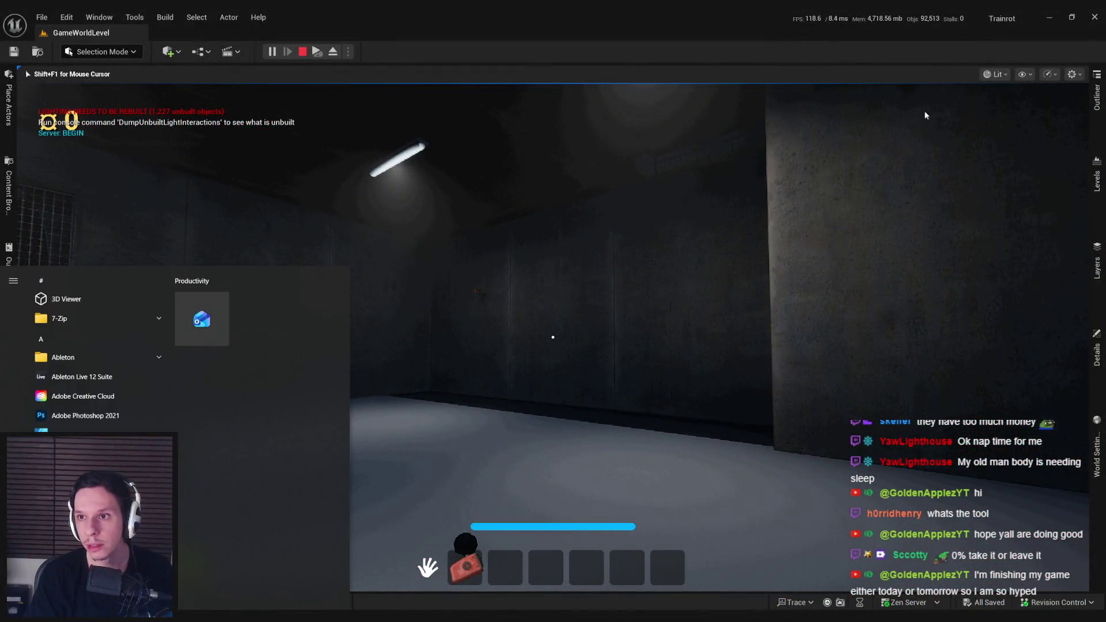
Step: Eject from the player with F8 and set the viewport view mode to Lit Wireframe
left_click(994, 74)
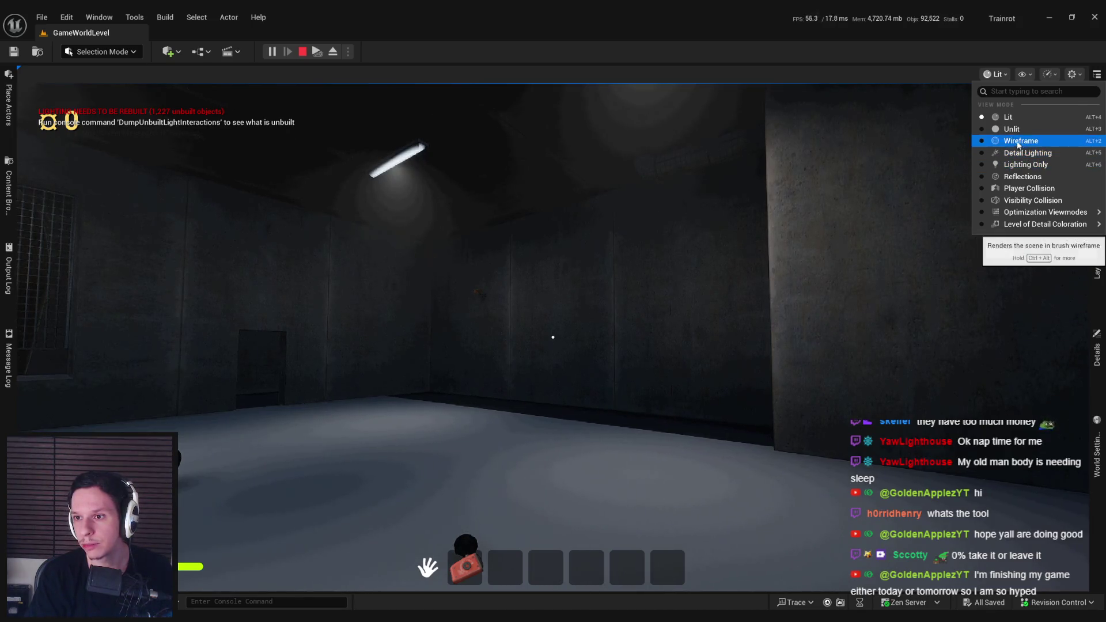
key("Escape")
key("F8")
left_click(966, 75)
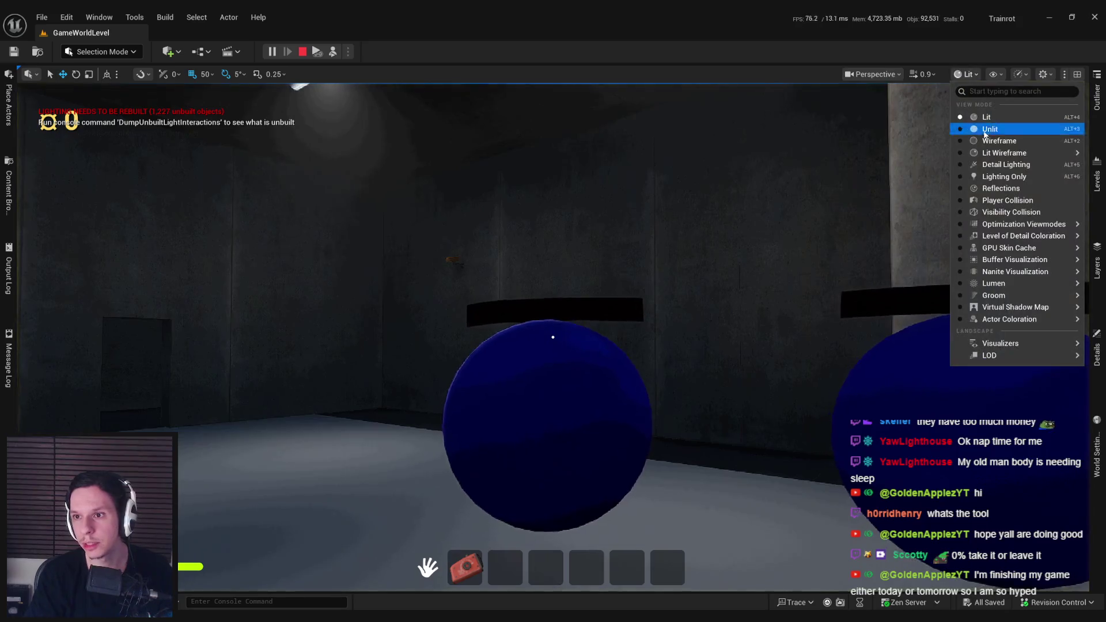
left_click(1004, 153)
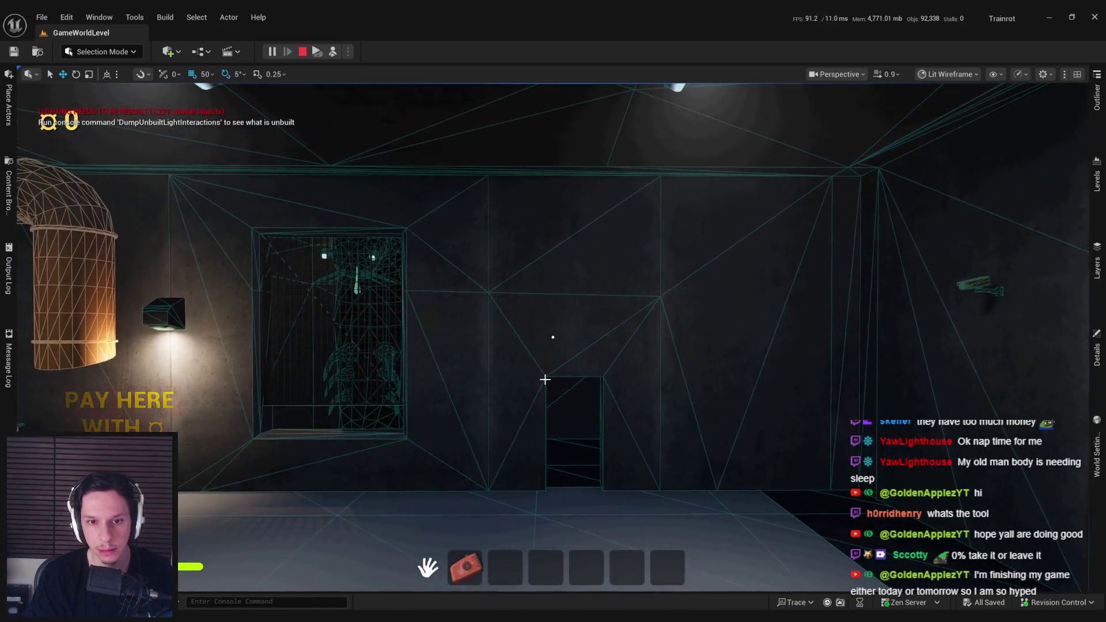
left_click(963, 75)
Step: Possess the player with F8 and look back across the room toward its doorway
key("F8")
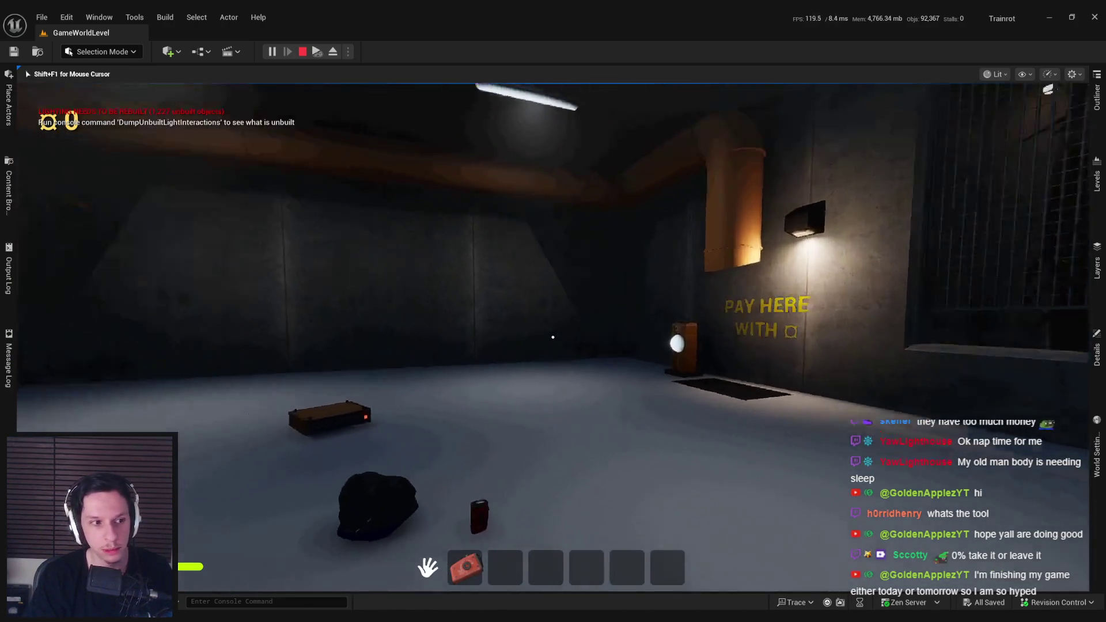
key("w")
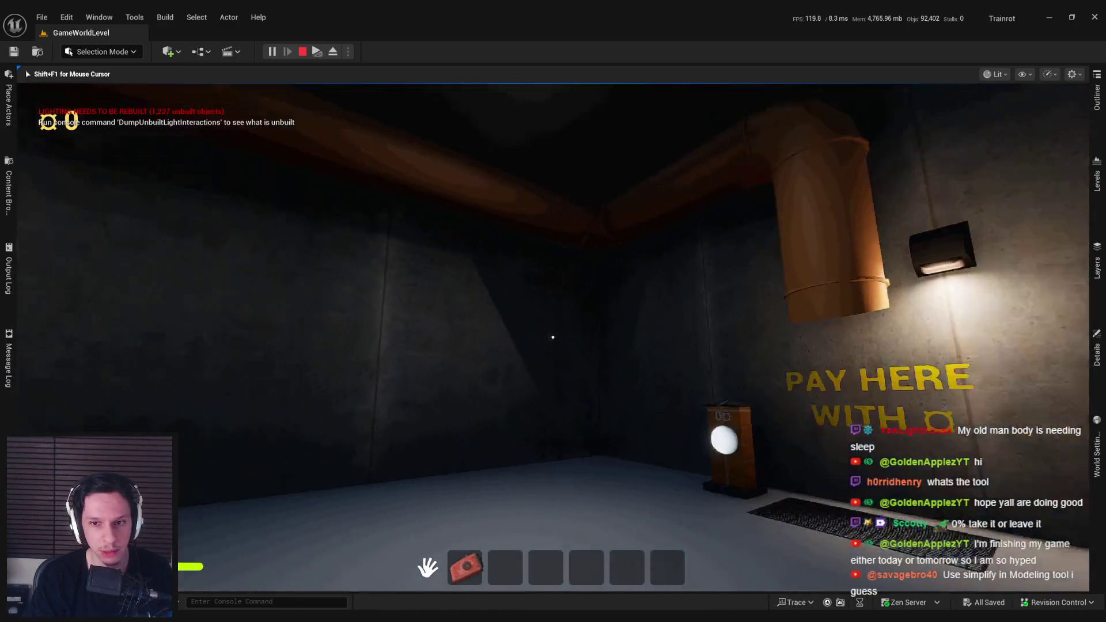
key("s")
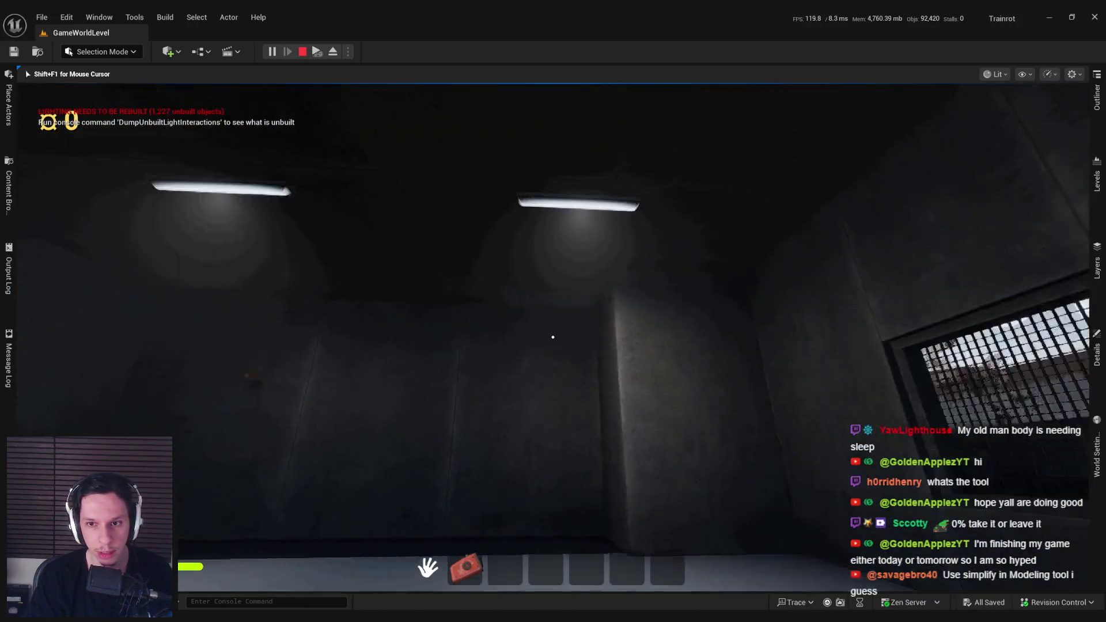
key("s")
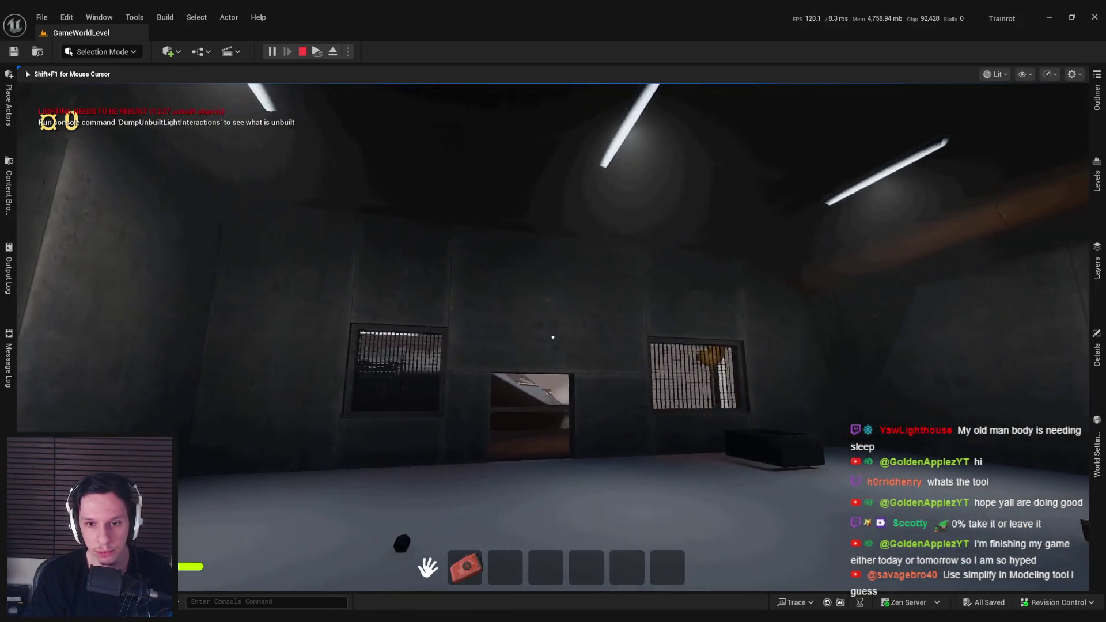
key("w")
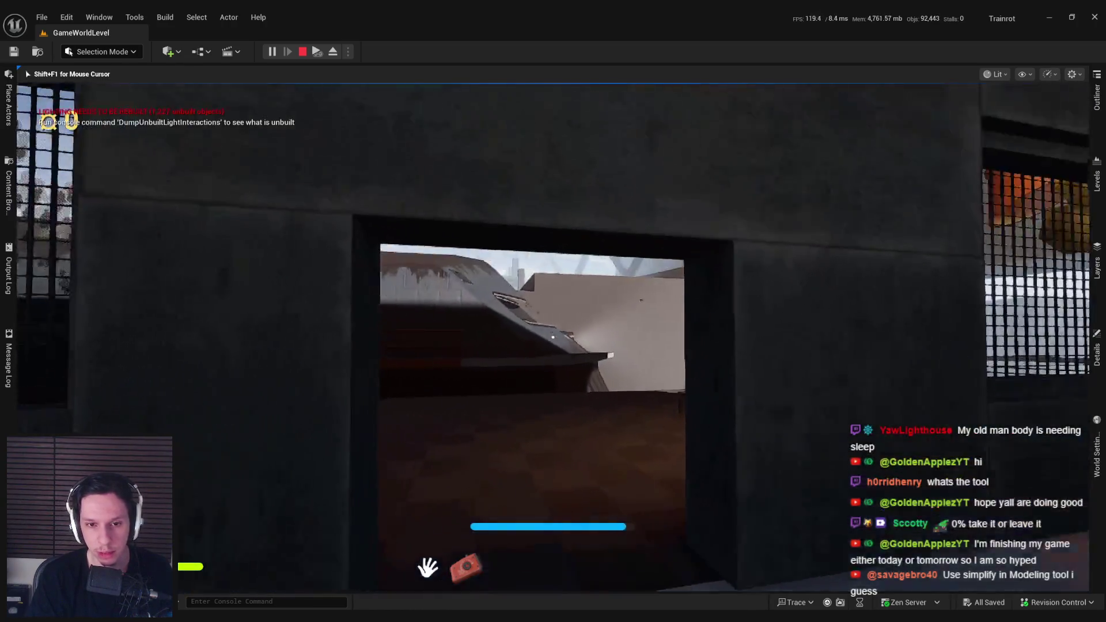
Step: Walk outside through the alley to the SELL FOR door, then stop the play session
key("w")
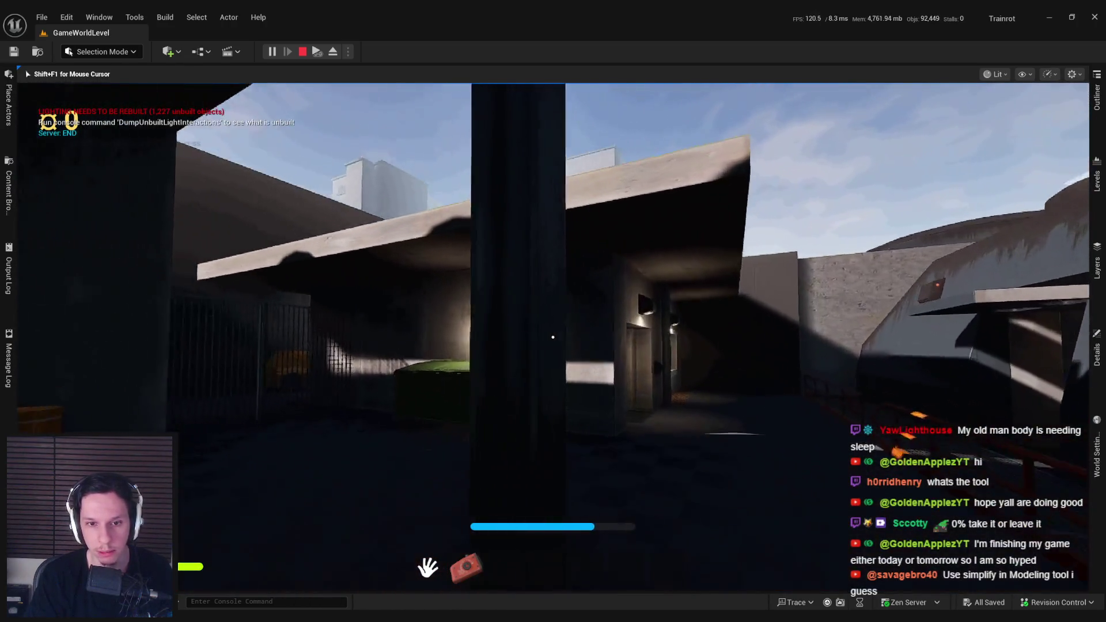
key("w")
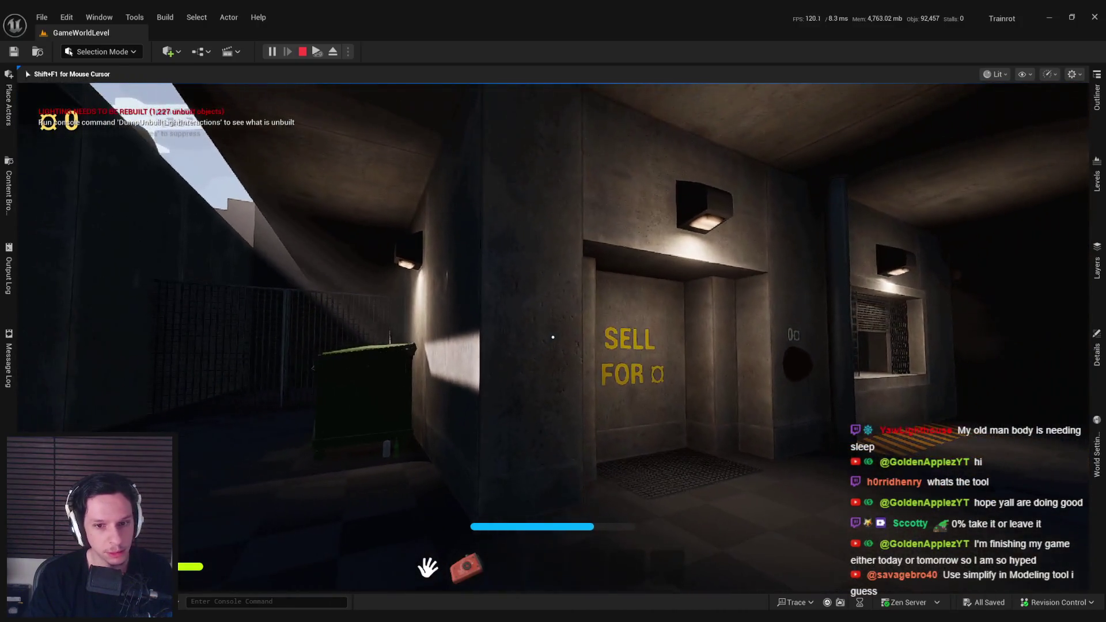
key("w")
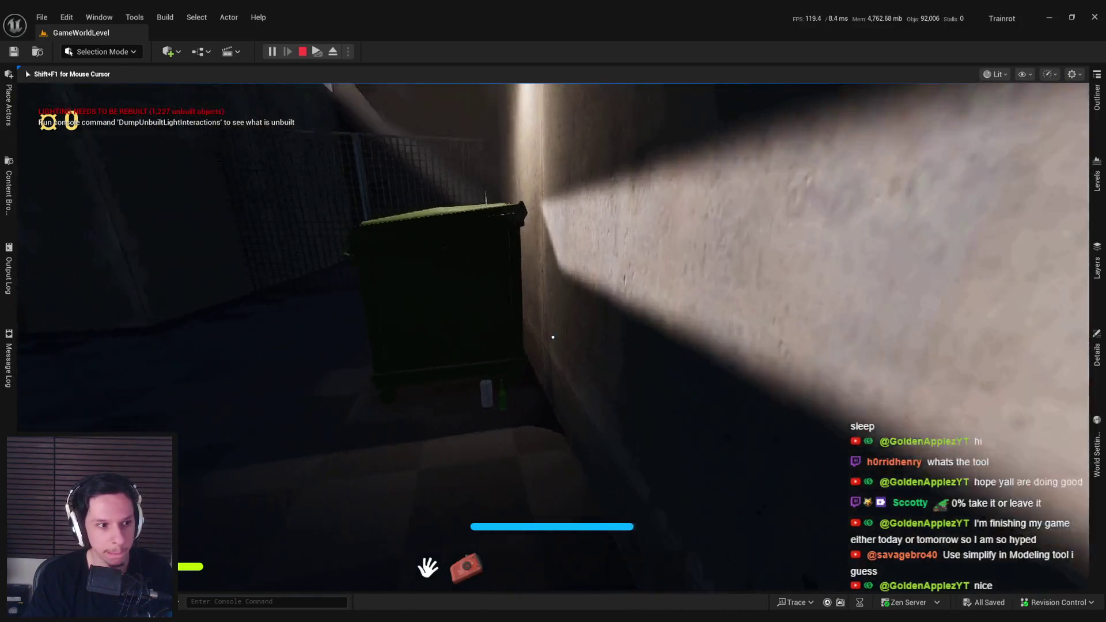
key("w")
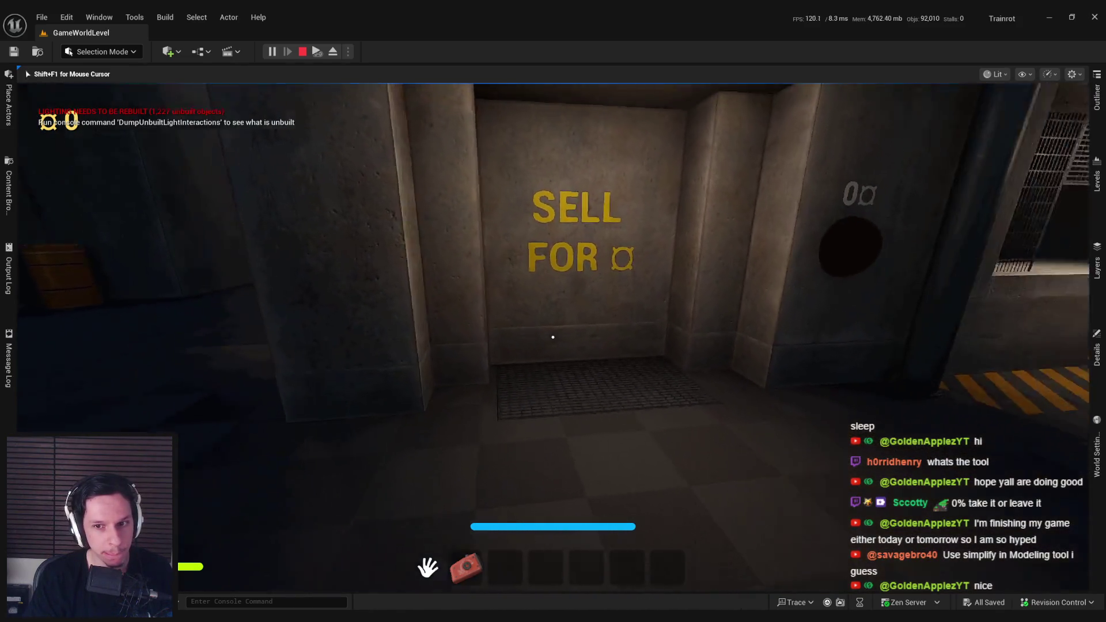
key("w")
key("w")
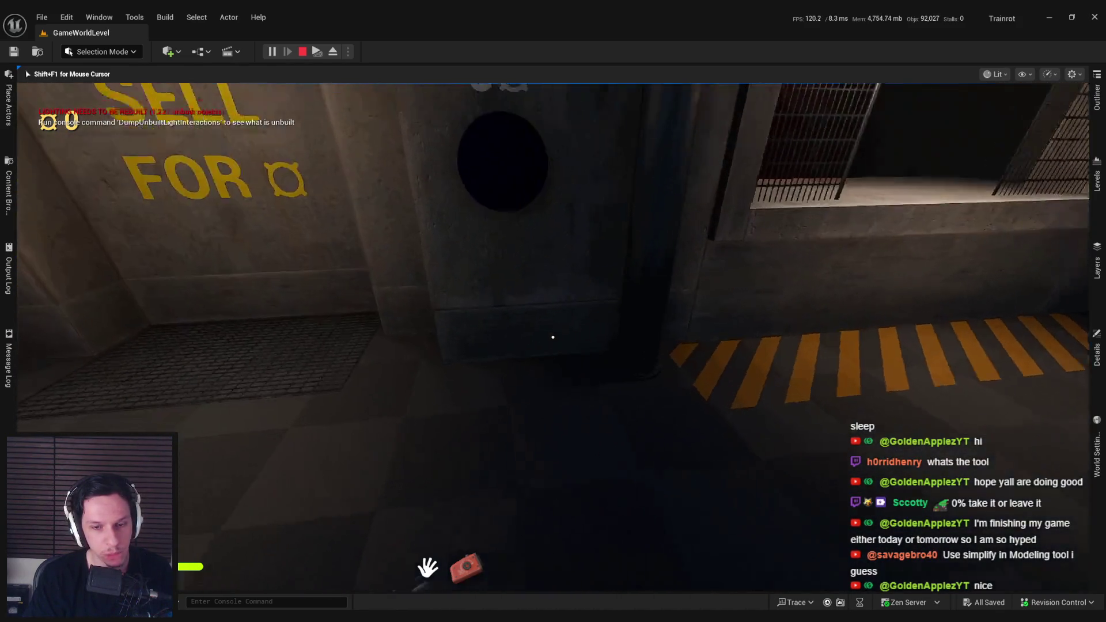
key("w")
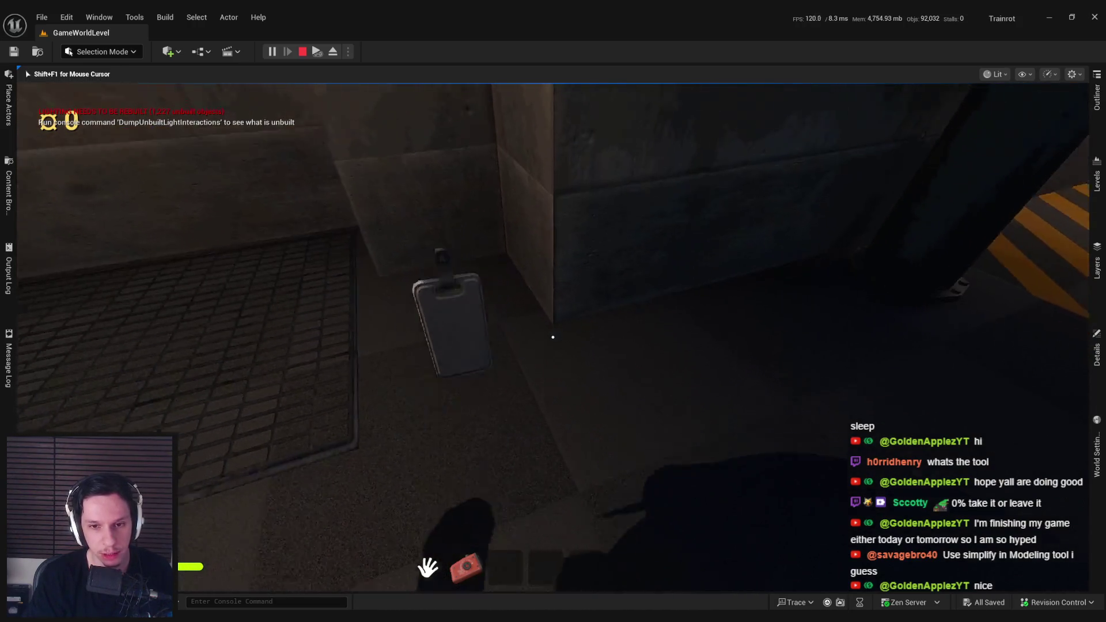
key("s")
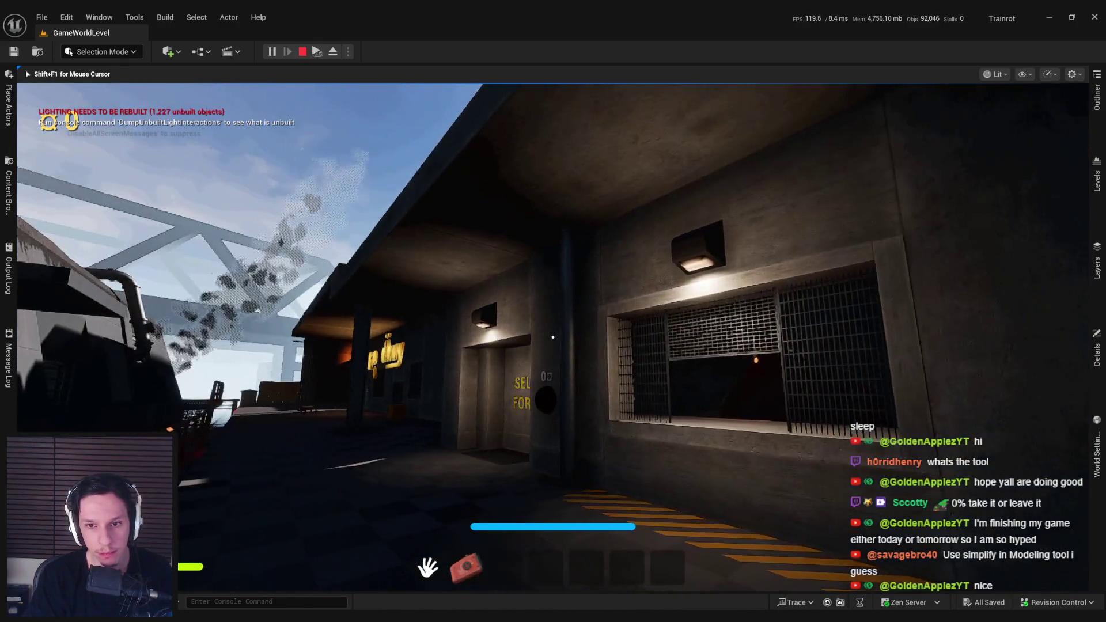
key("Escape")
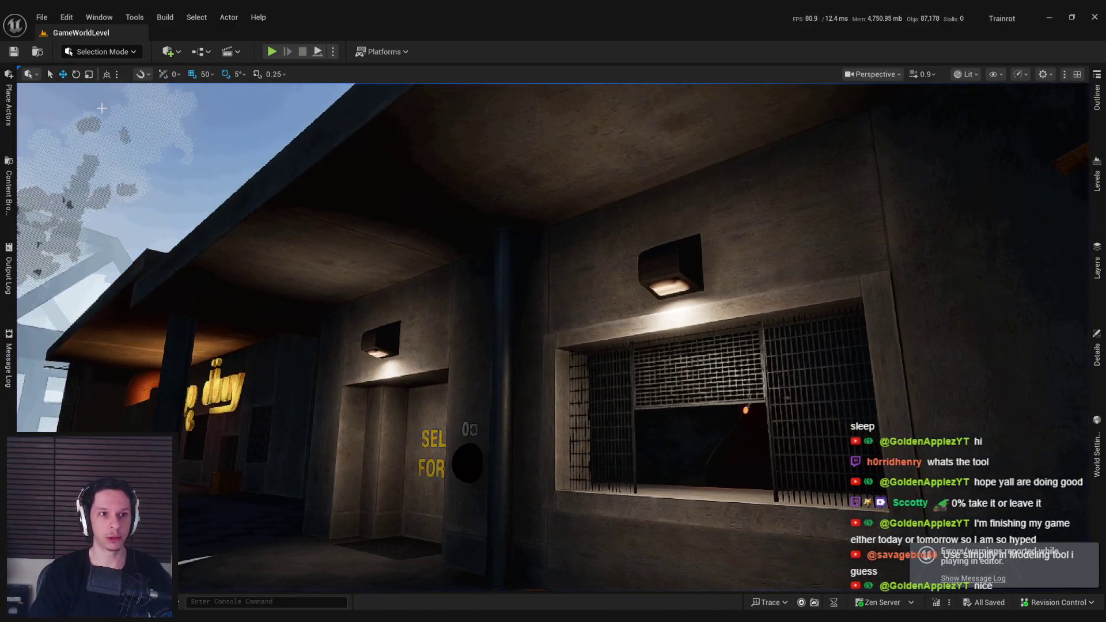
Step: Bring up the content browser and open the Textures/Hotspots folder
right_click(380, 219)
key("Escape")
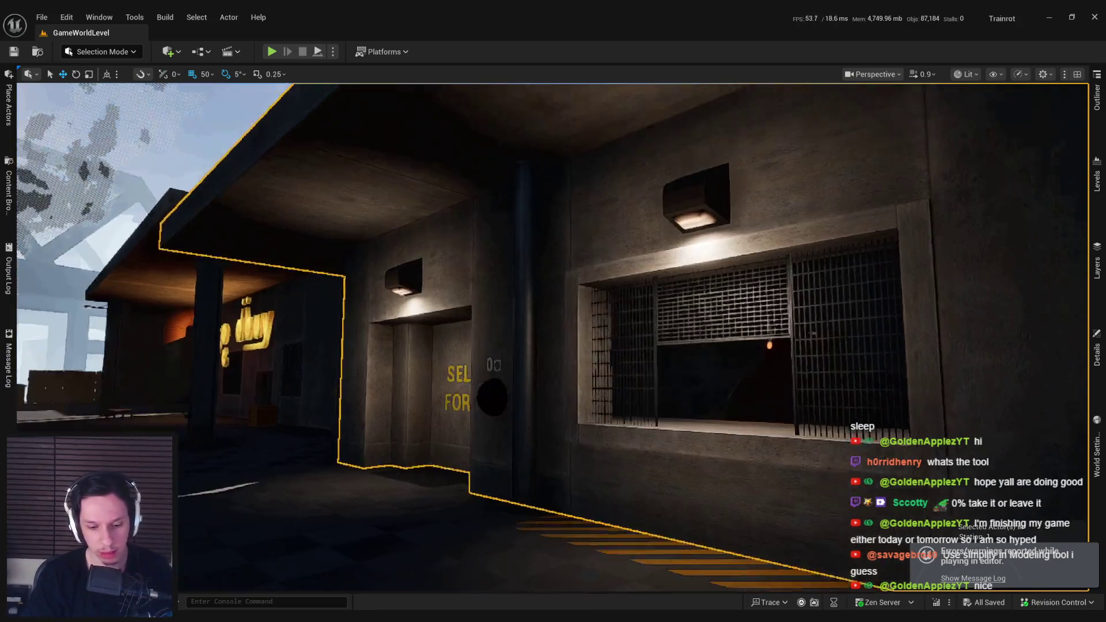
left_click(40, 398)
left_click_drag(323, 288, 464, 335)
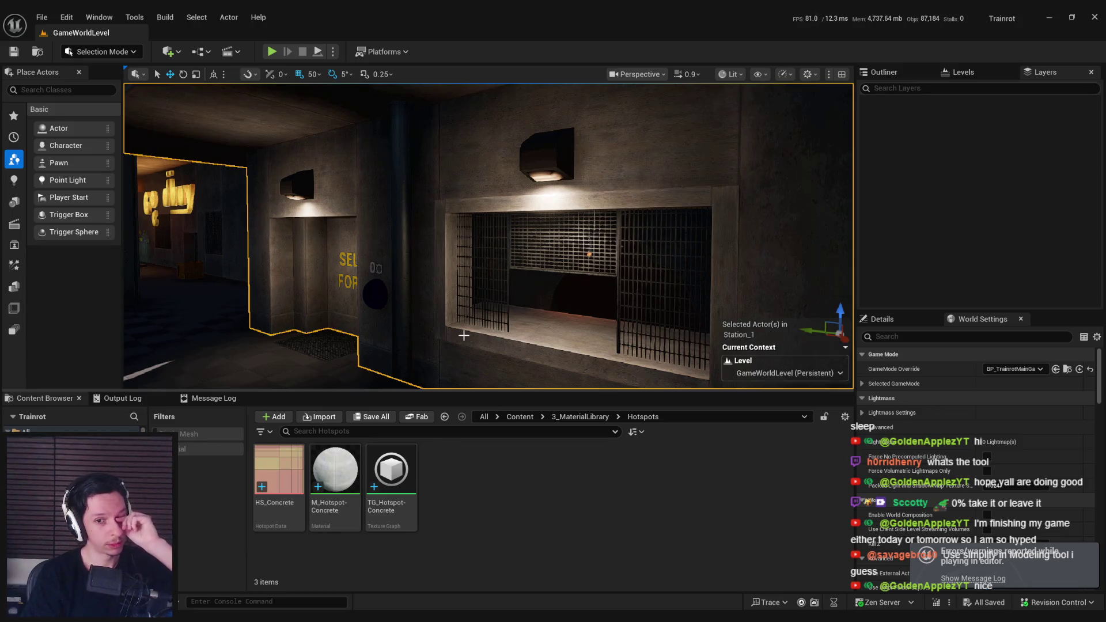
left_click(444, 416)
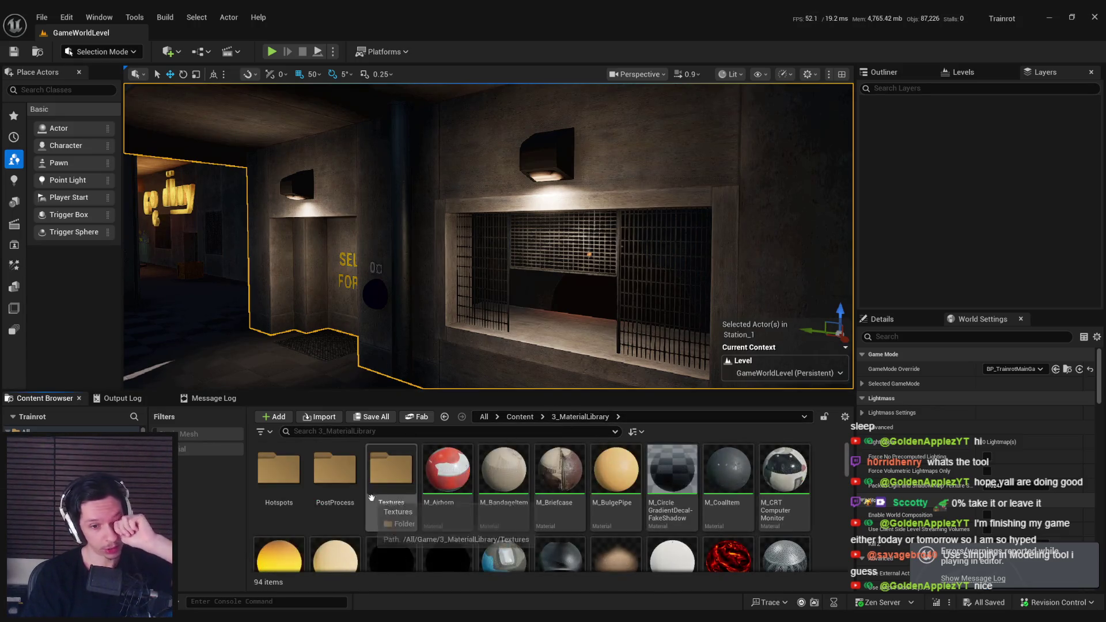
double_click(279, 470)
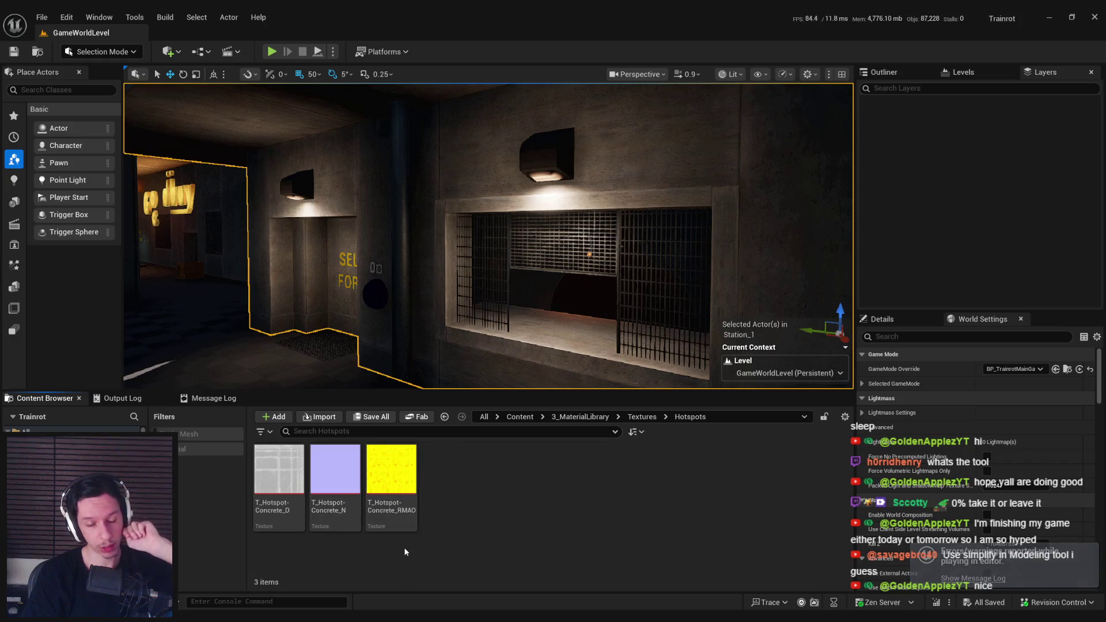
Step: Move T_Hotspot-Concrete_D, _N and _RMAO into 3_MaterialLibrary/Hotspots
left_click(582, 416)
double_click(279, 468)
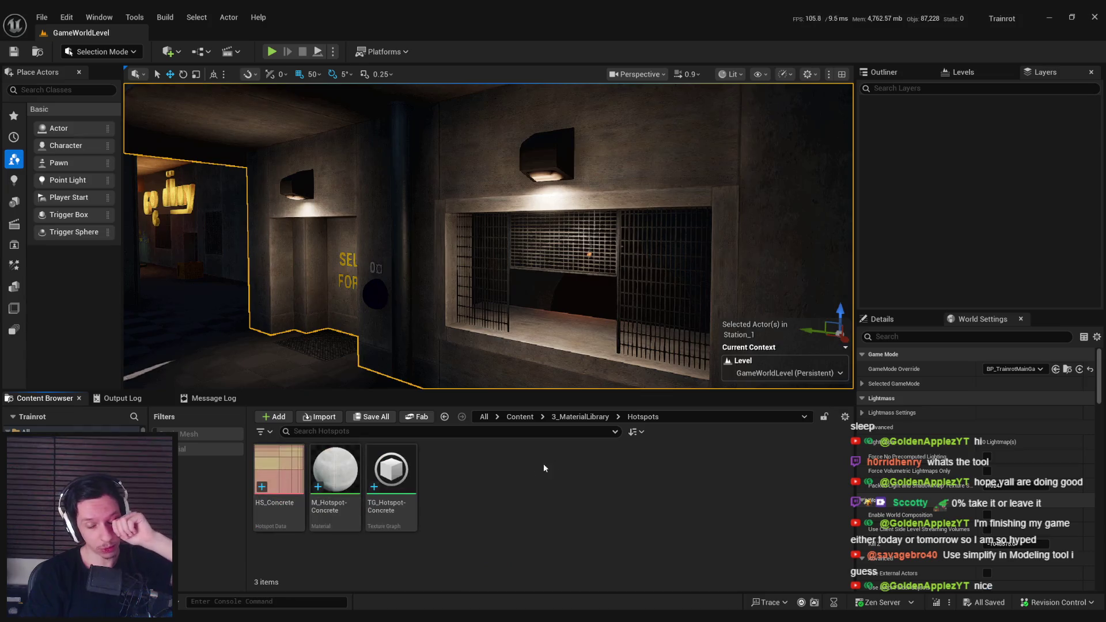
left_click(580, 417)
double_click(391, 468)
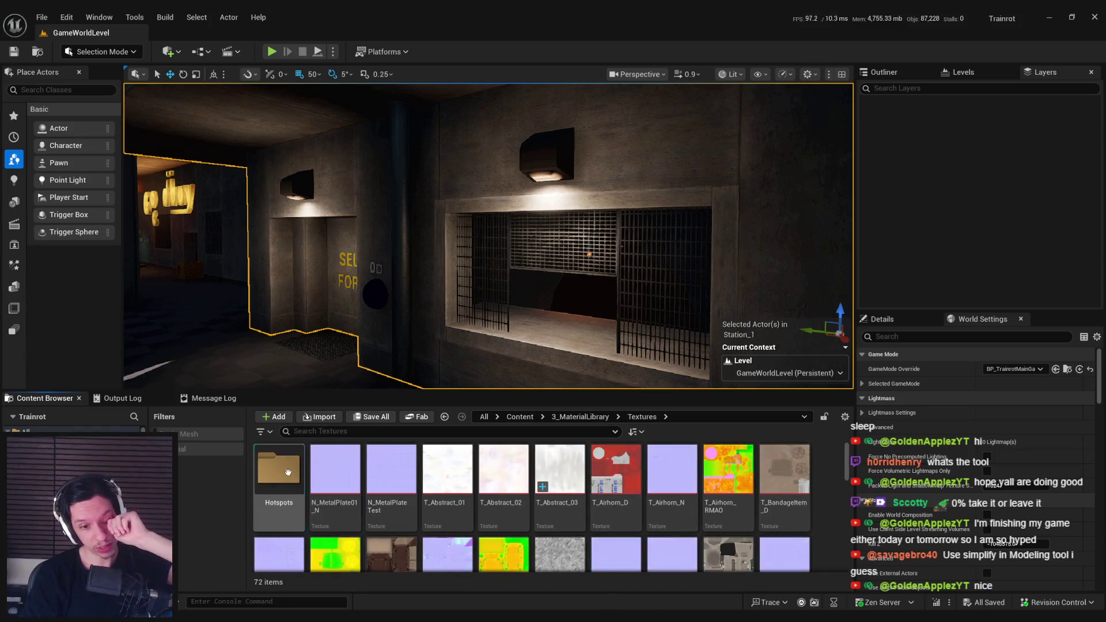
double_click(279, 468)
left_click(391, 478)
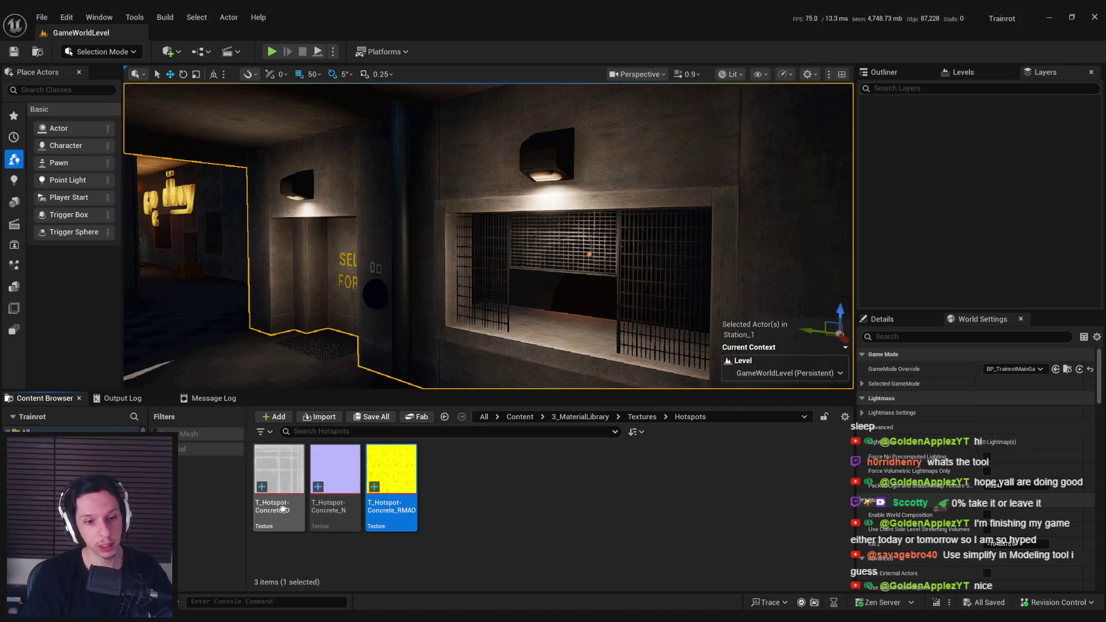
left_click(284, 505, "shift")
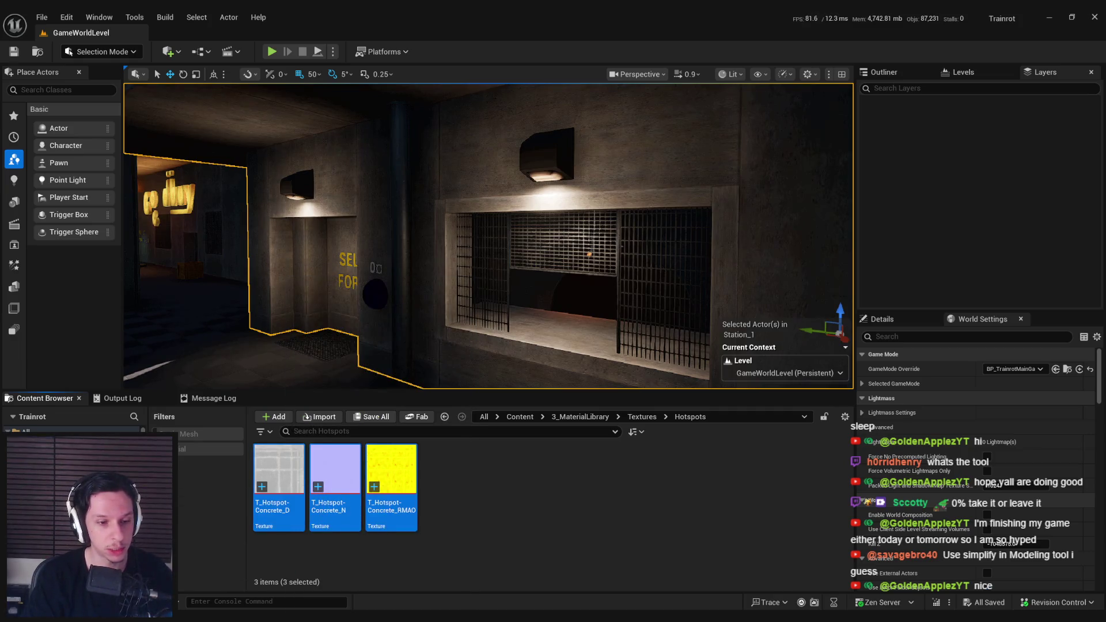
key("ctrl+s")
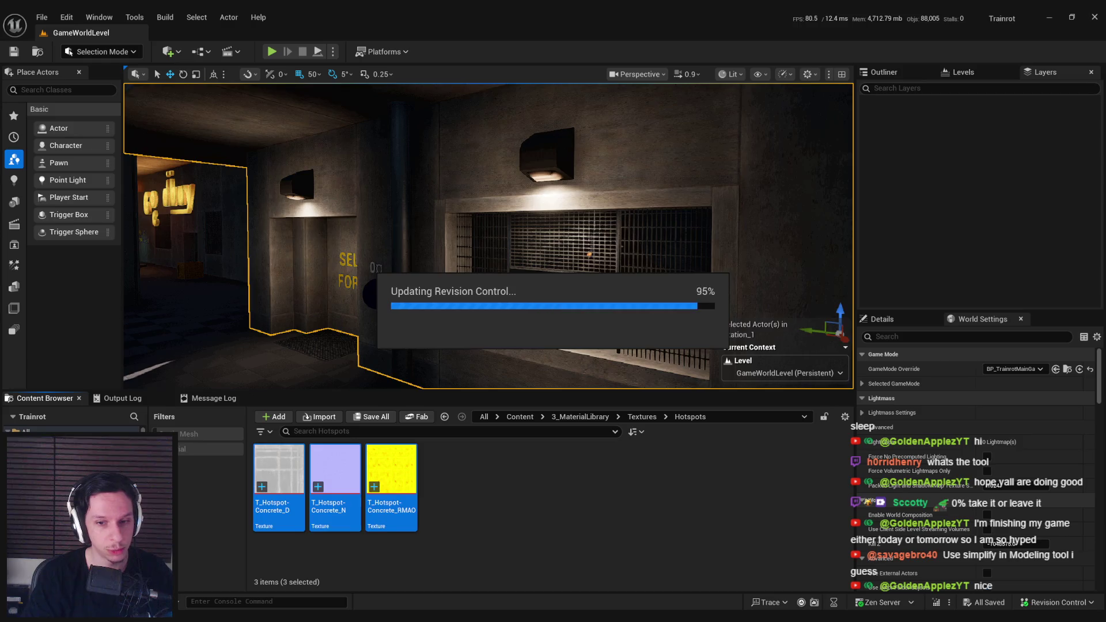
Step: Delete the empty Hotspots folder under Textures
left_click(642, 417)
left_click(272, 501)
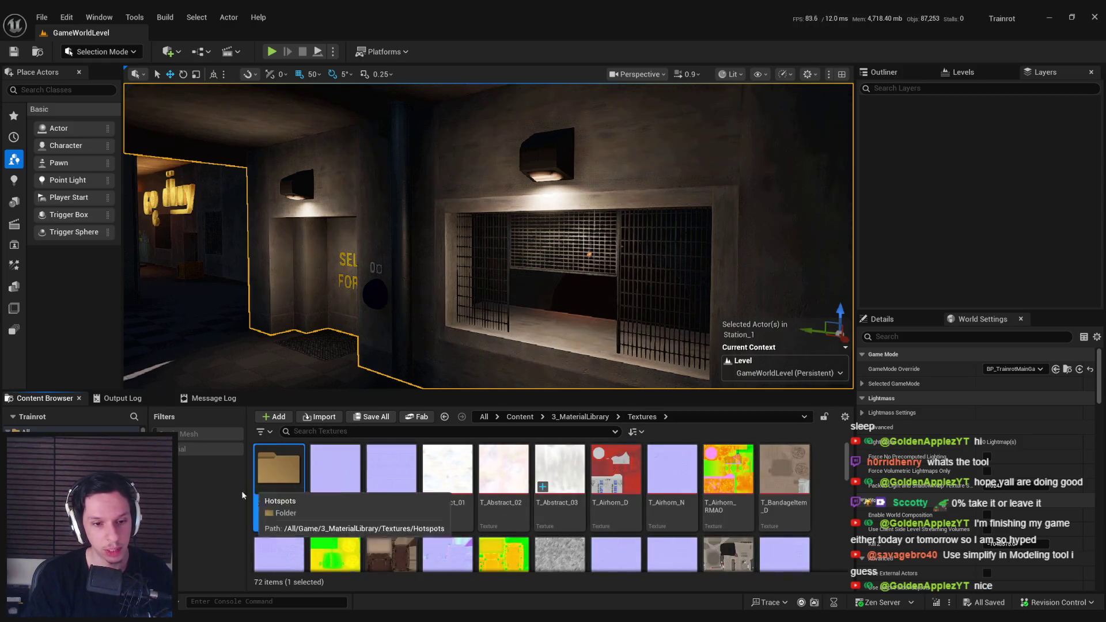
key("Delete")
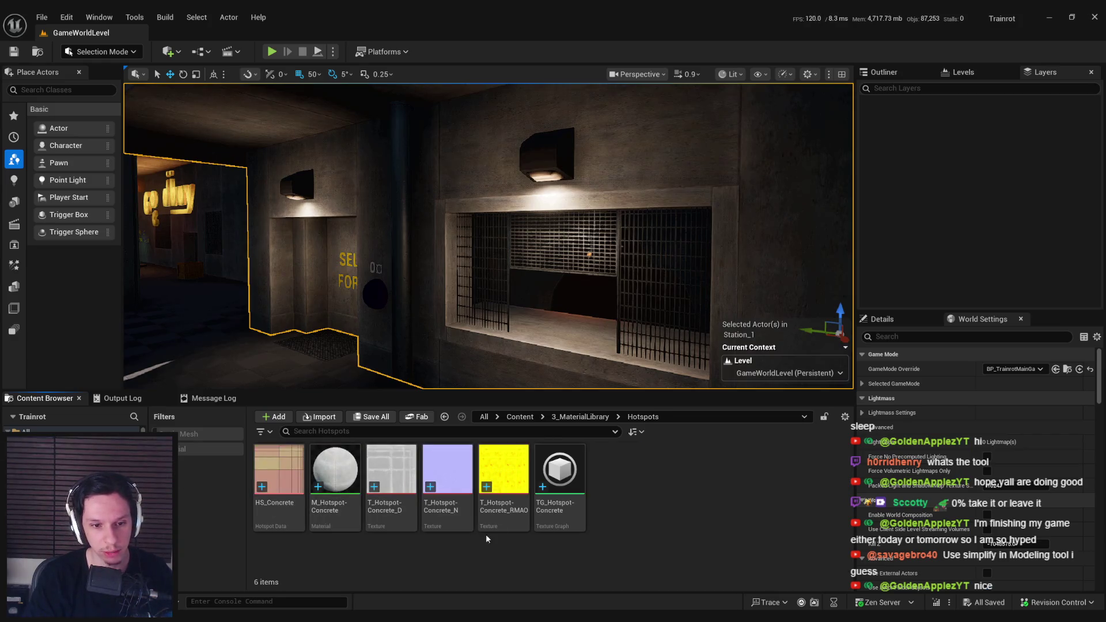
left_click(574, 416)
key("Escape")
left_click(580, 417)
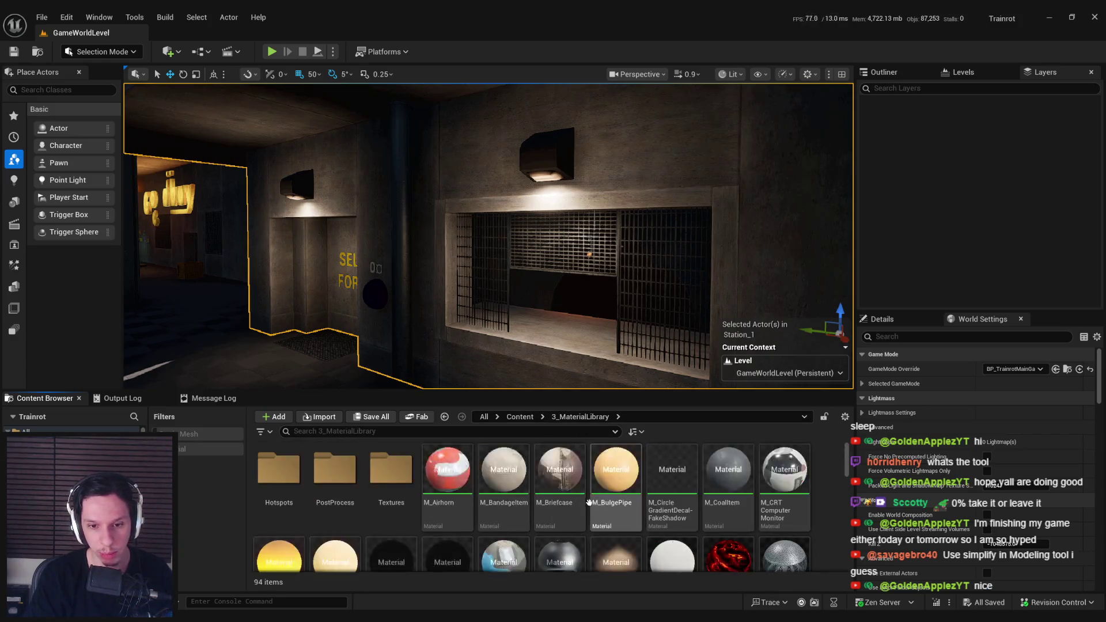
scroll(849, 472, "down", 5)
scroll(849, 471, "down", 3)
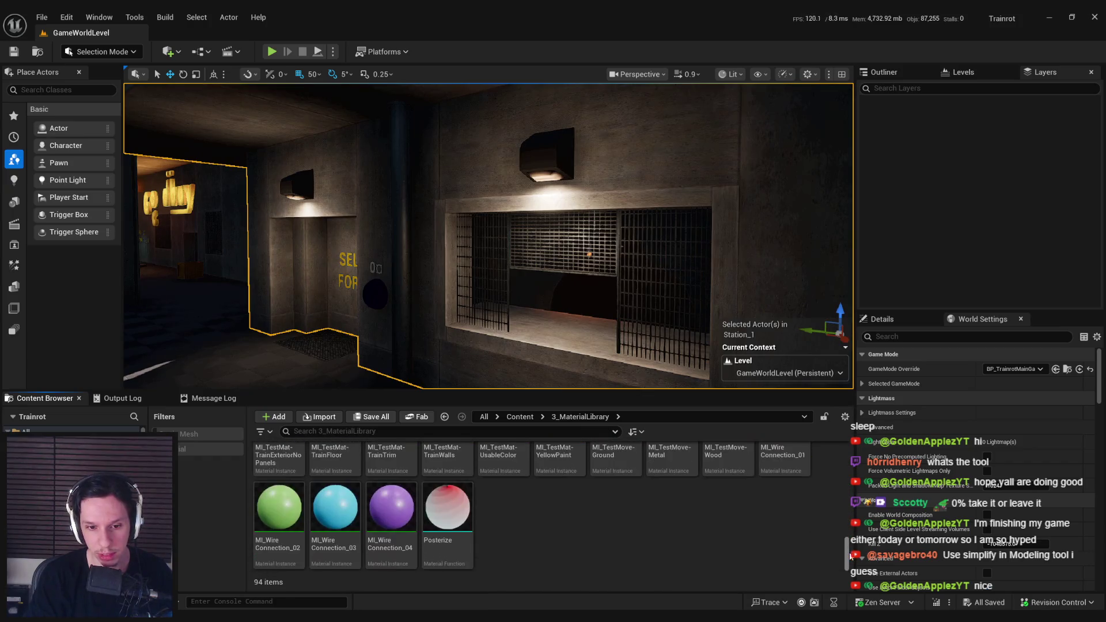
scroll(839, 482, "up", 8)
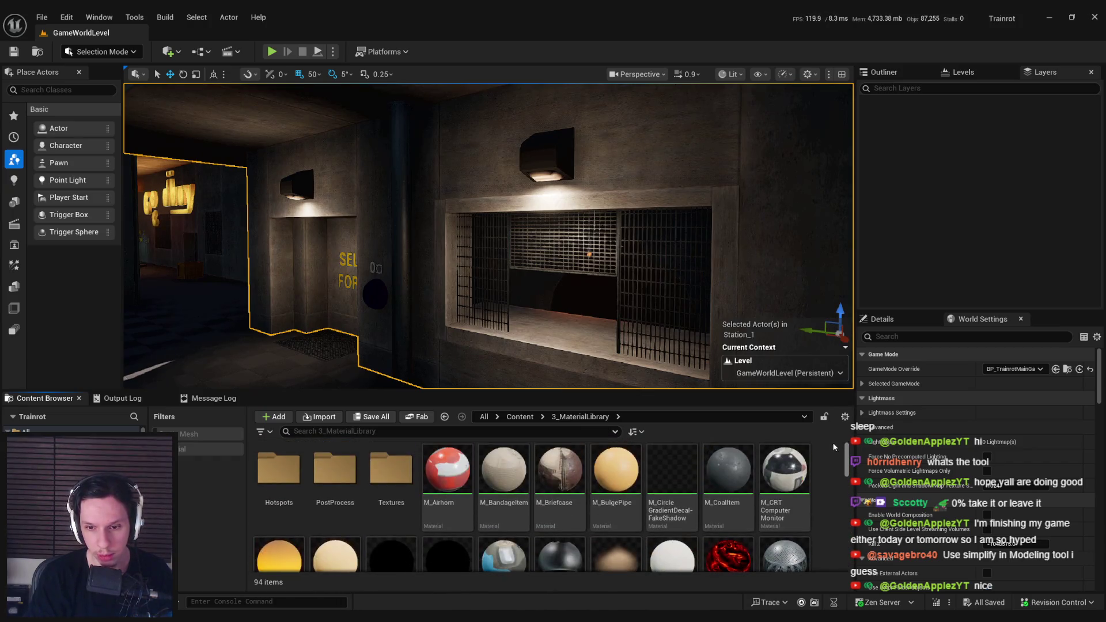
left_click(496, 431)
type("hotspot")
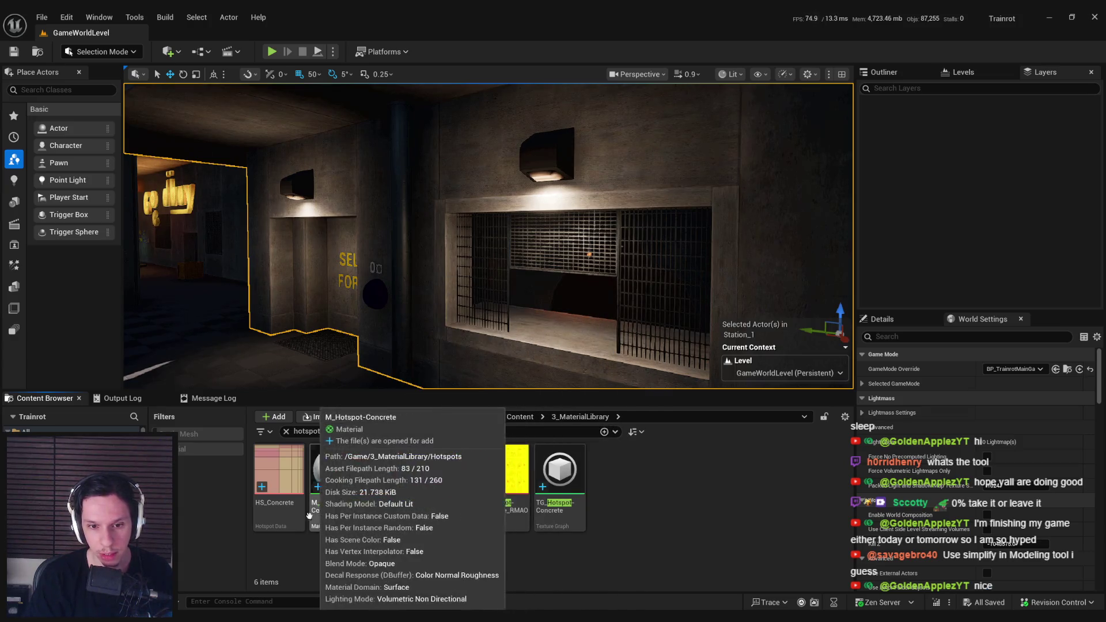
left_click(286, 432)
double_click(392, 470)
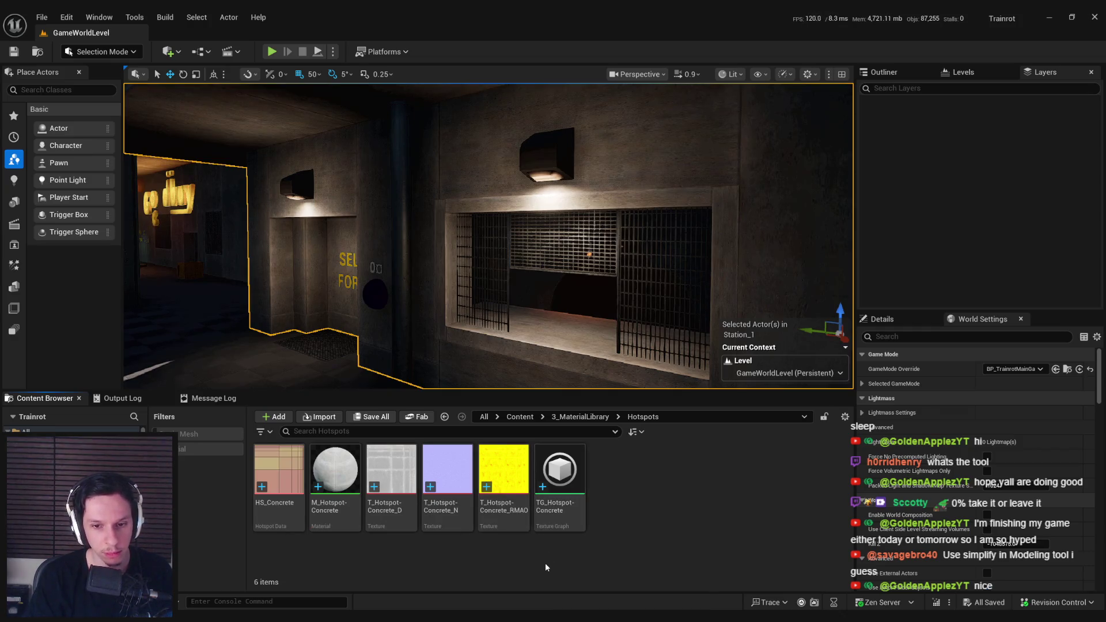
left_click(562, 496)
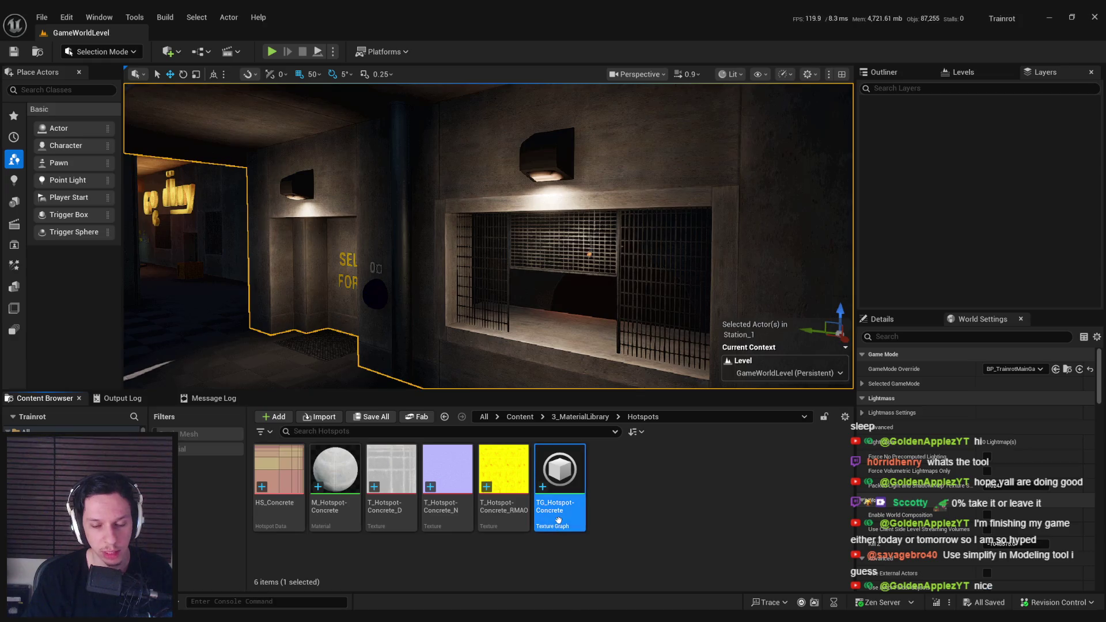
Step: Duplicate TG_Hotspot-Concrete and name the copy TG_Hotspot-MetalTrim
right_click(573, 503)
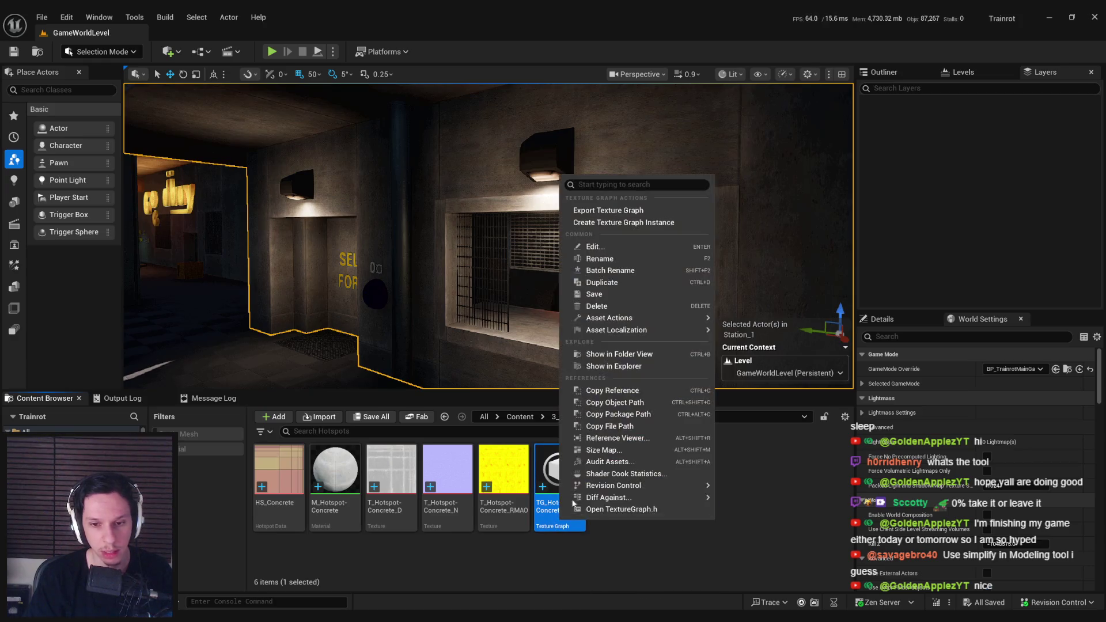
left_click(616, 283)
key("BackSpace")
key("BackSpace")
key("BackSpace")
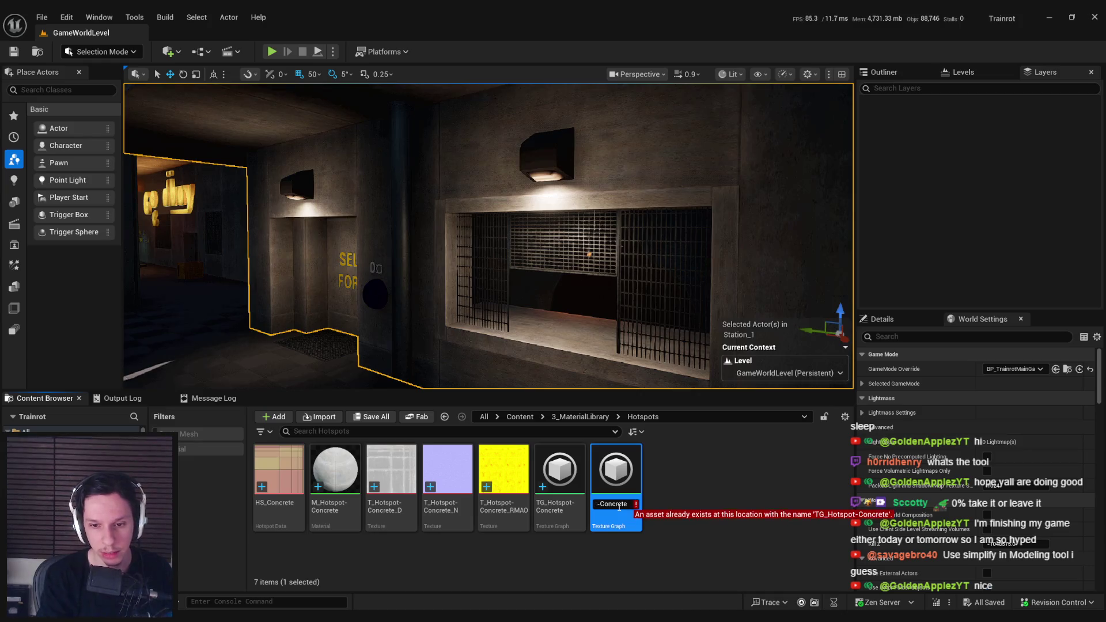
type("t-MetalTrim")
key("Return")
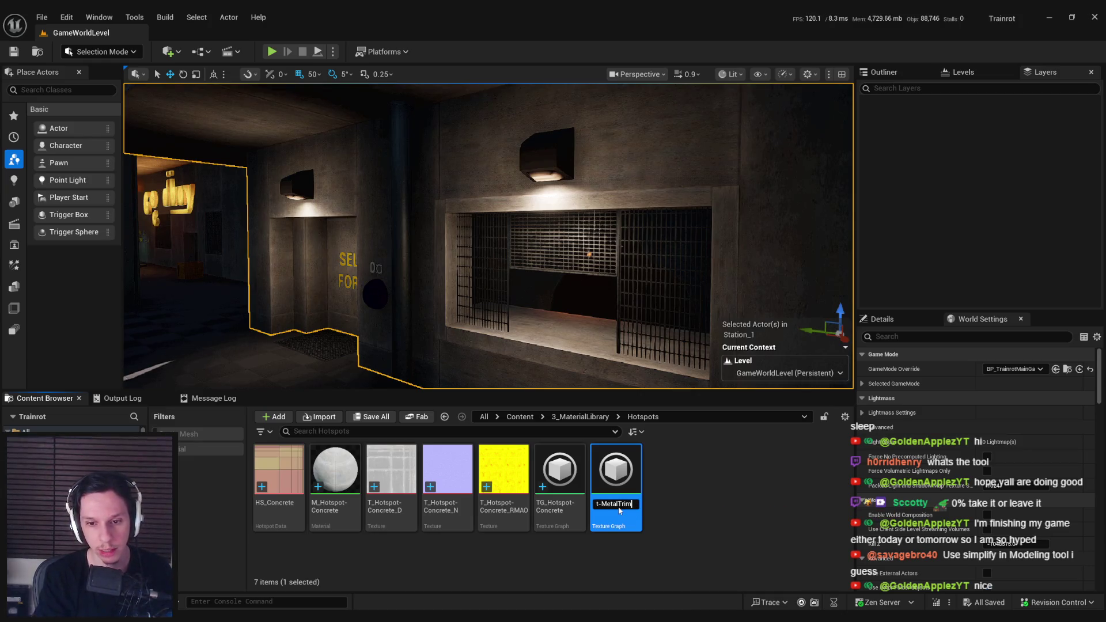
Step: Open TG_Hotspot-MetalTrim in the Texture Graph editor and inspect its mask nodes
double_click(613, 511)
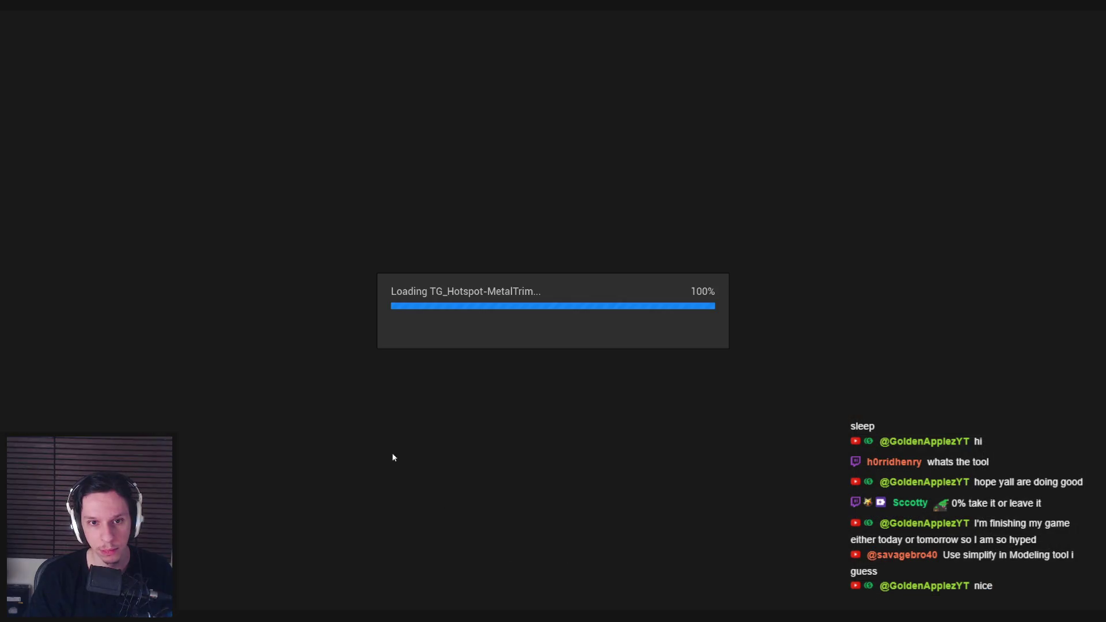
scroll(479, 208, "up", 5)
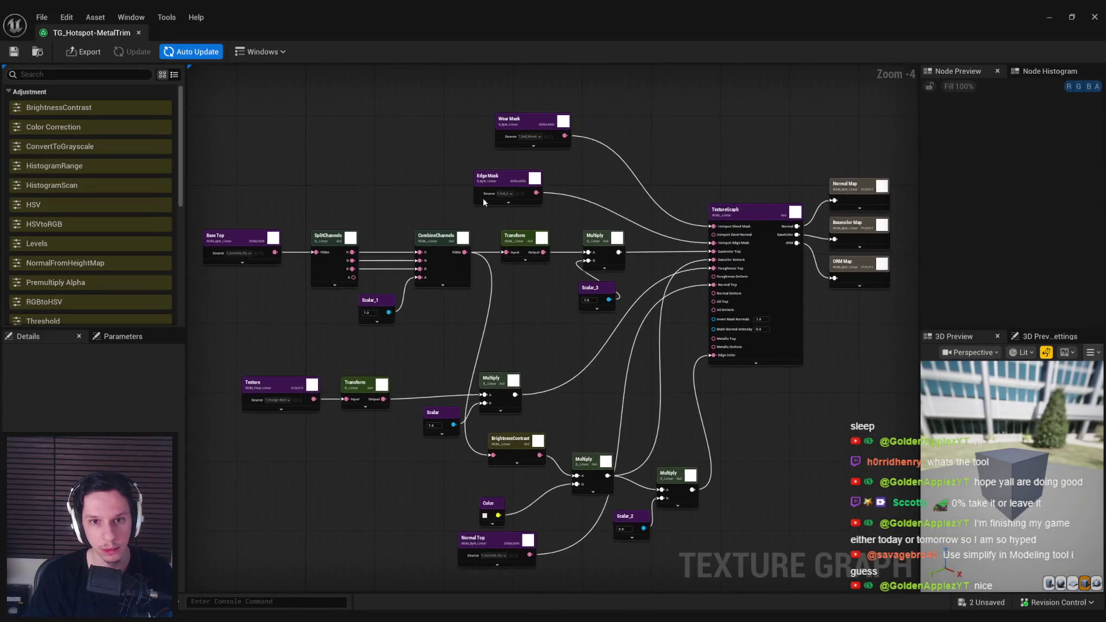
left_click_drag(390, 235, 361, 247)
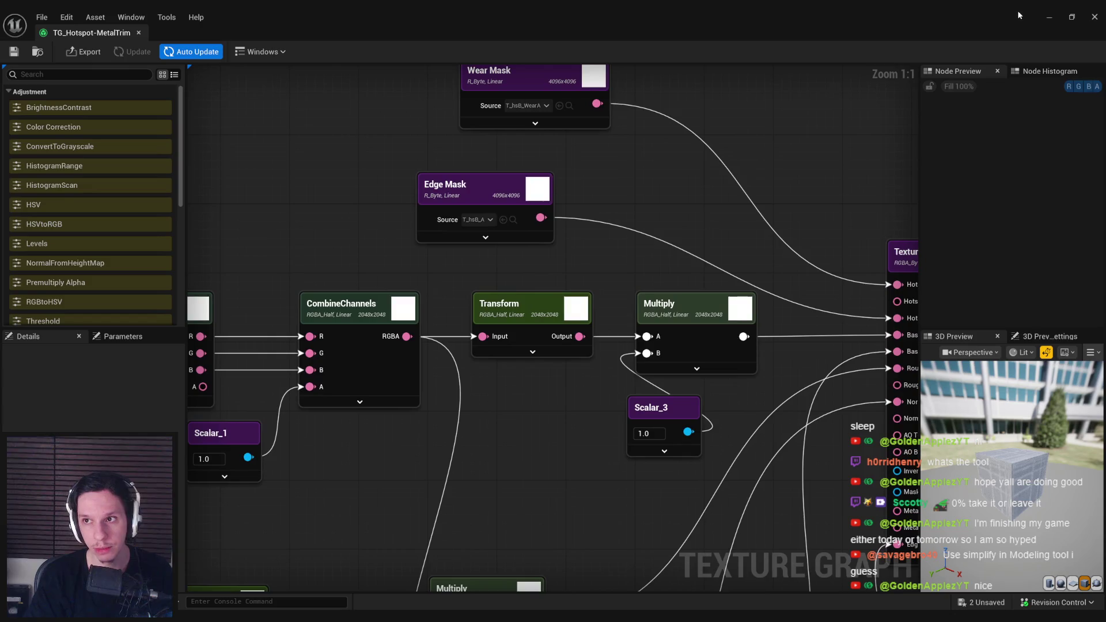
Step: Switch to Chrome and bring up the Scythe Editor guide window
key("alt+Tab")
left_click(203, 576)
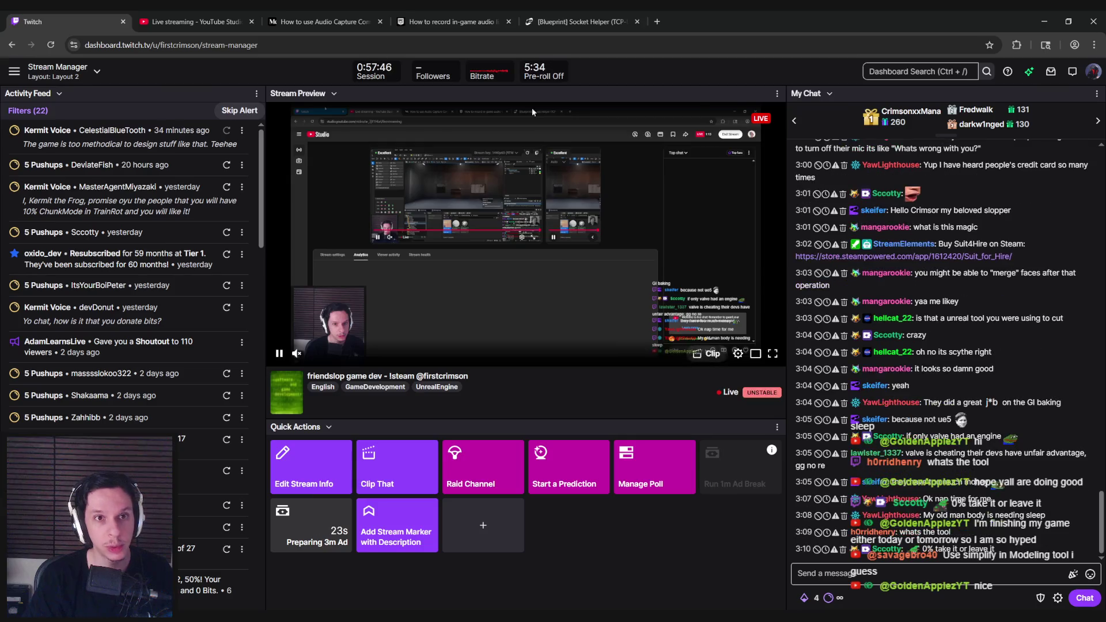
left_click(673, 23)
key("ctrl+w")
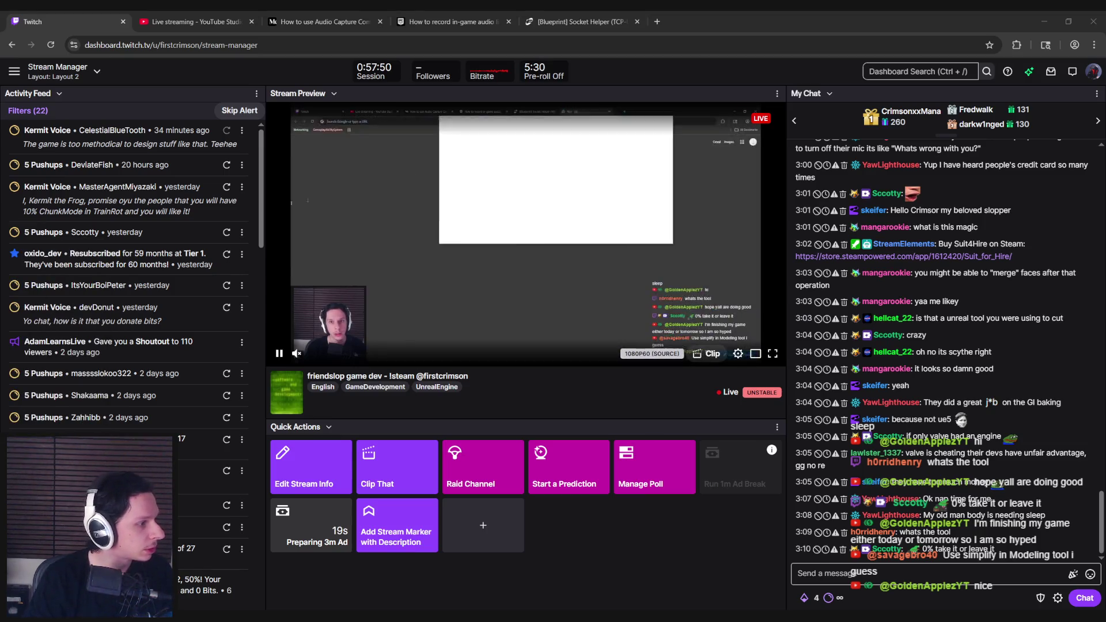
mouse_move(0, 226)
left_mouse_down()
mouse_move(311, 226)
mouse_move(673, 14)
left_mouse_up()
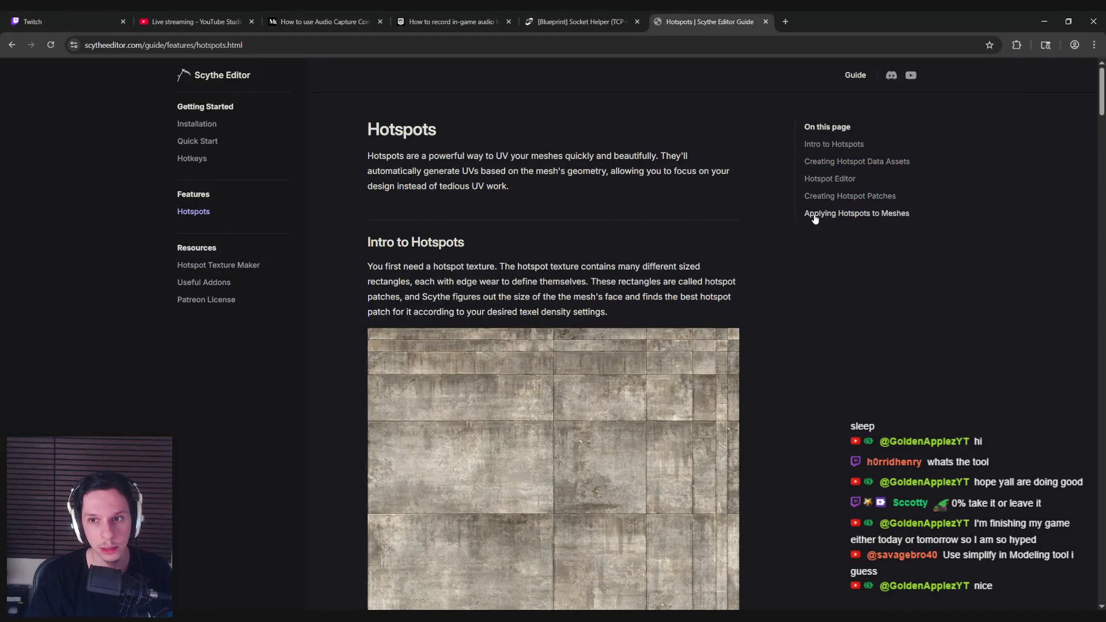
Step: Scroll the Hotspots page to 'Applying Hotspots to Meshes' and open the Hotspot Texture Maker page
scroll(783, 304, "down", 15)
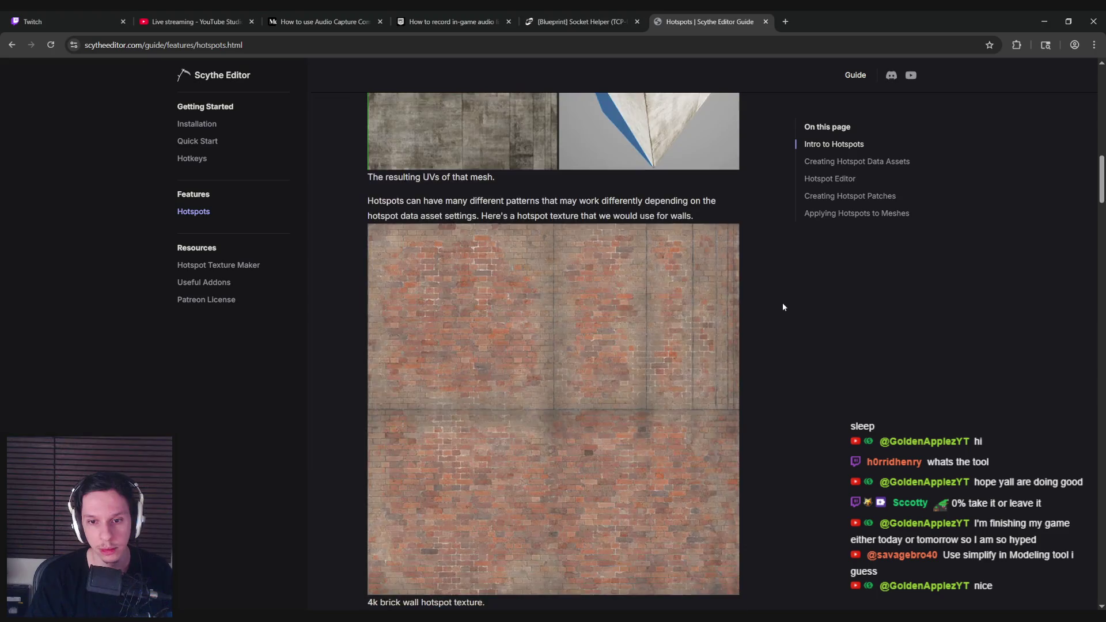
scroll(783, 306, "down", 20)
scroll(783, 306, "down", 20)
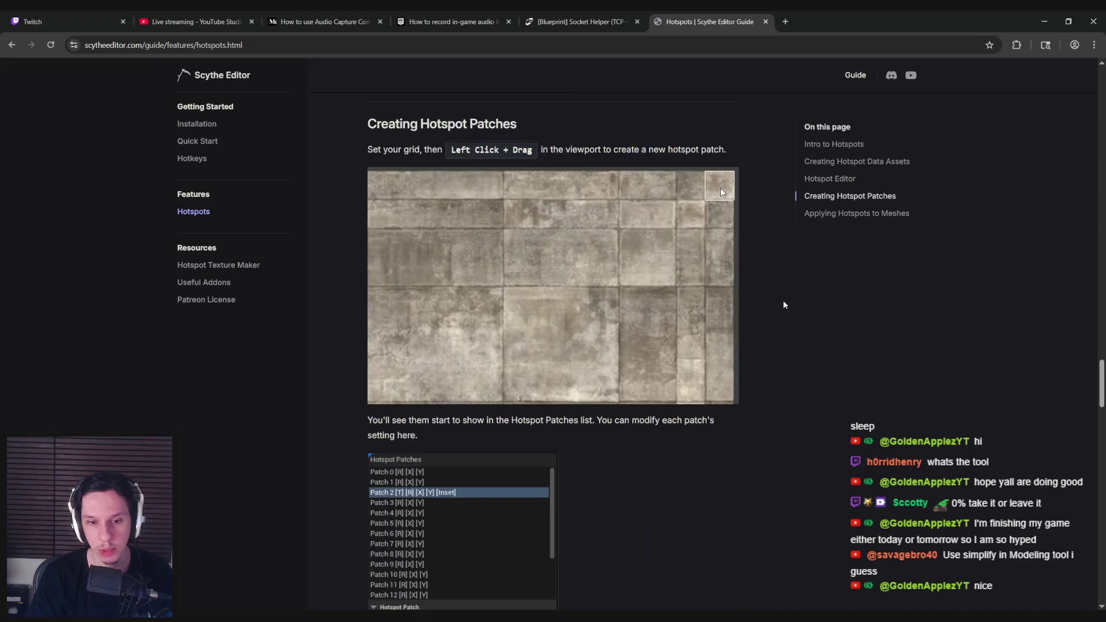
scroll(783, 304, "down", 20)
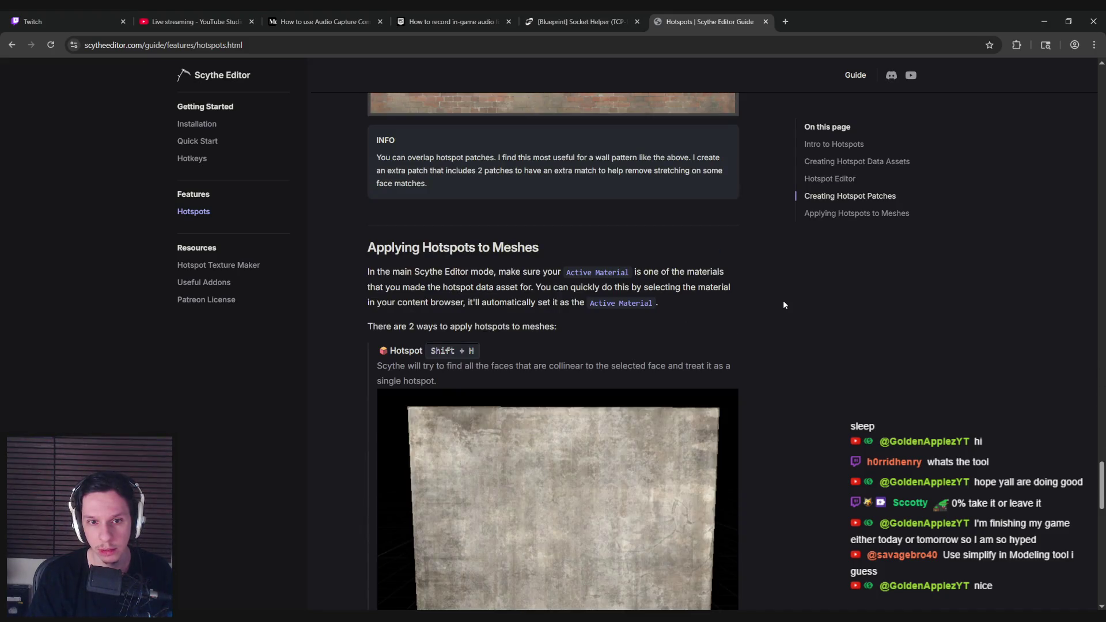
scroll(783, 305, "down", 5)
left_click(248, 266)
Step: Scroll back and forth through the Layout A - Walls Only notes
scroll(332, 310, "down", 10)
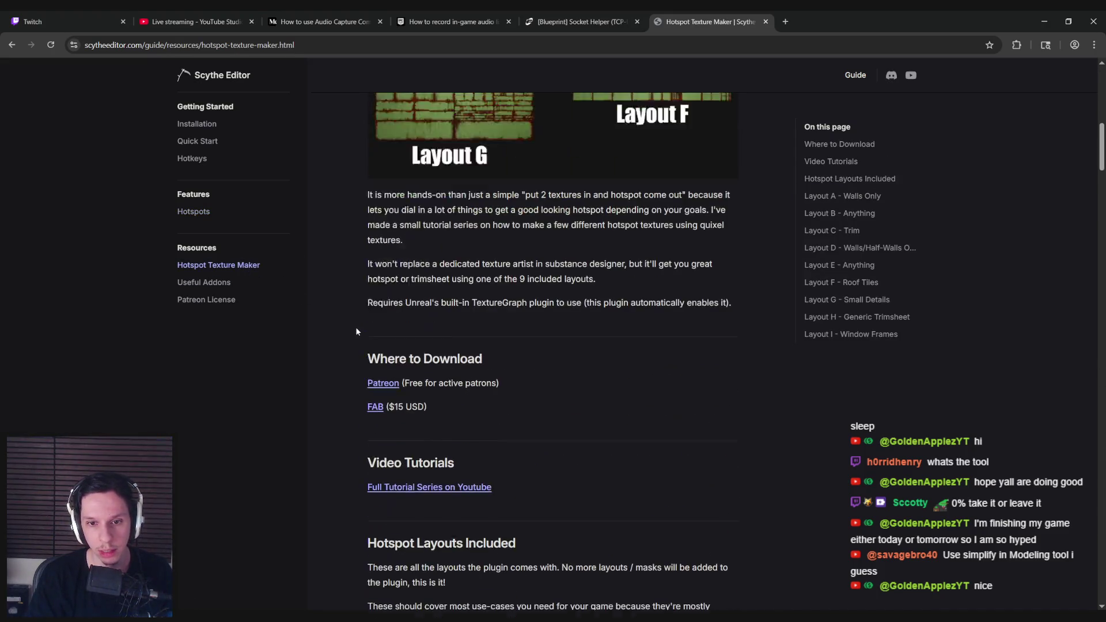
scroll(355, 326, "up", 3)
scroll(355, 326, "down", 5)
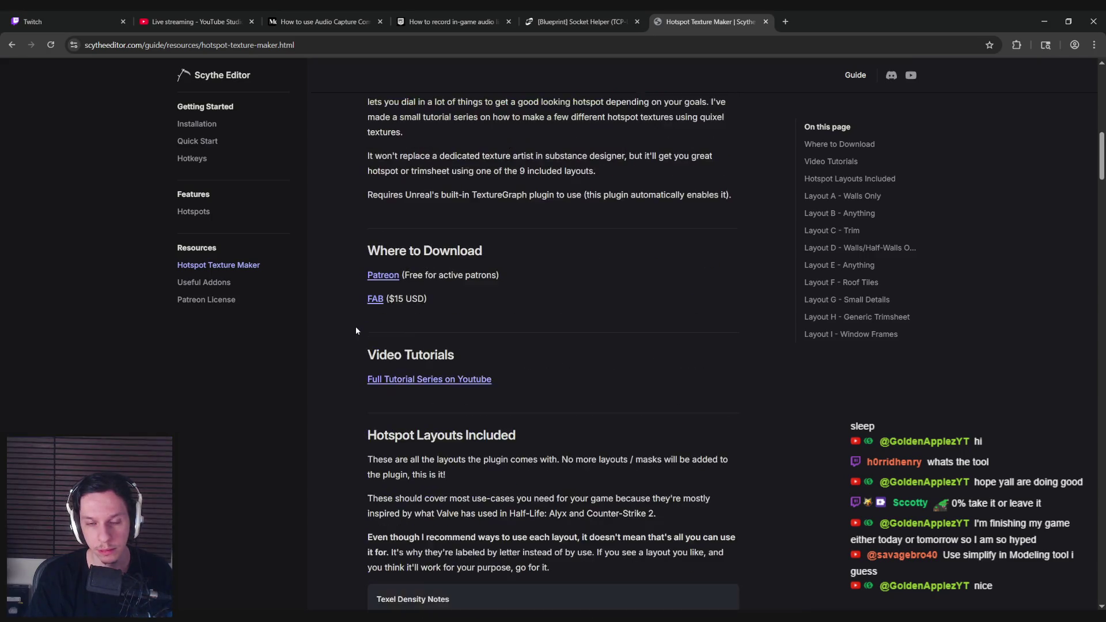
scroll(356, 328, "down", 12)
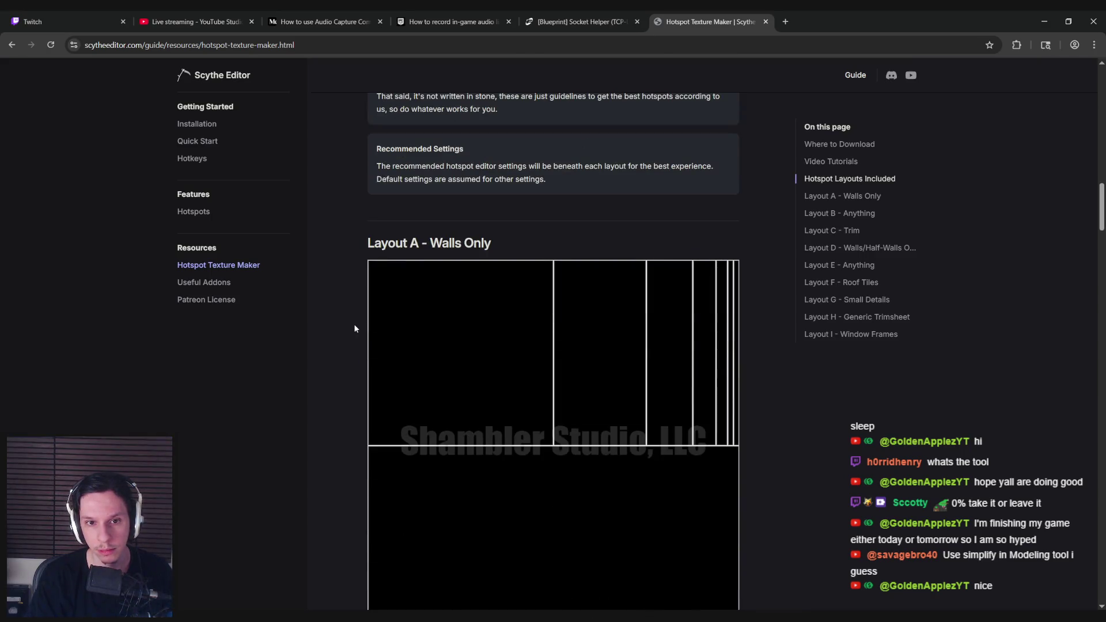
scroll(355, 329, "down", 2)
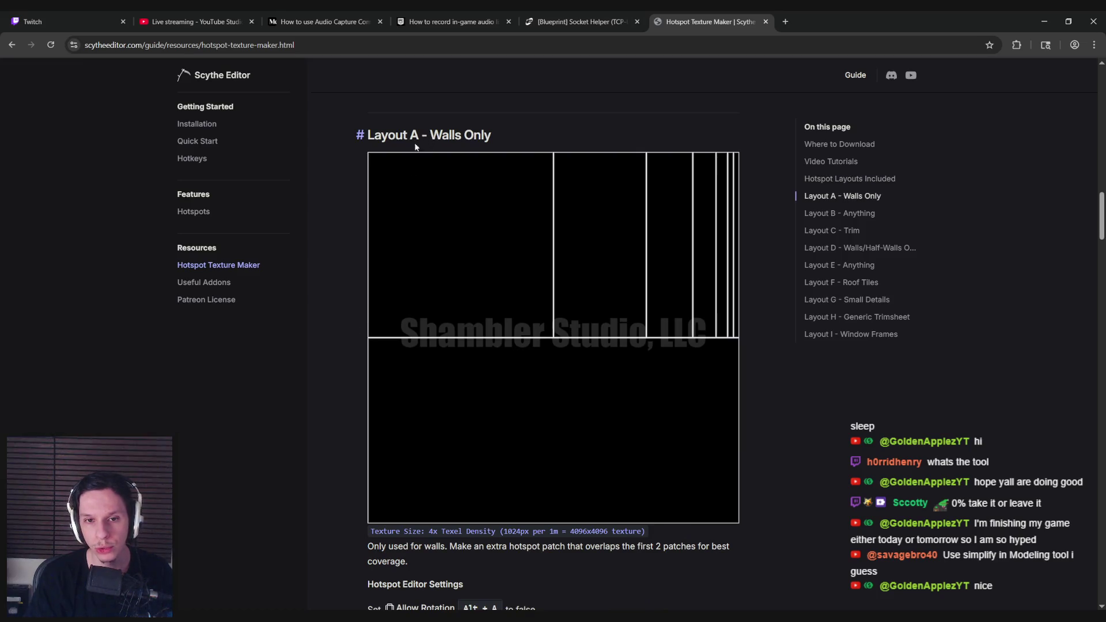
scroll(339, 227, "down", 7)
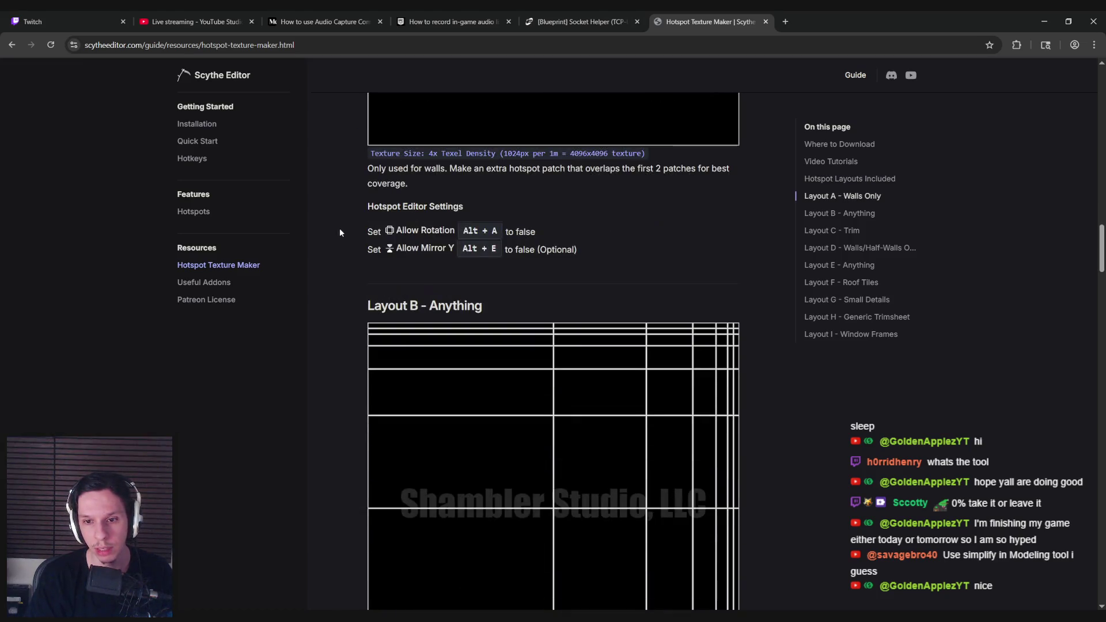
scroll(367, 354, "up", 3)
scroll(367, 354, "up", 6)
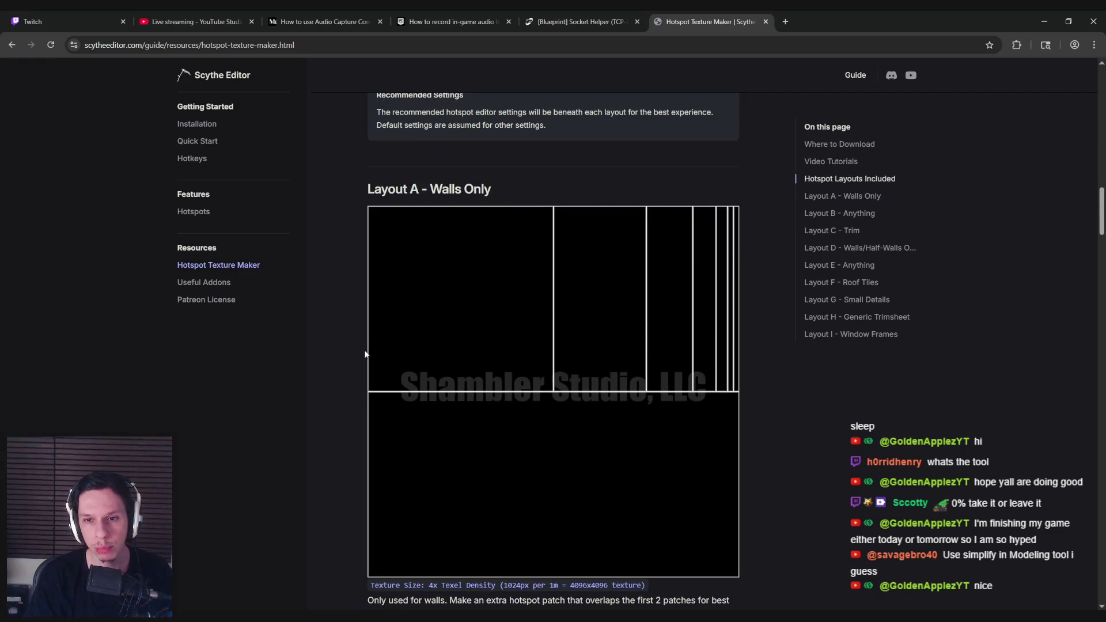
scroll(365, 354, "down", 1)
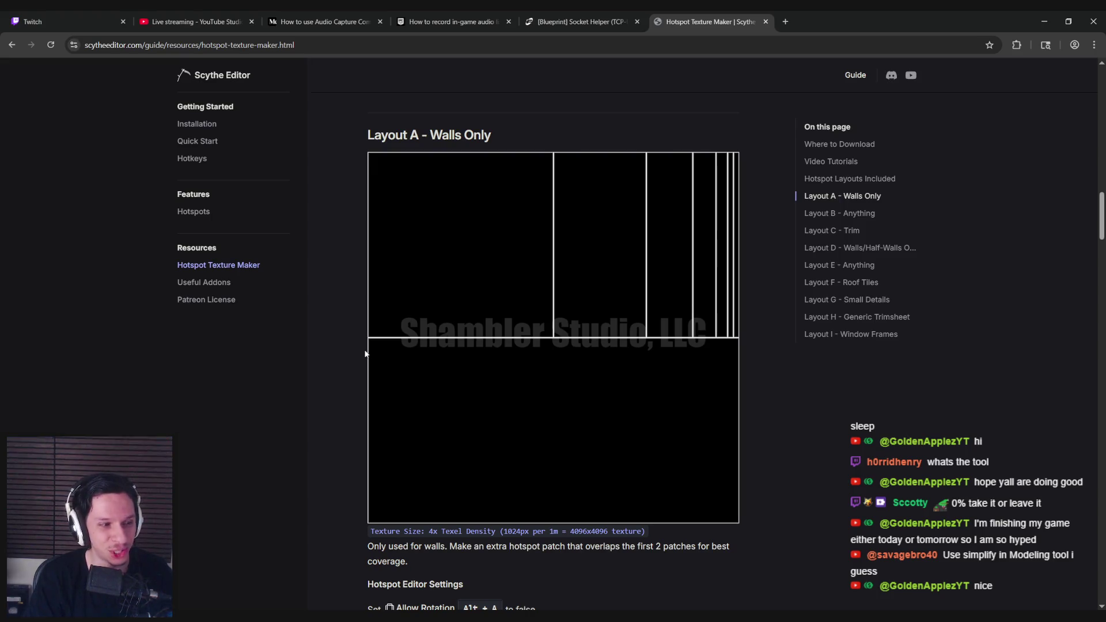
scroll(359, 343, "up", 1)
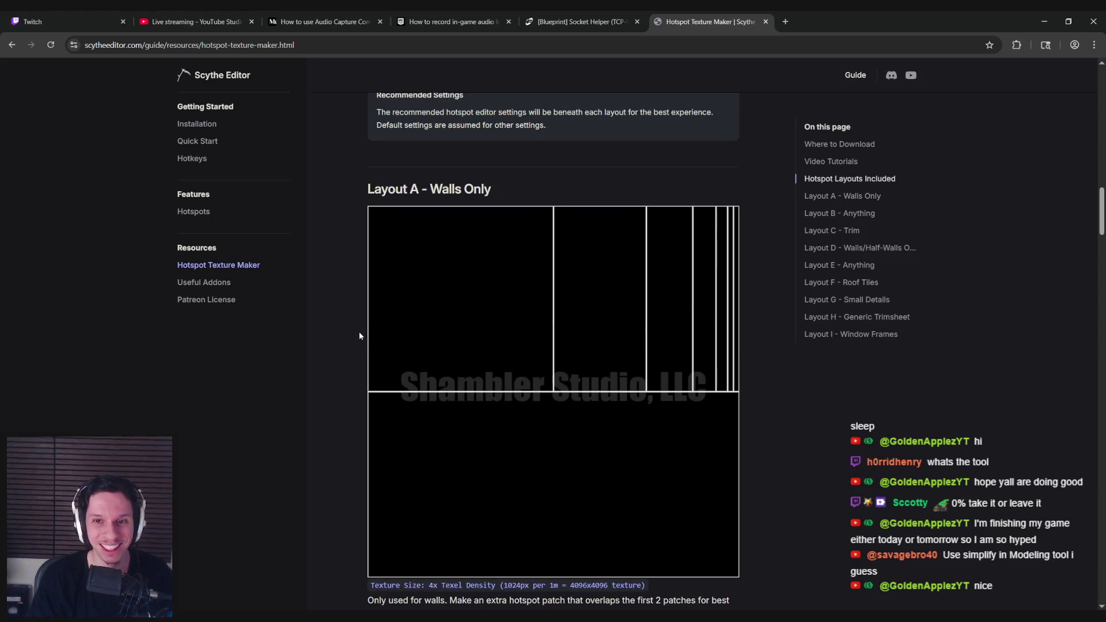
scroll(358, 331, "down", 1)
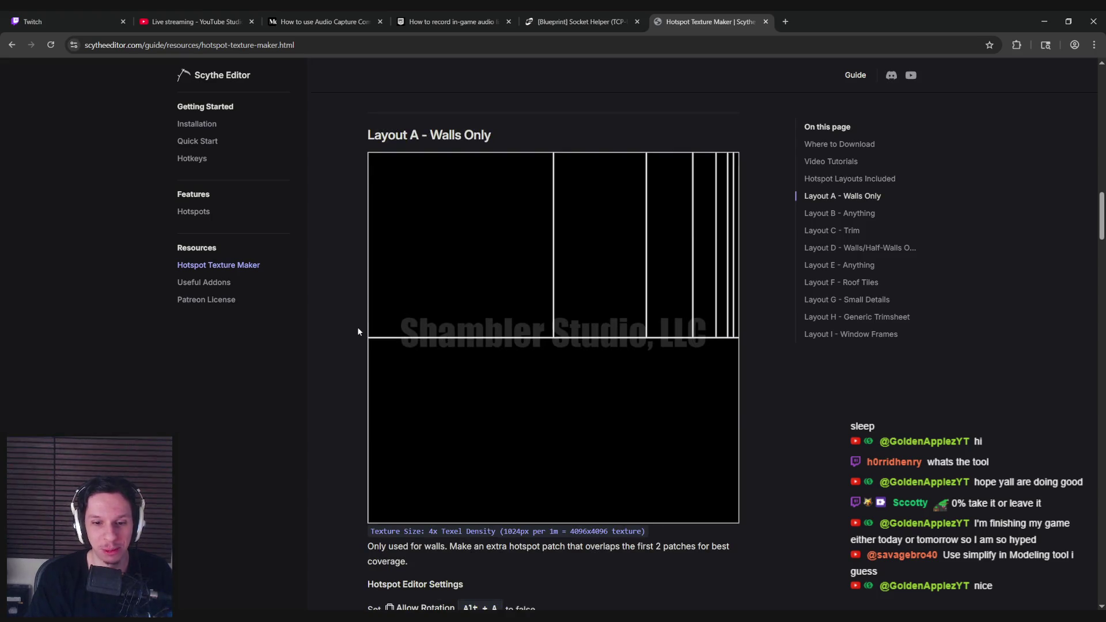
Step: Highlight the sentence about the overlapping hotspot patch, then scroll to Layout B - Anything
left_click_drag(597, 546, 732, 548)
left_click(731, 548)
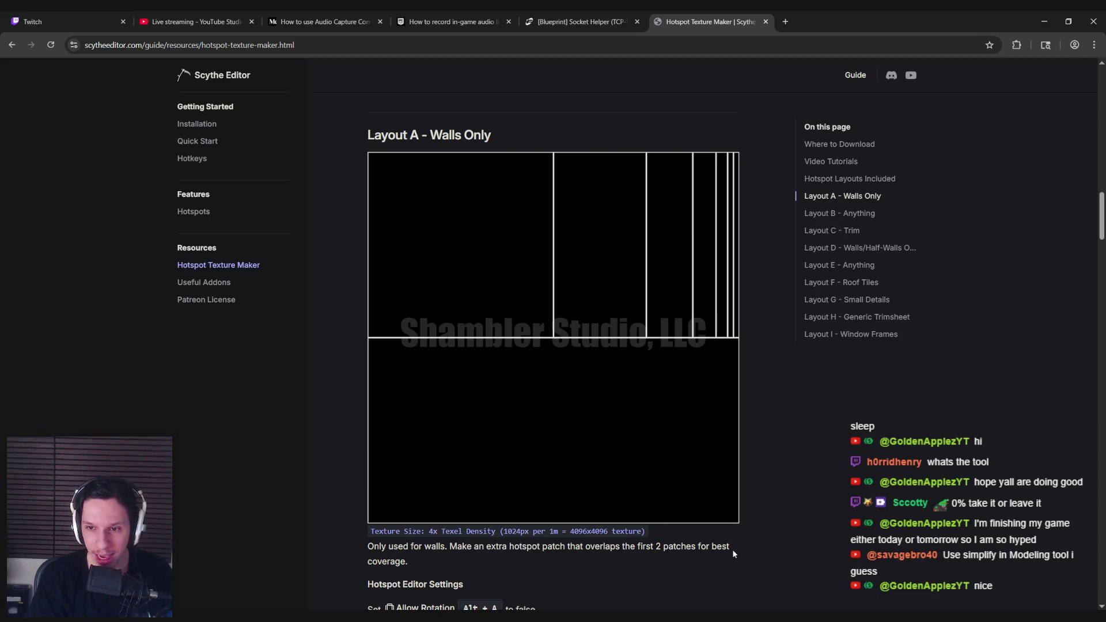
scroll(704, 502, "down", 10)
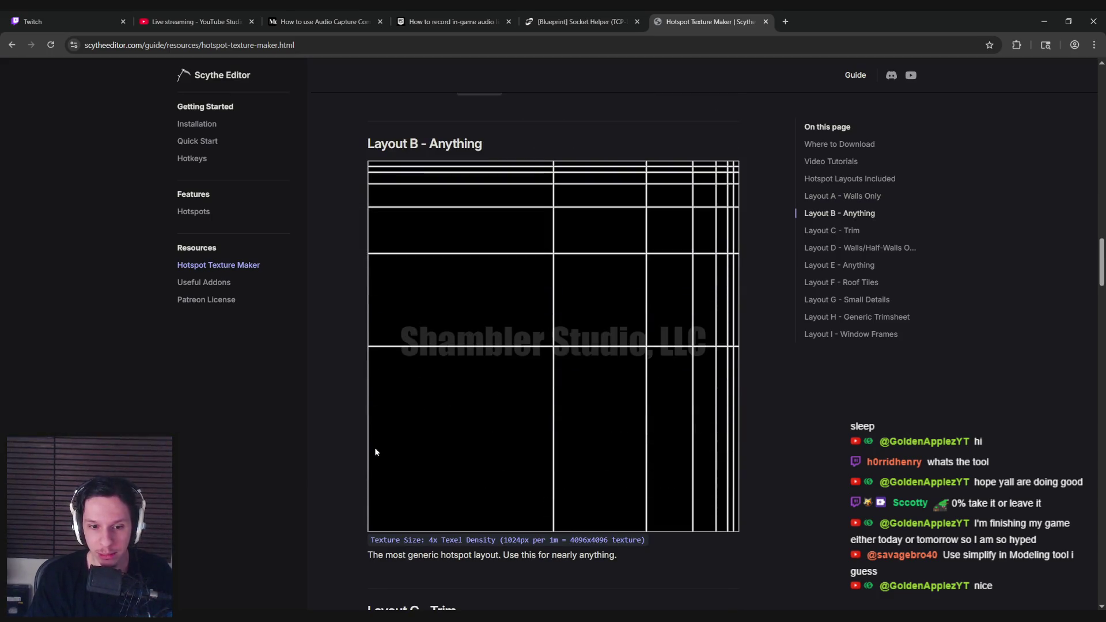
Step: Scroll down through Layouts C to I of the Hotspot Texture Maker guide
scroll(363, 458, "down", 2)
scroll(353, 466, "down", 6)
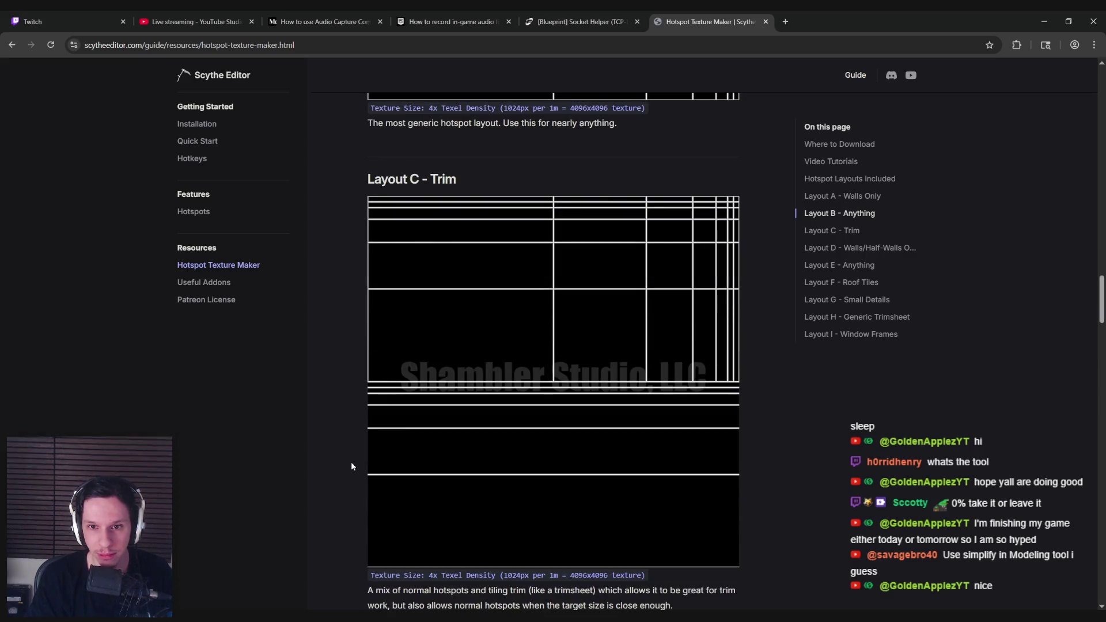
scroll(351, 463, "down", 1)
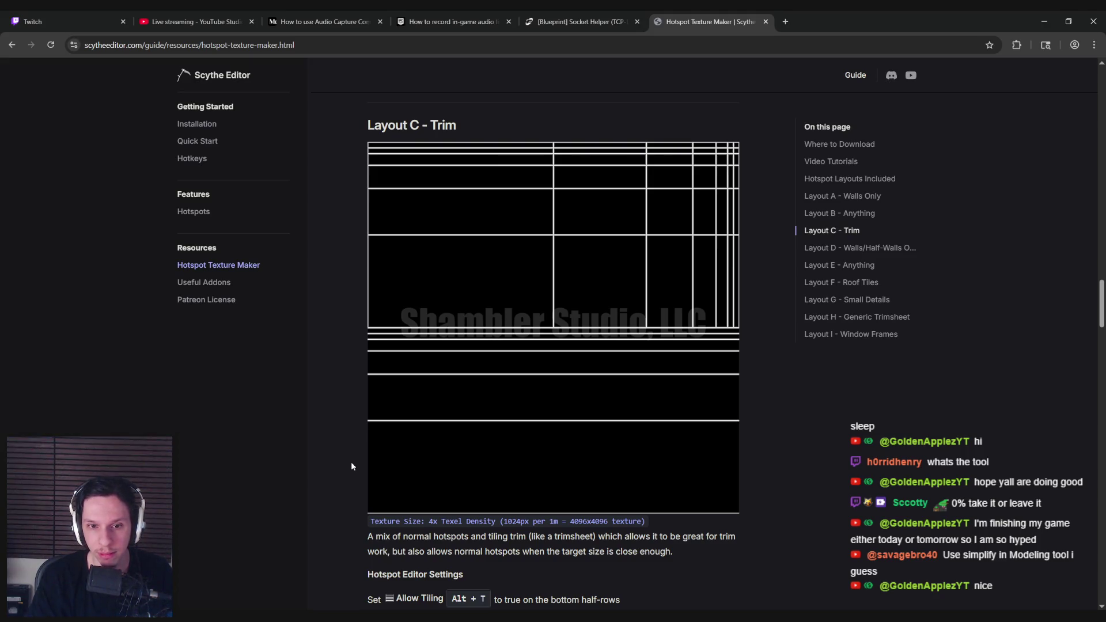
scroll(352, 463, "down", 7)
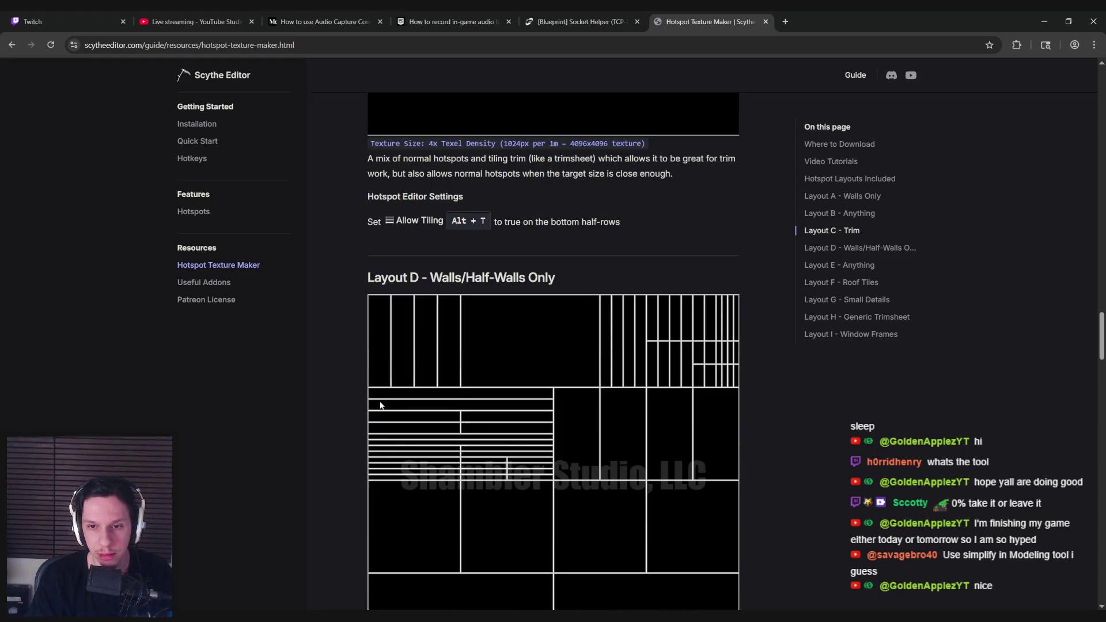
scroll(381, 405, "down", 1)
scroll(355, 345, "down", 2)
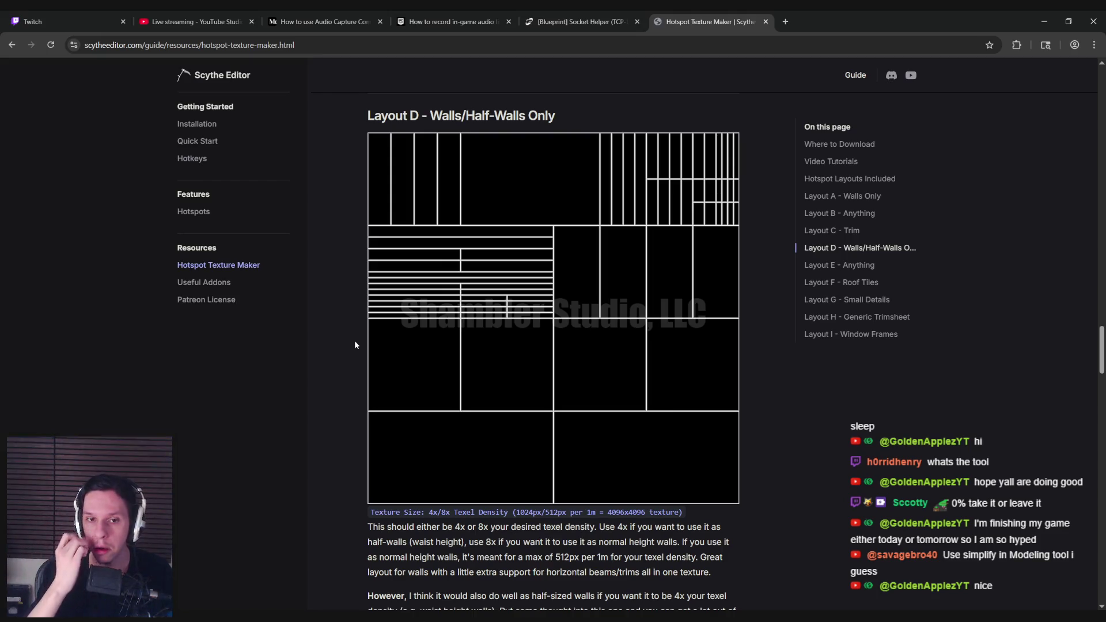
scroll(355, 344, "down", 10)
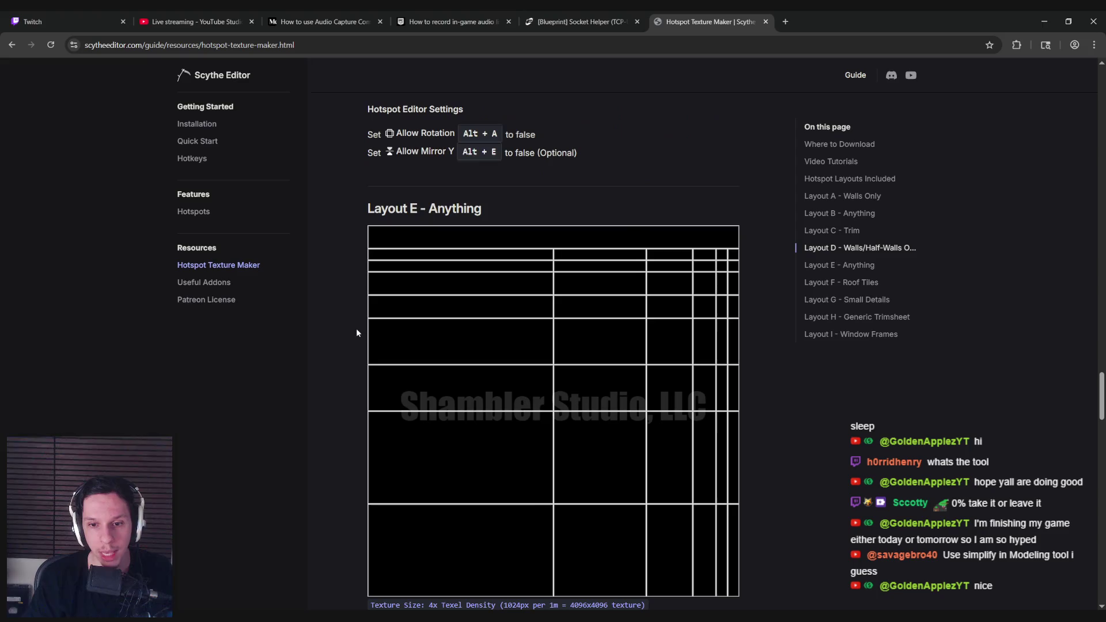
scroll(350, 253, "down", 1)
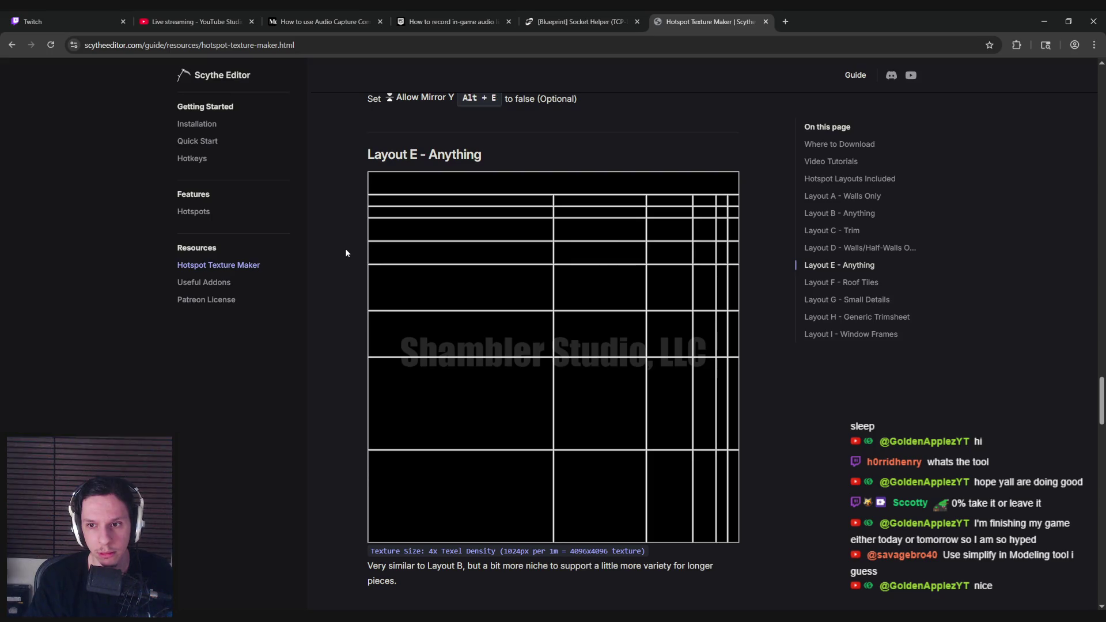
scroll(345, 253, "down", 12)
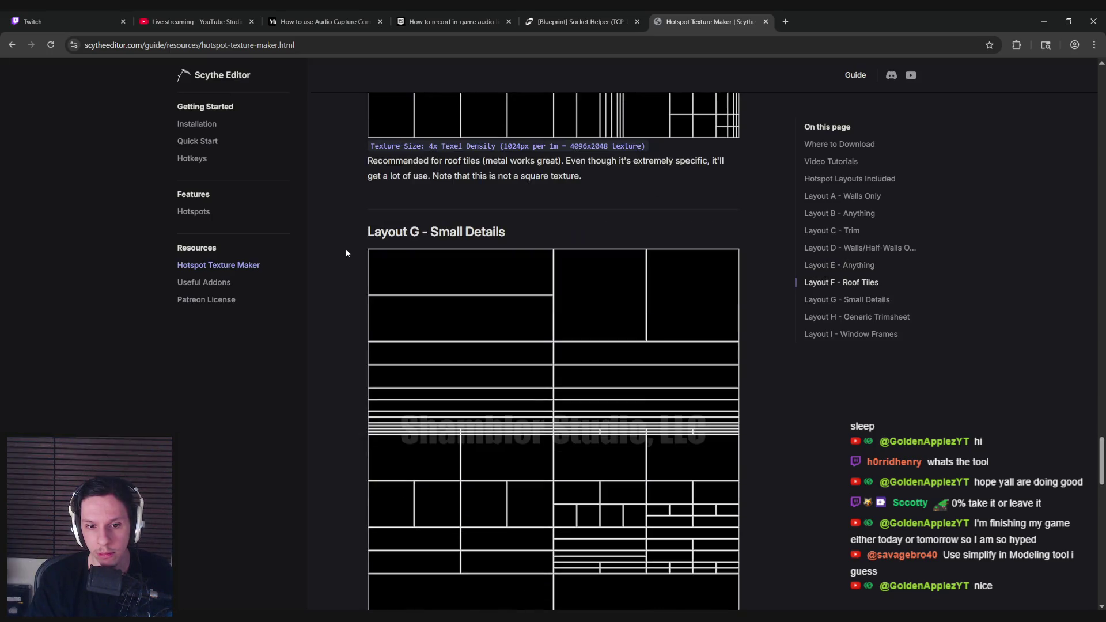
scroll(345, 253, "down", 1)
scroll(346, 253, "down", 2)
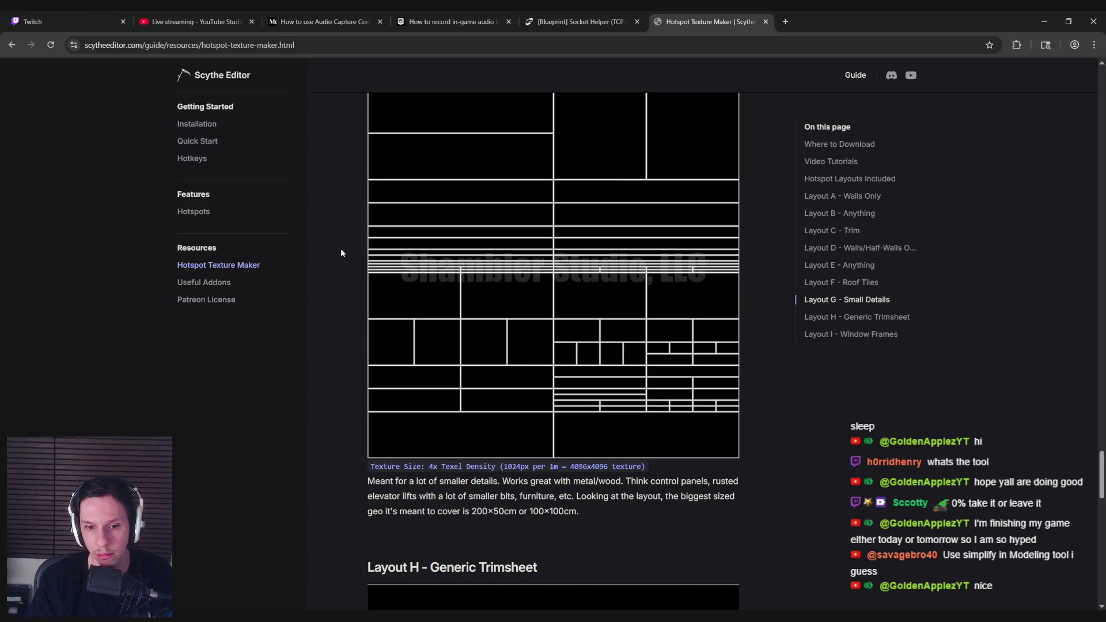
scroll(340, 253, "down", 12)
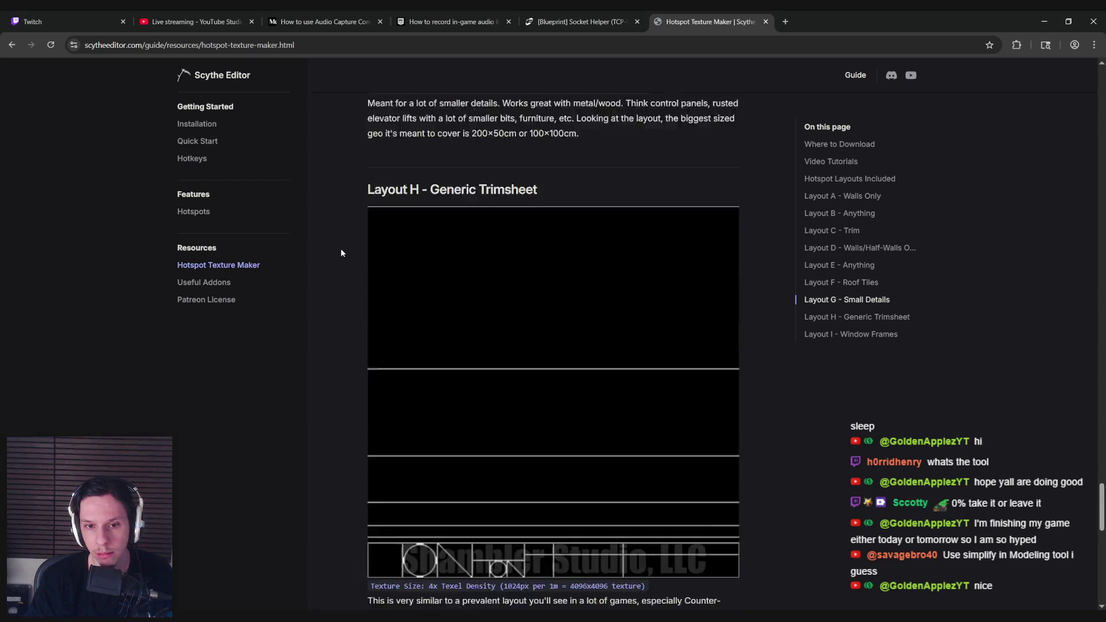
scroll(341, 253, "down", 5)
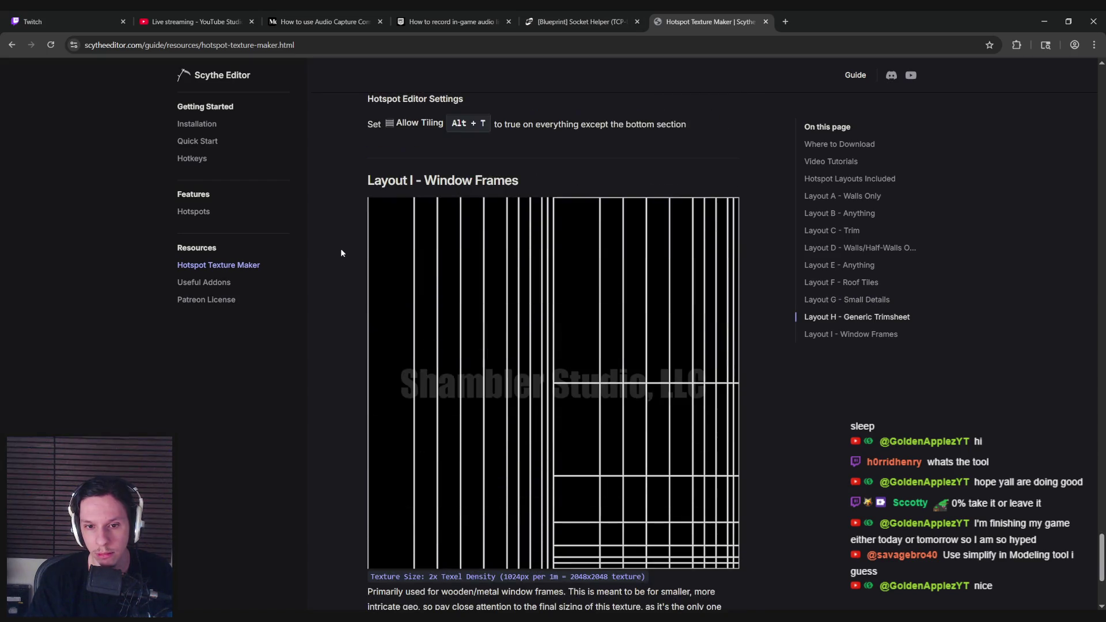
scroll(341, 253, "down", 3)
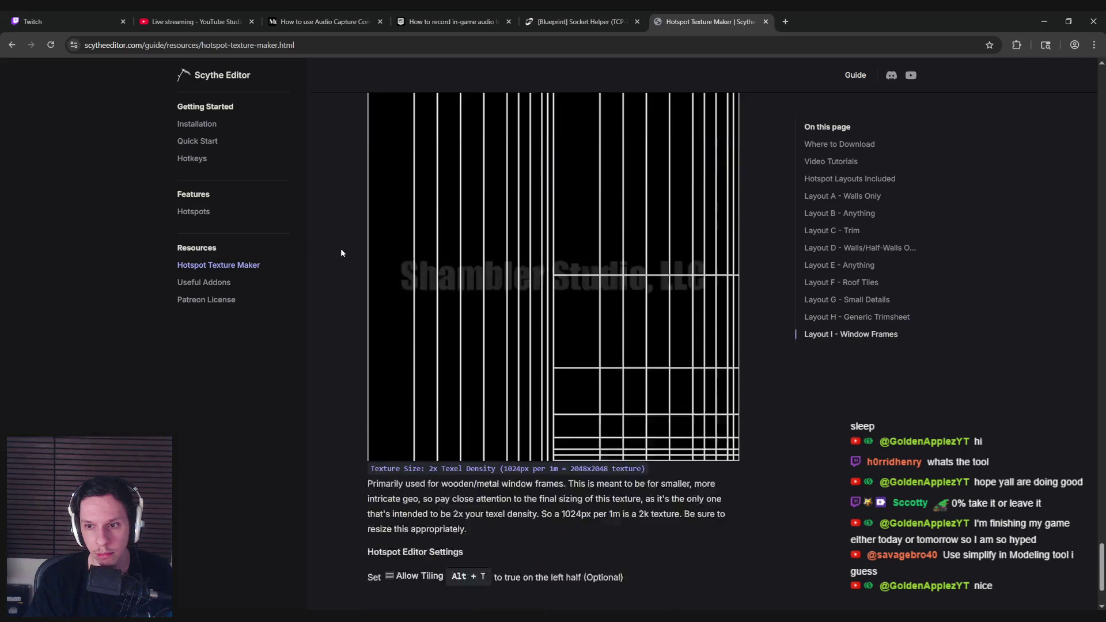
Step: Scroll back up to Layout G - Small Details and highlight its rusted elevator lifts example
scroll(341, 253, "up", 7)
scroll(342, 253, "up", 12)
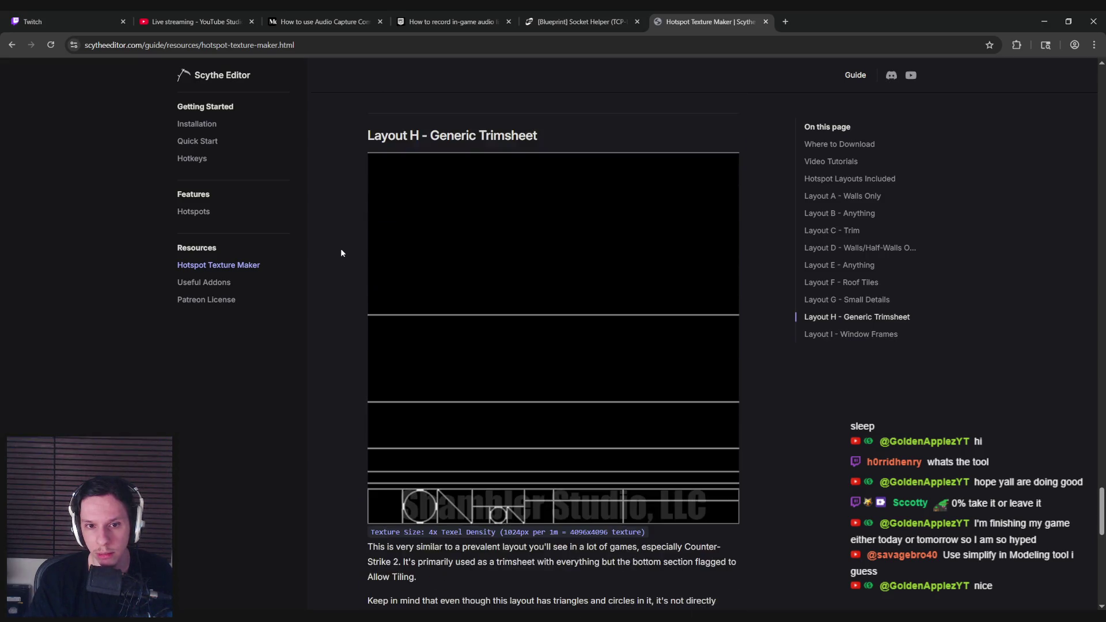
scroll(341, 253, "up", 1)
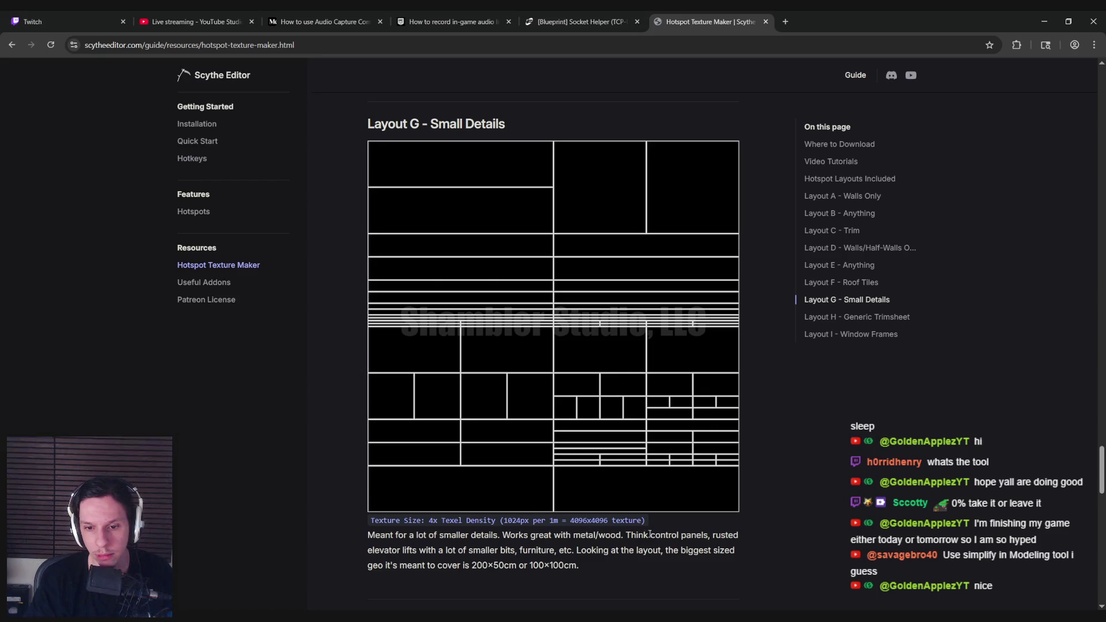
mouse_move(723, 536)
left_mouse_down()
mouse_move(429, 552)
mouse_move(502, 552)
left_mouse_up()
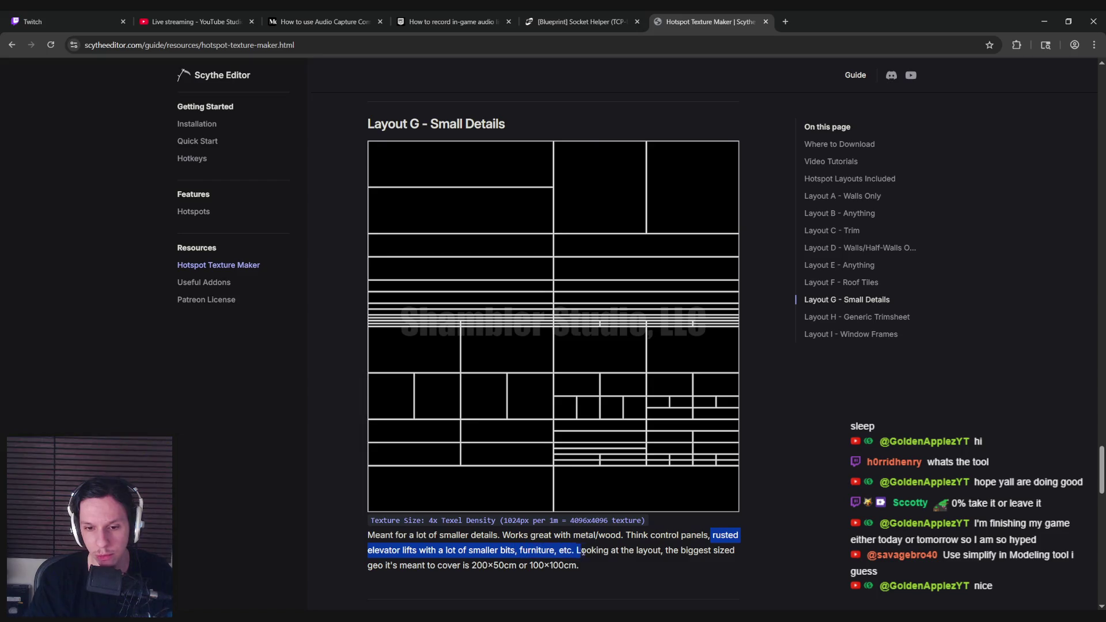
Step: Clear the text selection and scroll up past Layouts F, E and D to Layout C - Trim
left_click(671, 558)
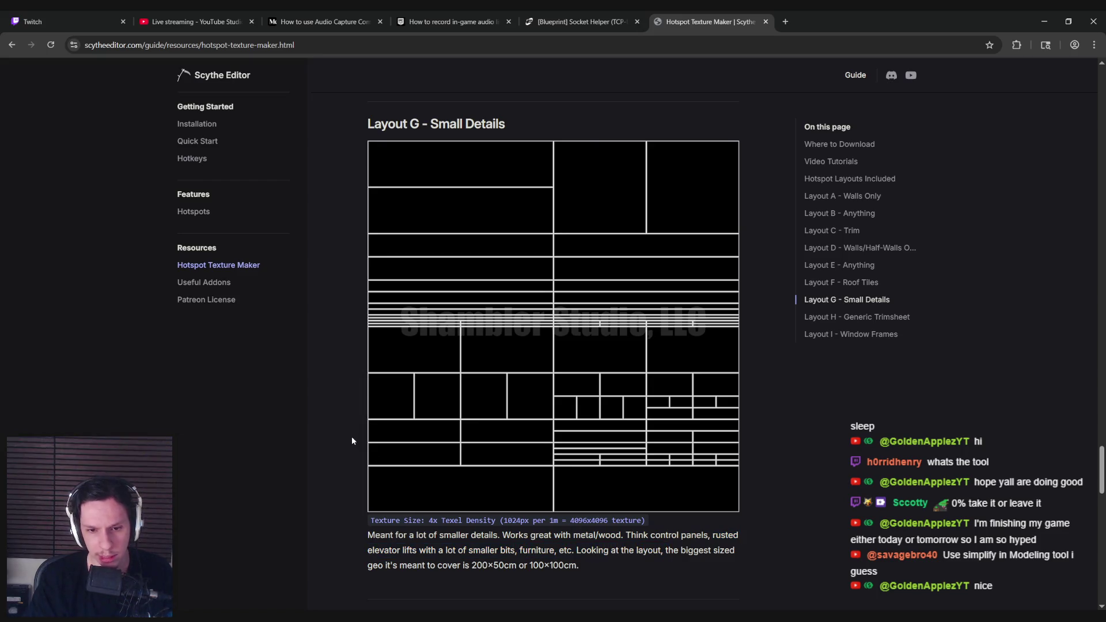
scroll(350, 440, "up", 15)
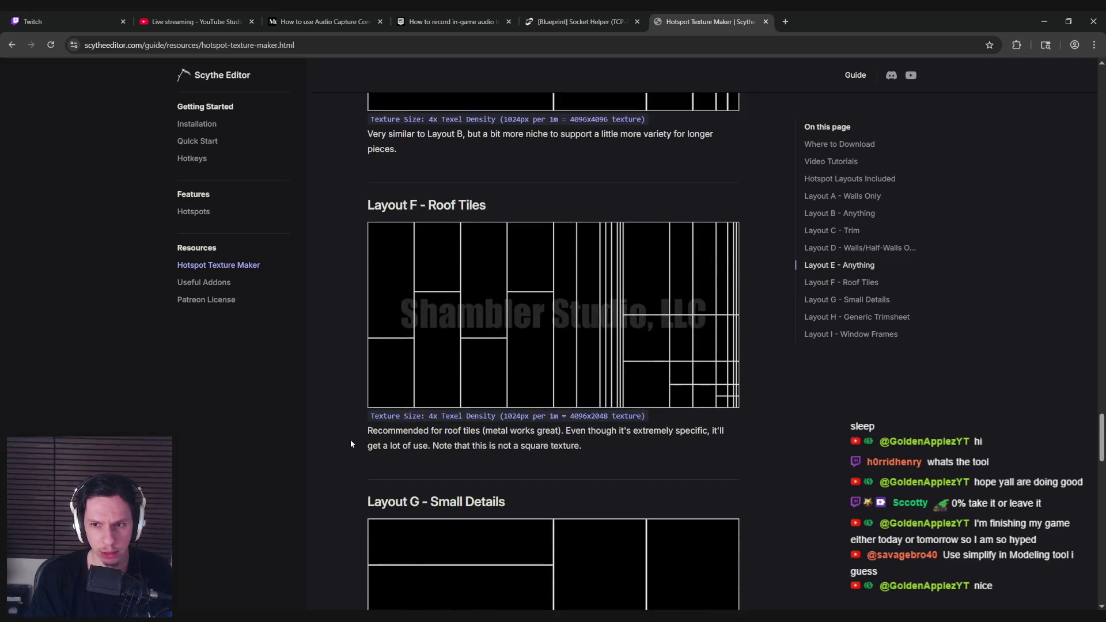
scroll(350, 440, "up", 1)
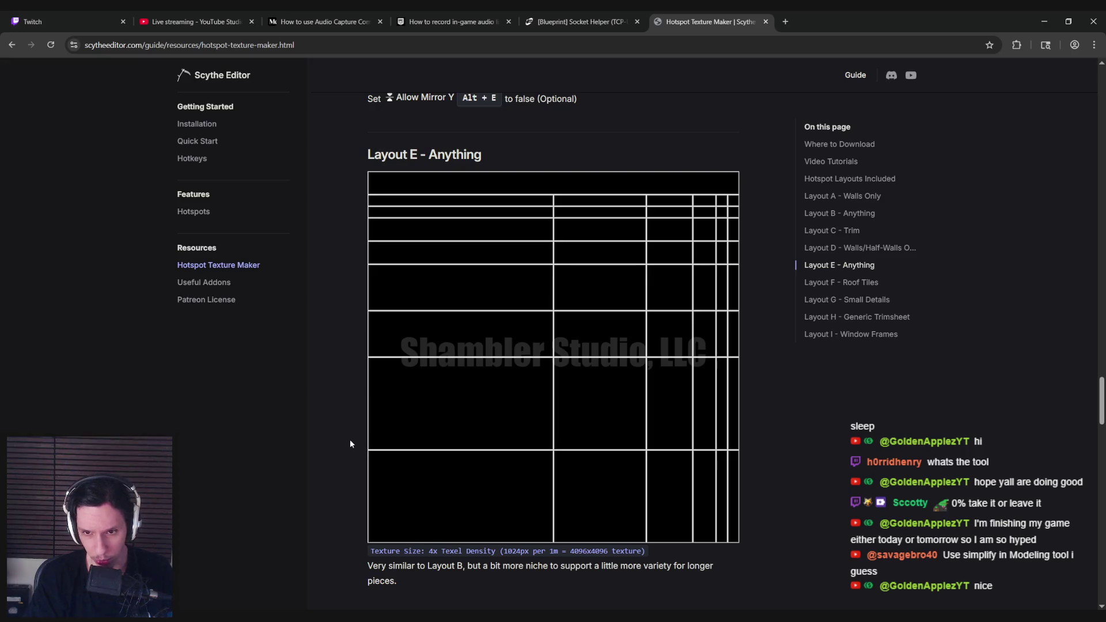
scroll(349, 440, "up", 10)
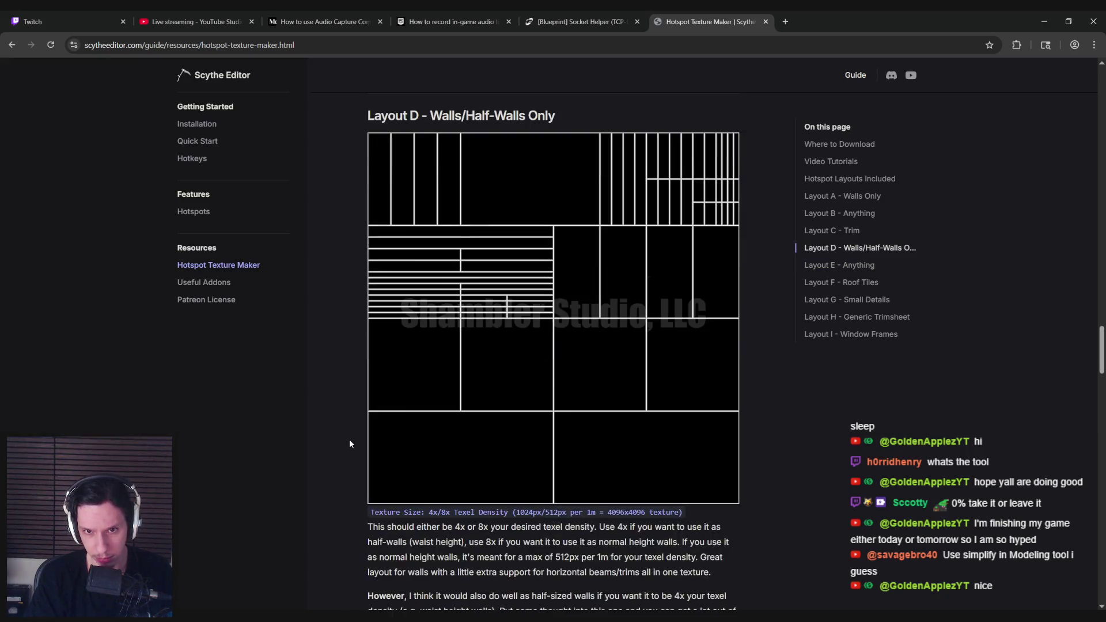
scroll(349, 442, "up", 8)
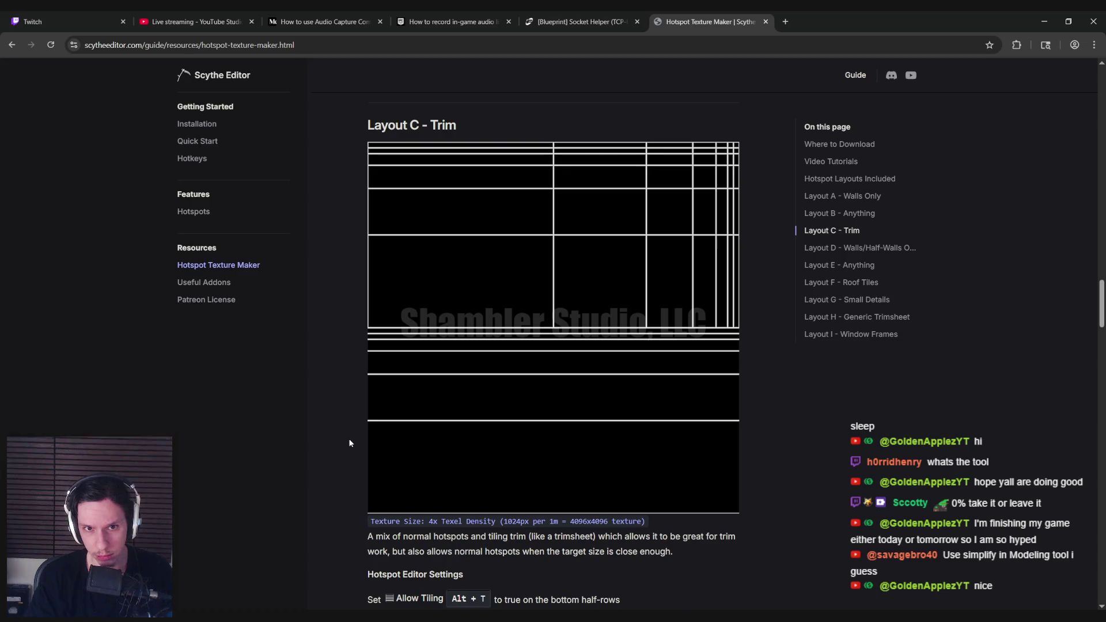
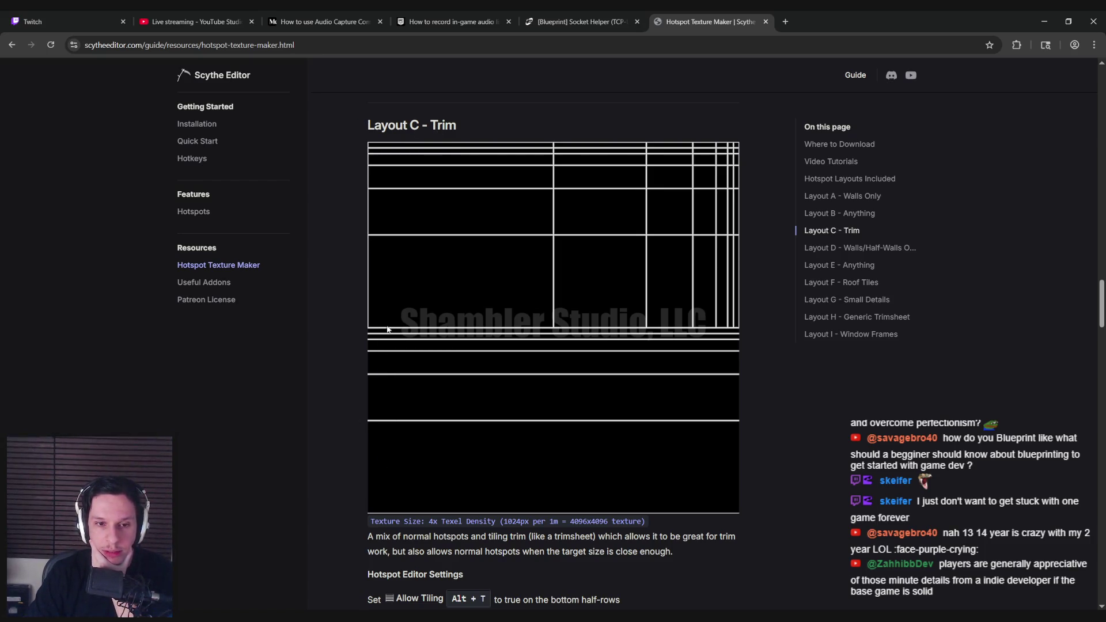
Step: In TG_Hotspot-MetalTrim, select the Edge Mask node and check its source texture choices
scroll(344, 383, "down", 5)
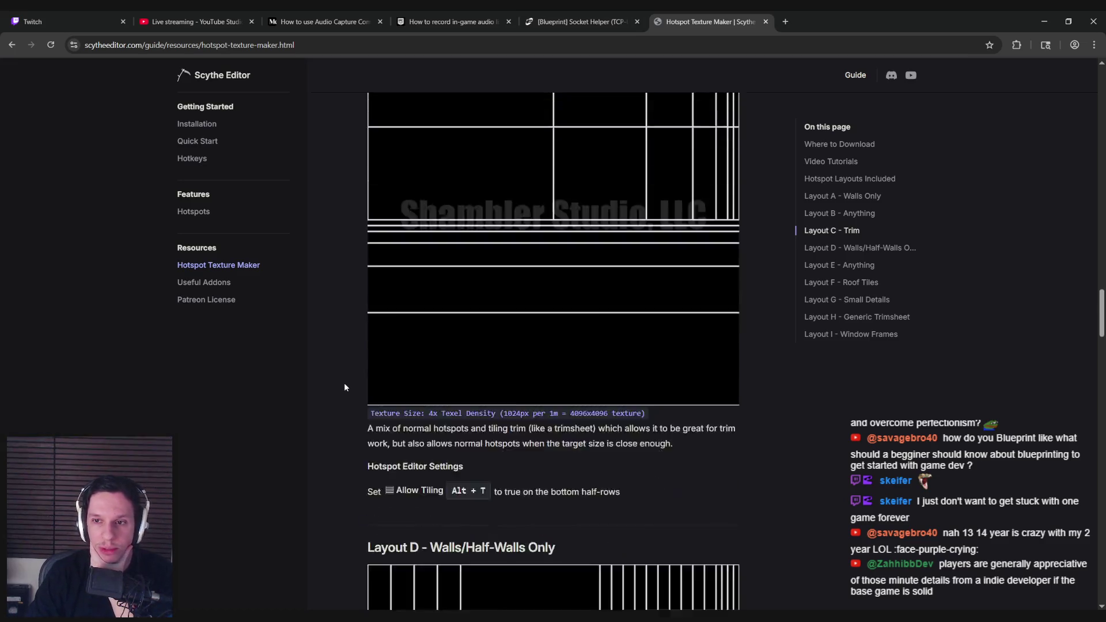
scroll(344, 388, "down", 10)
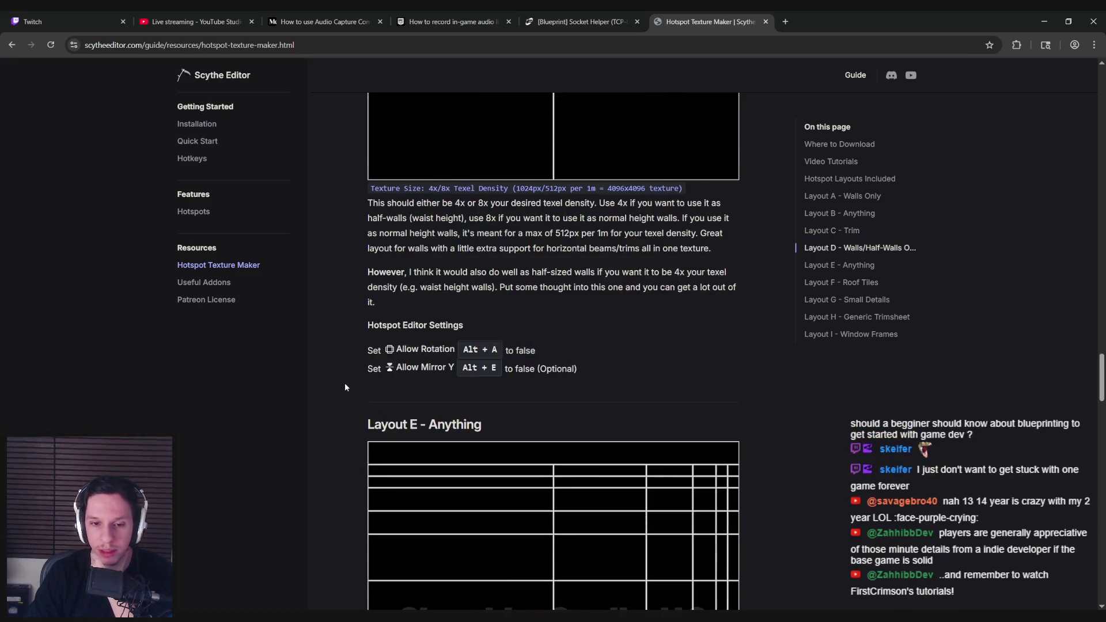
scroll(344, 388, "down", 2)
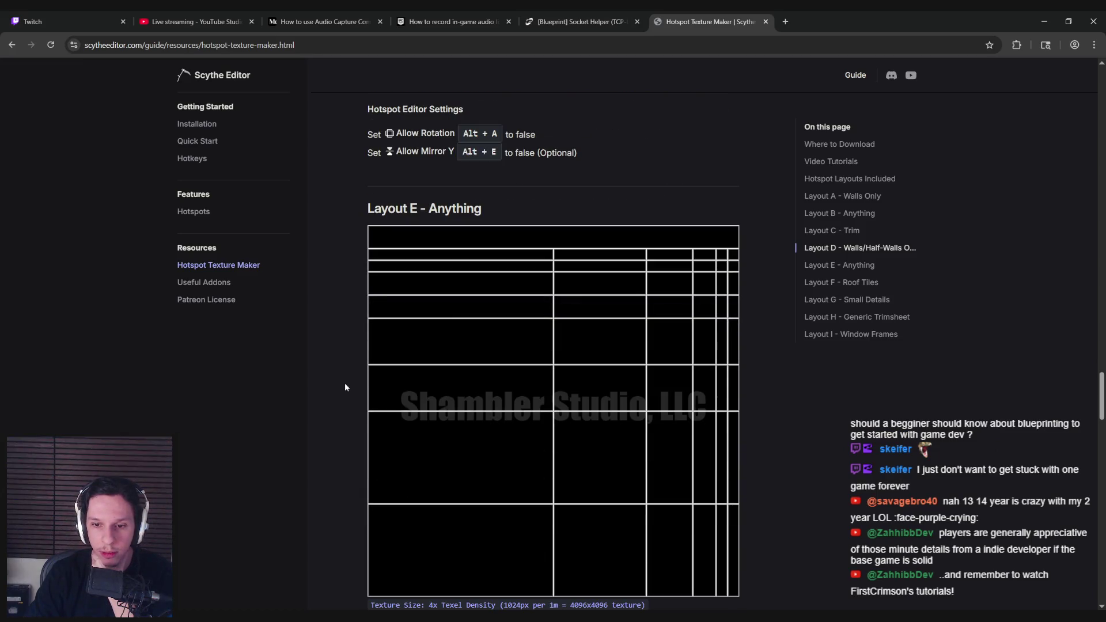
scroll(344, 387, "up", 9)
scroll(344, 387, "down", 3)
scroll(345, 385, "down", 10)
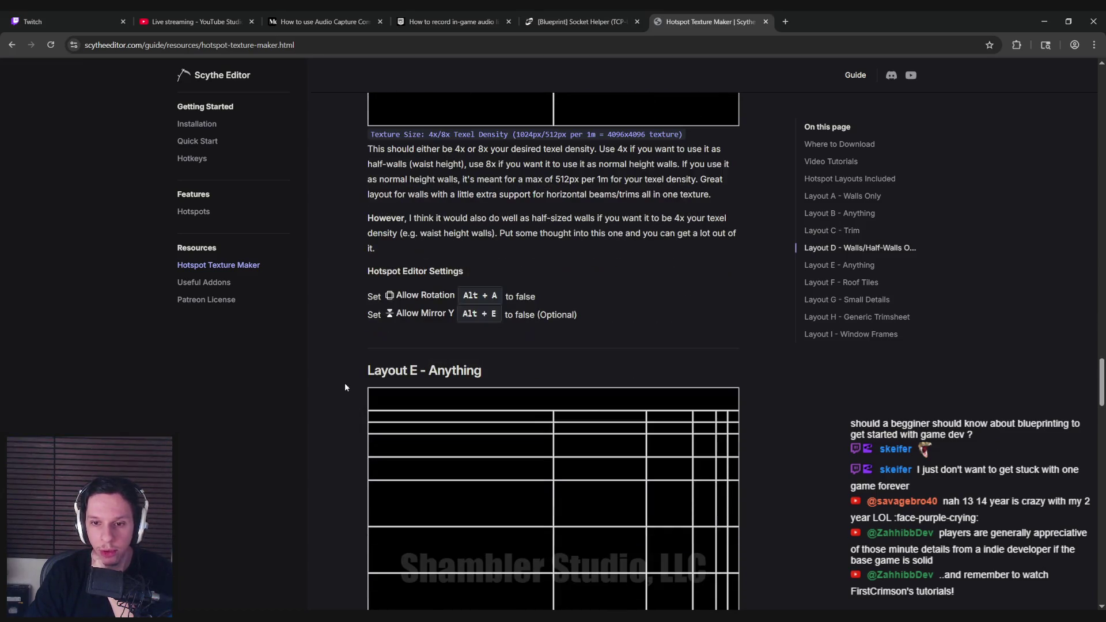
scroll(346, 387, "down", 2)
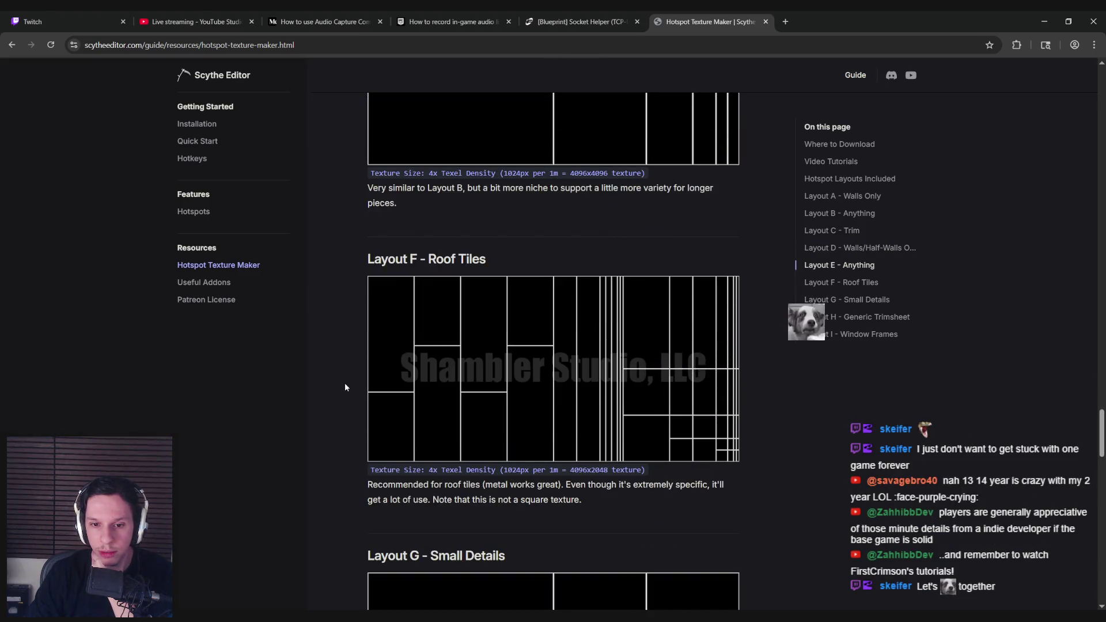
scroll(345, 385, "down", 6)
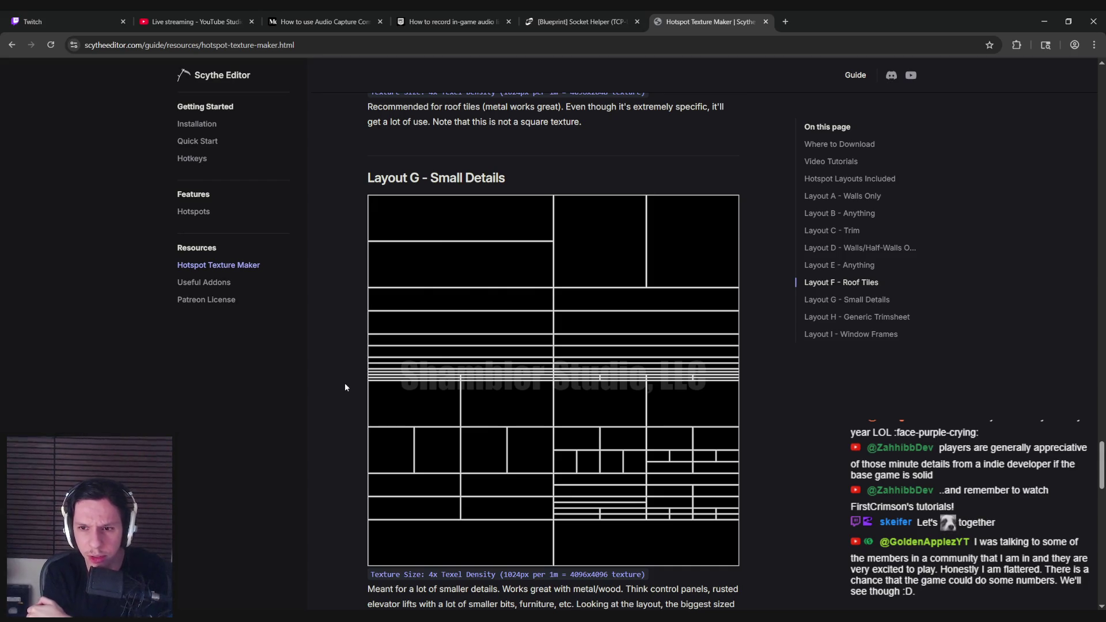
scroll(347, 386, "down", 8)
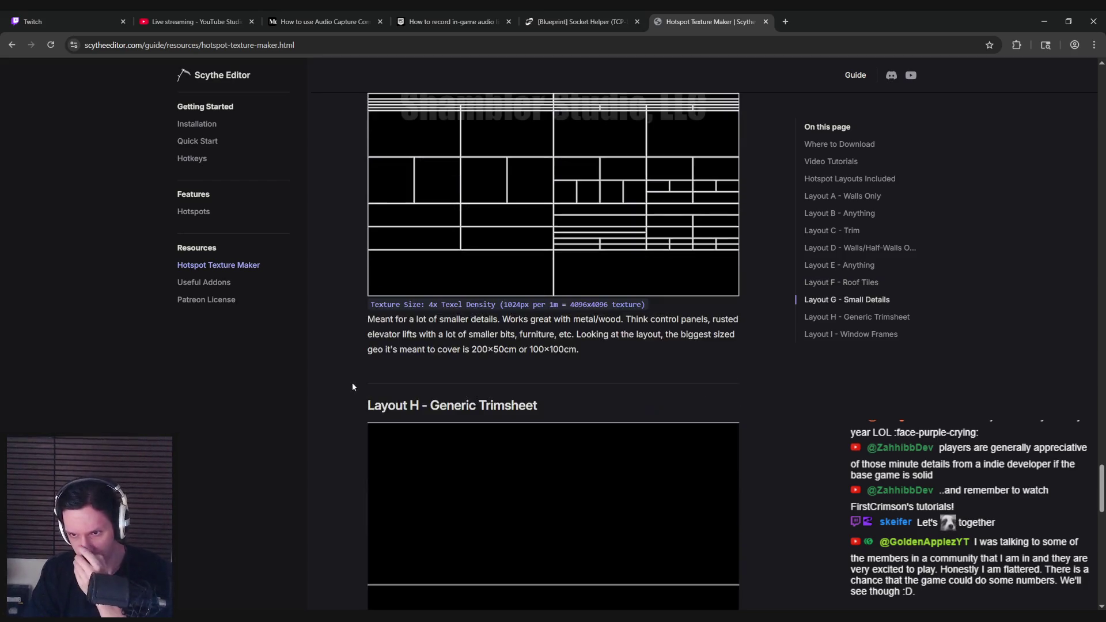
scroll(348, 390, "up", 14)
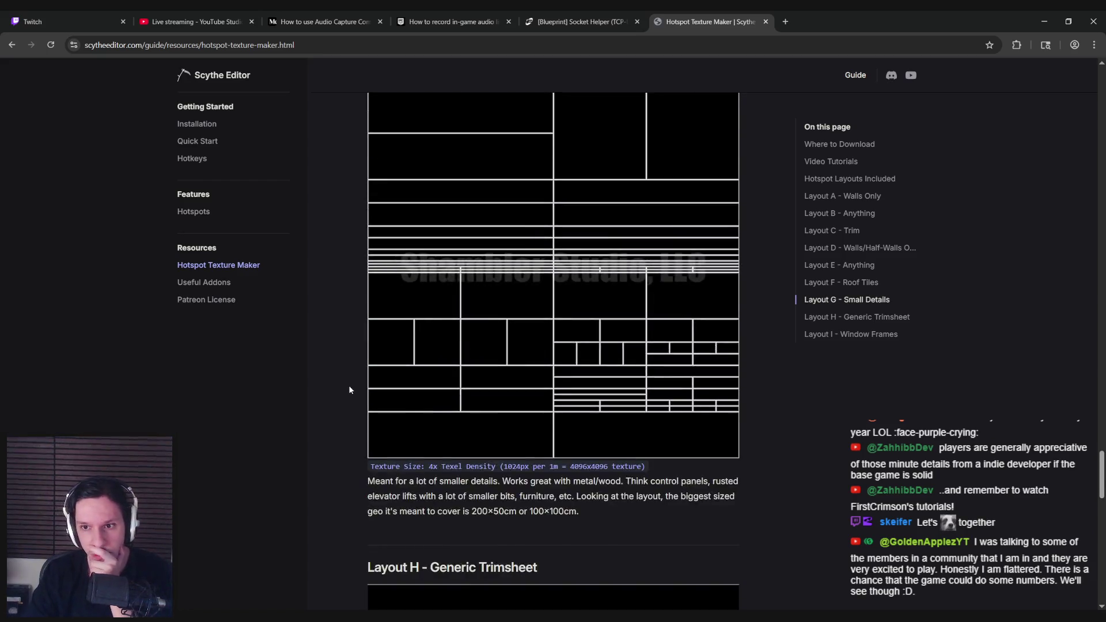
scroll(349, 390, "up", 12)
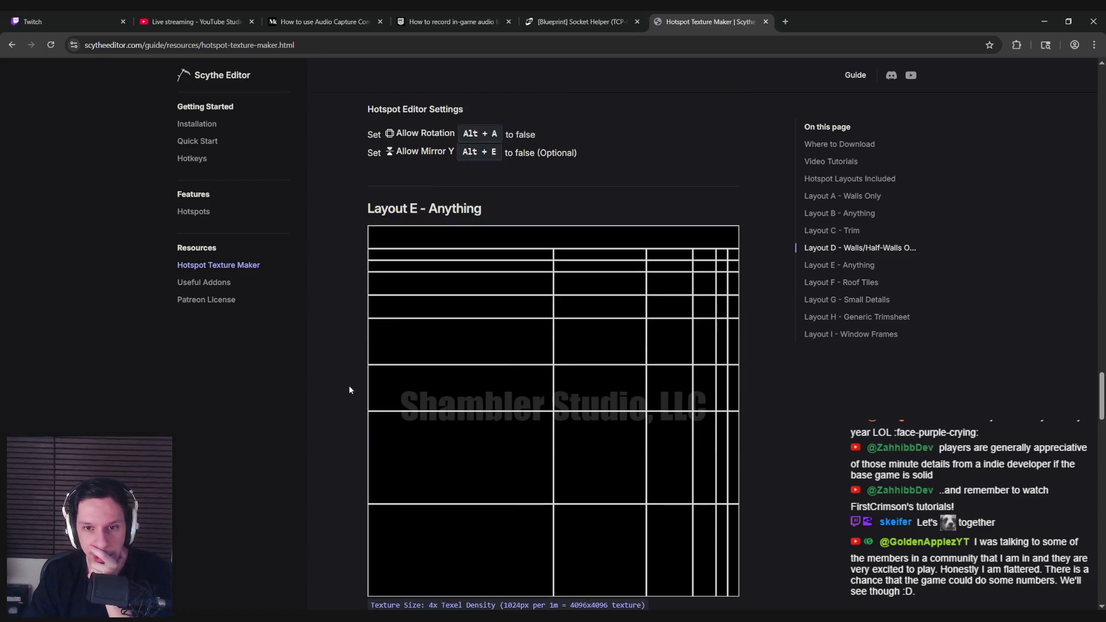
scroll(349, 390, "up", 12)
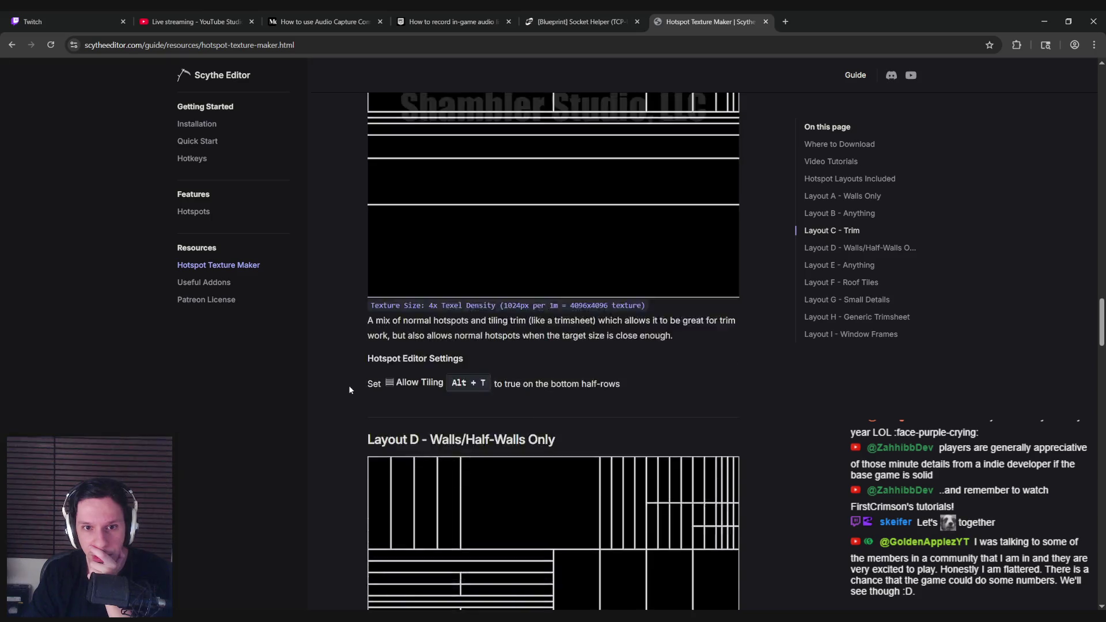
scroll(349, 390, "down", 1)
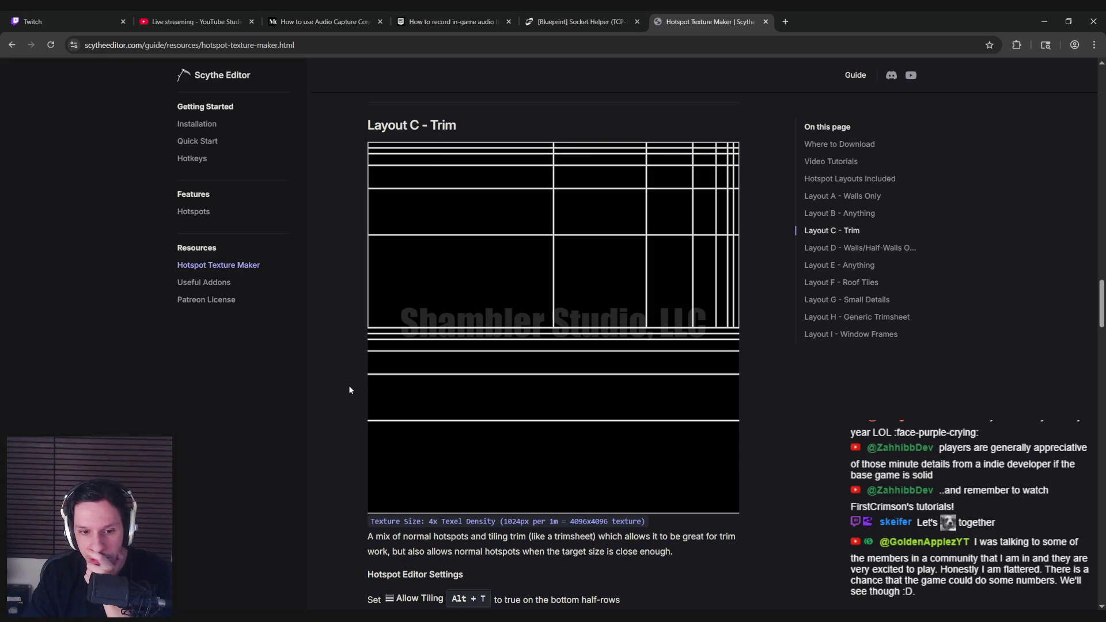
scroll(349, 390, "up", 10)
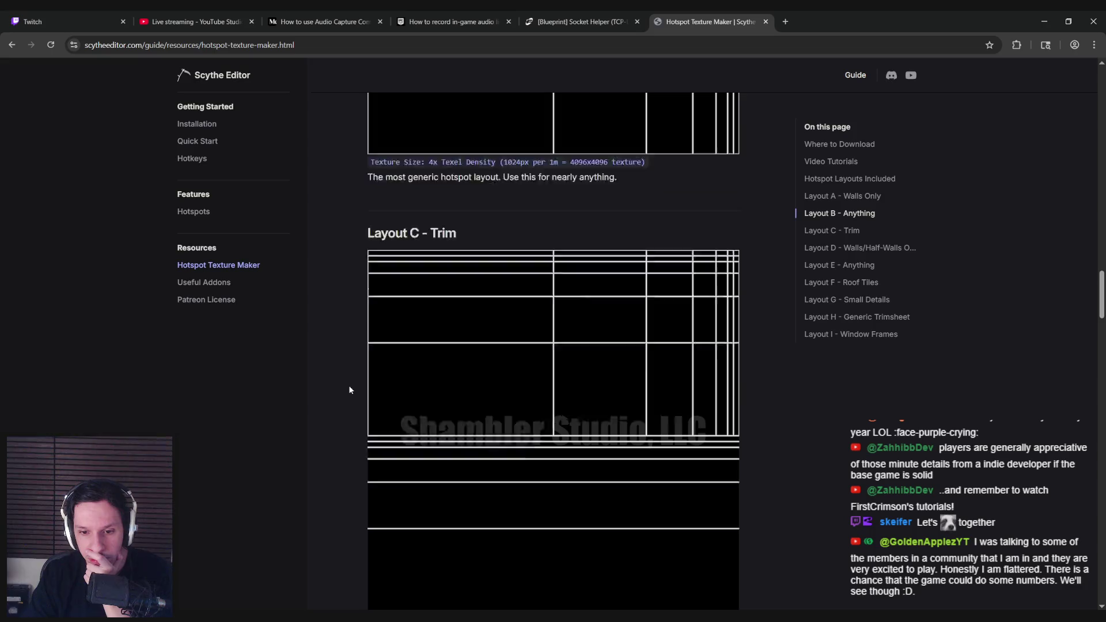
scroll(349, 390, "up", 10)
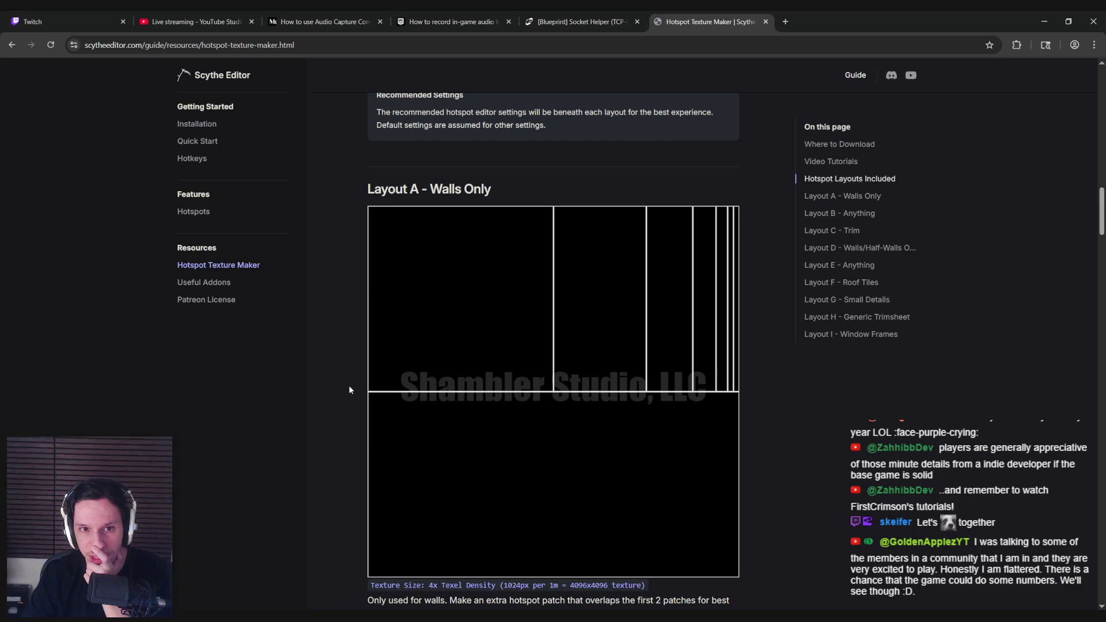
scroll(350, 389, "down", 3)
scroll(350, 389, "up", 4)
scroll(371, 382, "down", 12)
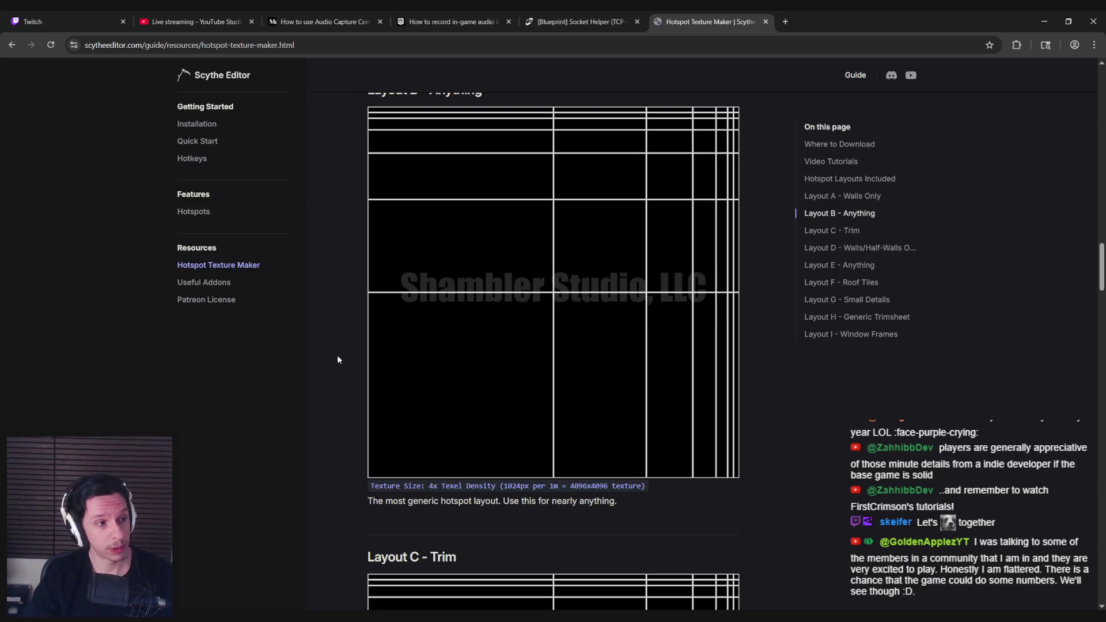
scroll(338, 356, "down", 5)
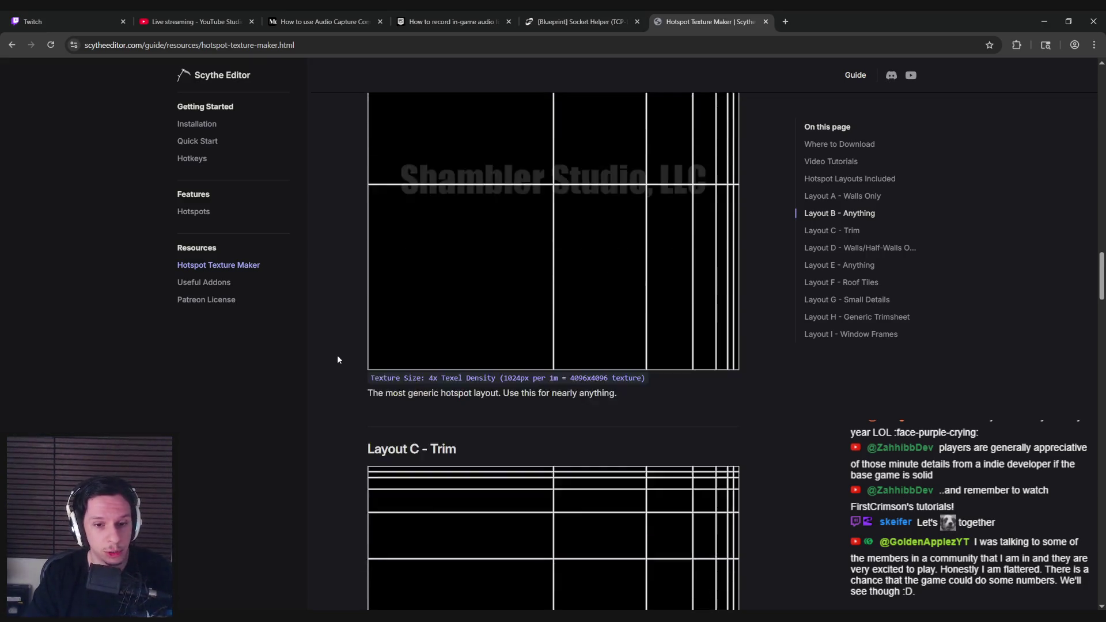
scroll(338, 360, "down", 4)
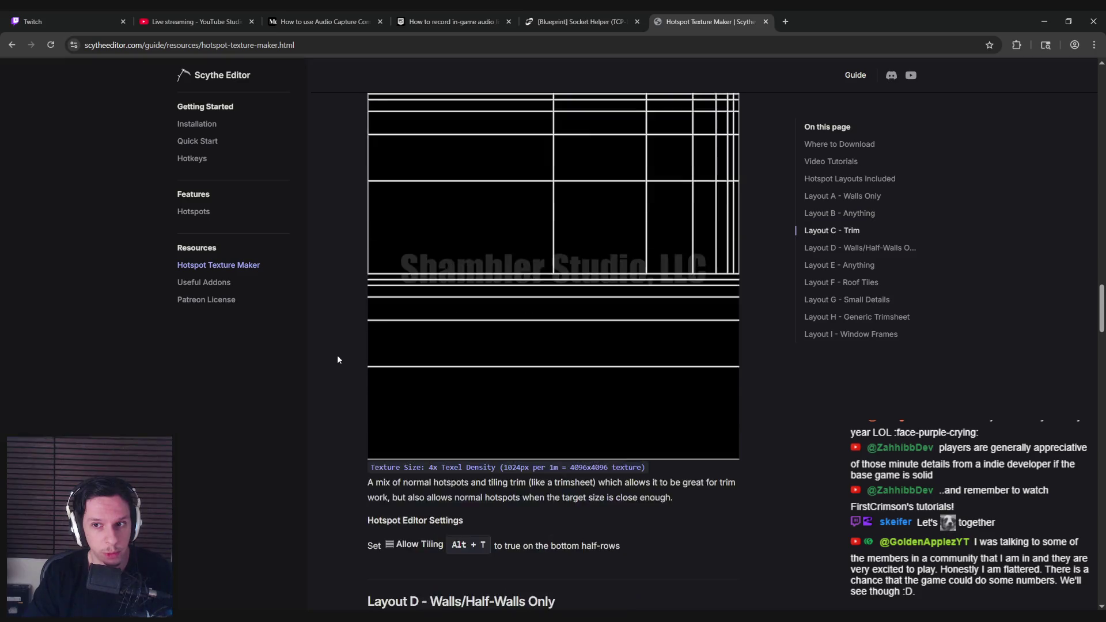
scroll(338, 360, "down", 15)
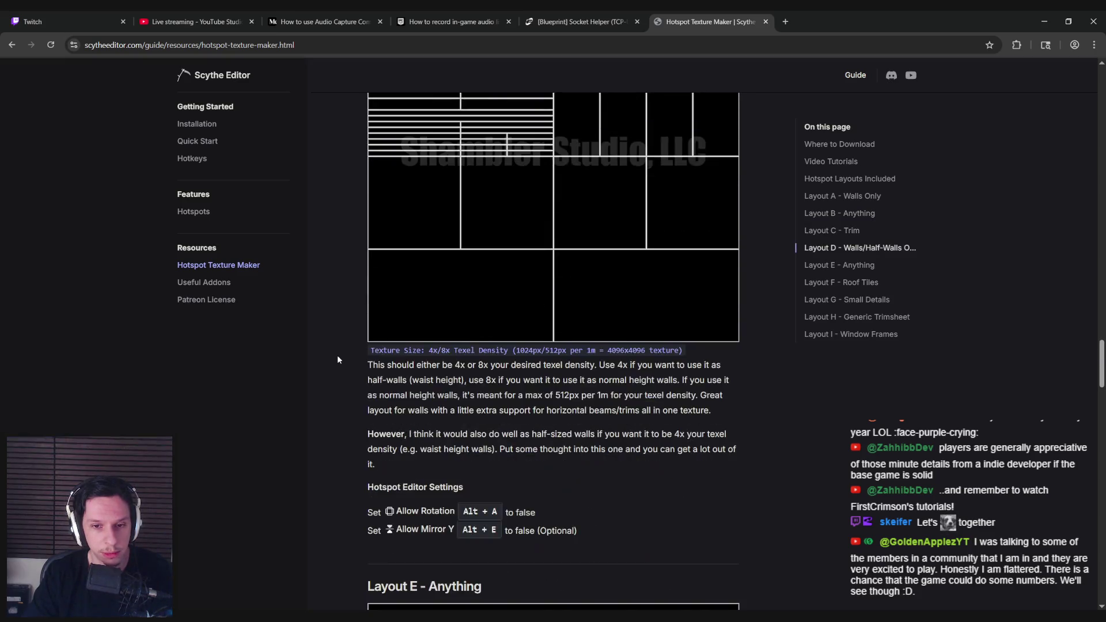
scroll(338, 359, "down", 3)
scroll(338, 360, "down", 8)
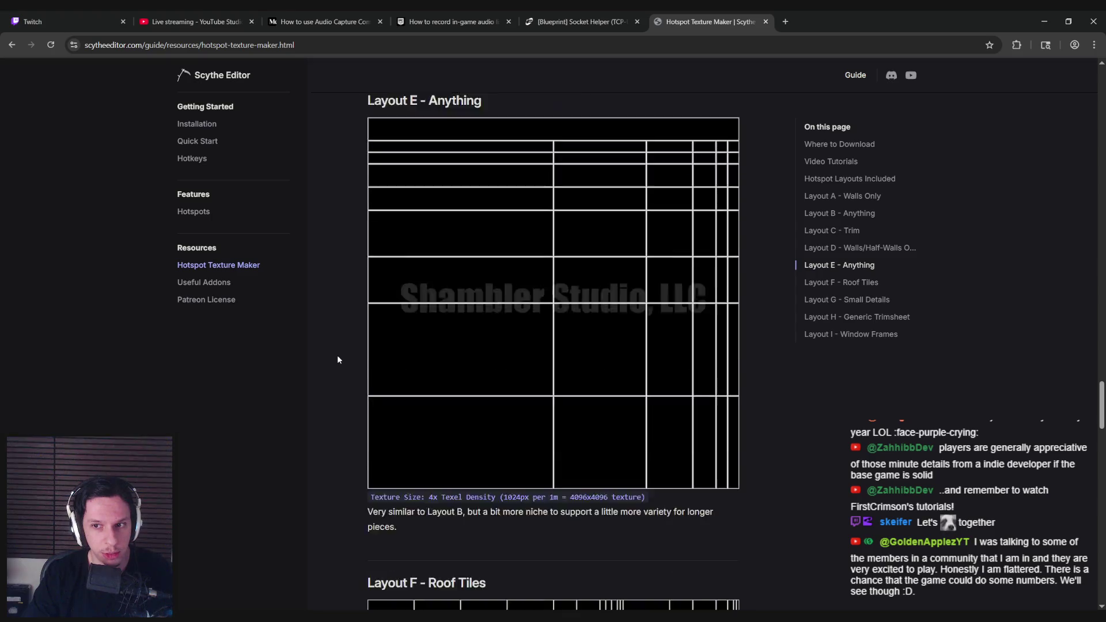
scroll(338, 360, "down", 4)
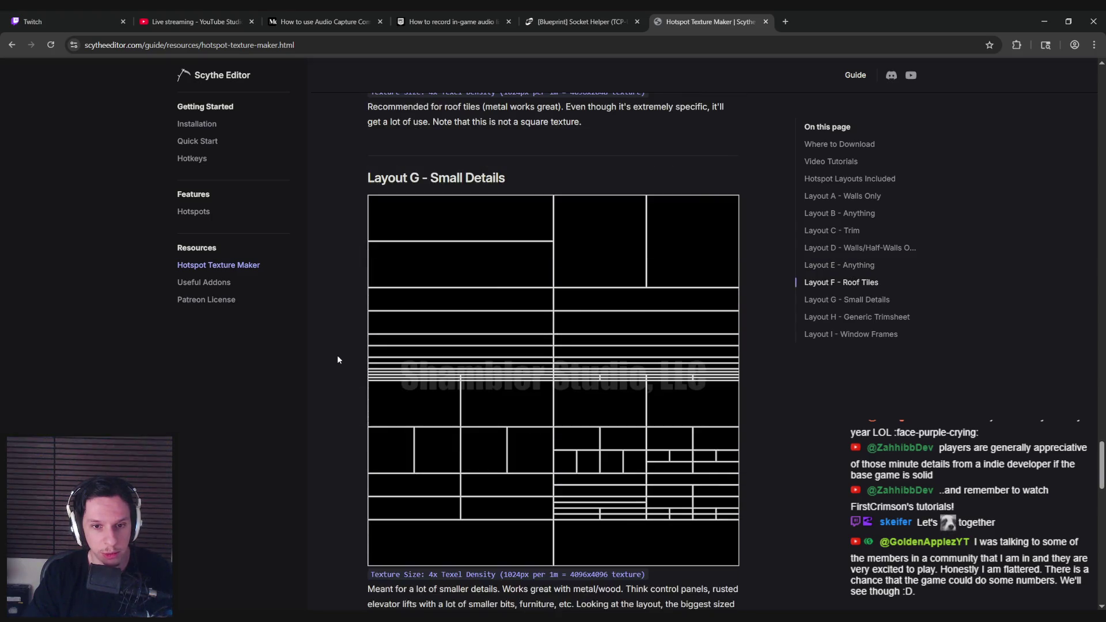
scroll(338, 360, "down", 2)
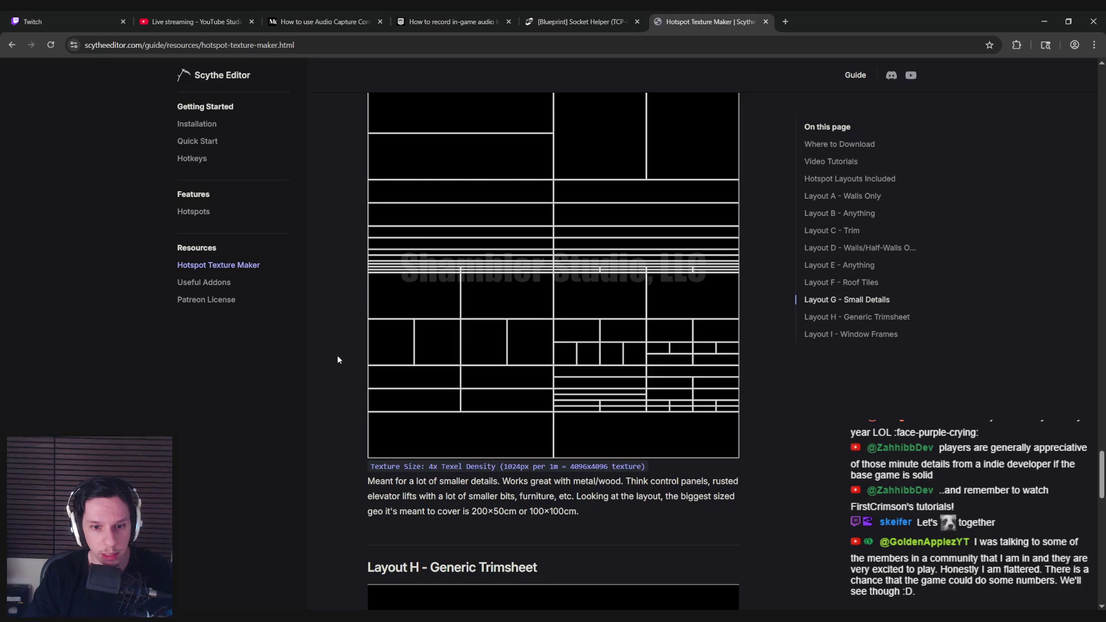
scroll(337, 359, "up", 1)
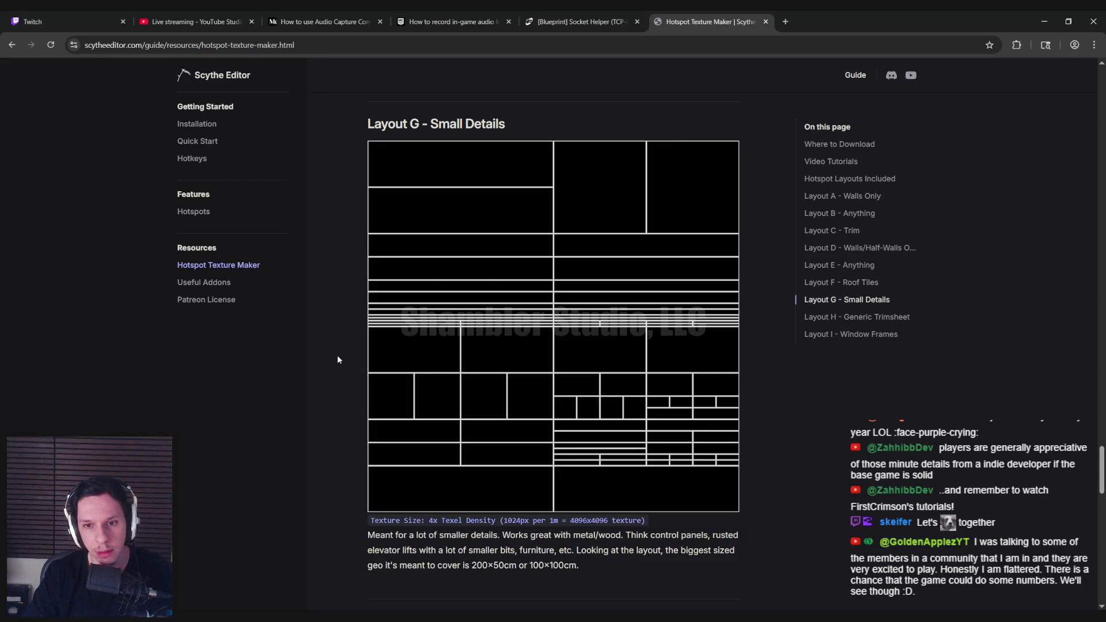
scroll(338, 360, "up", 20)
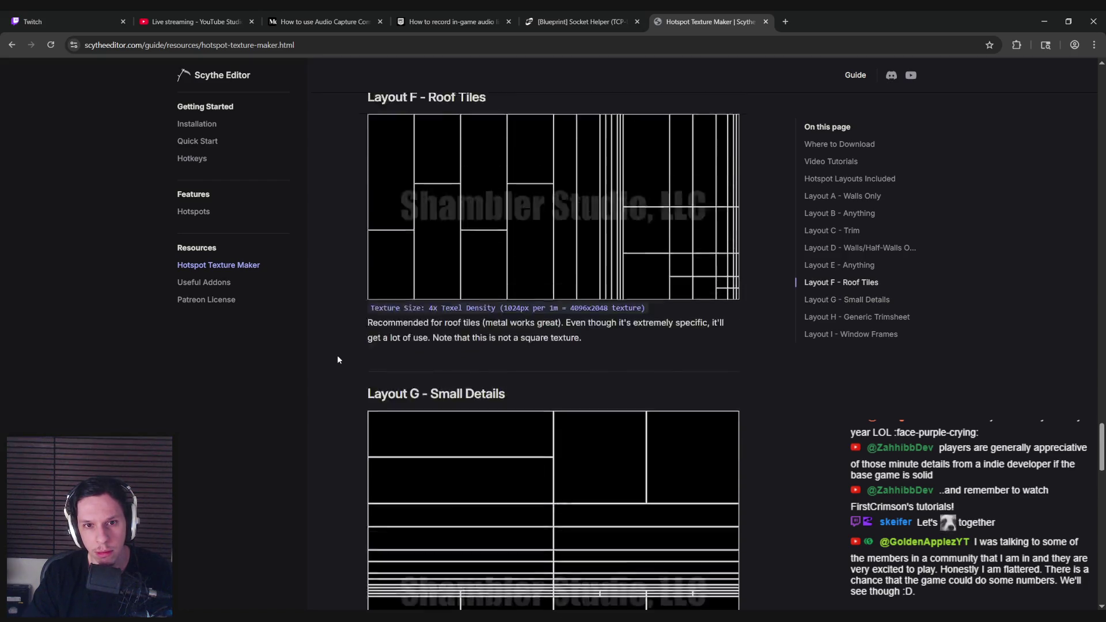
scroll(337, 355, "up", 5)
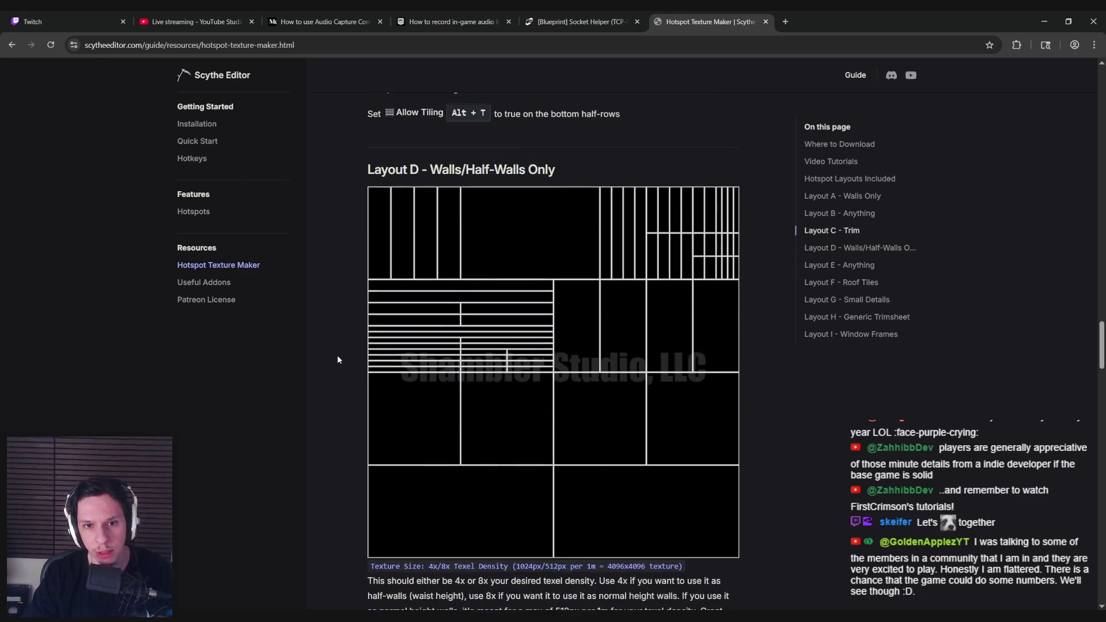
scroll(337, 355, "up", 7)
scroll(338, 359, "up", 1)
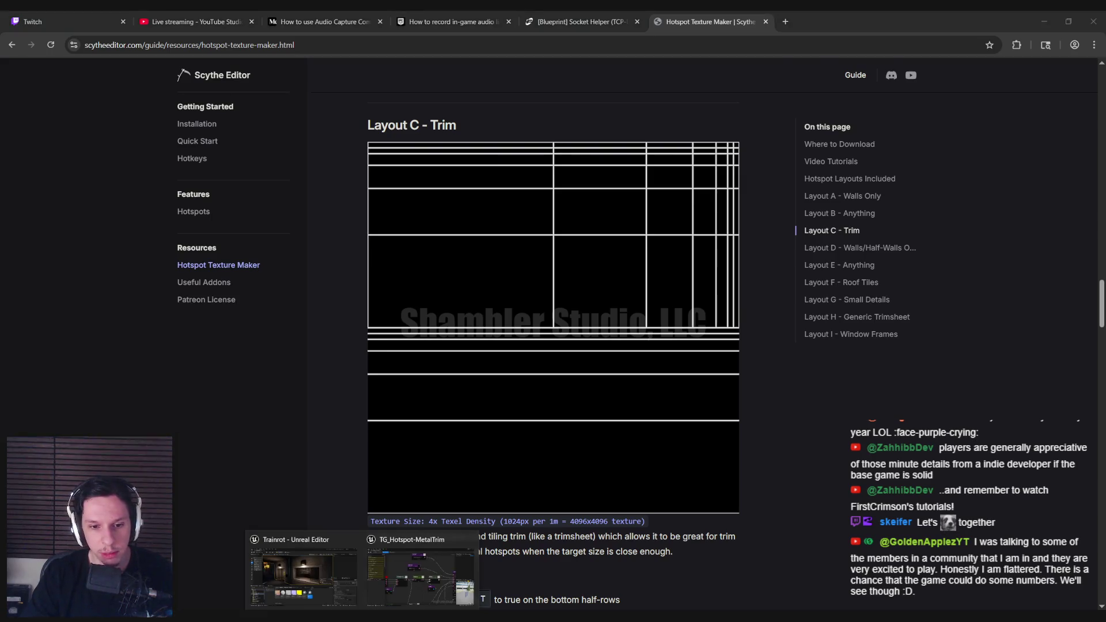
left_click(396, 572)
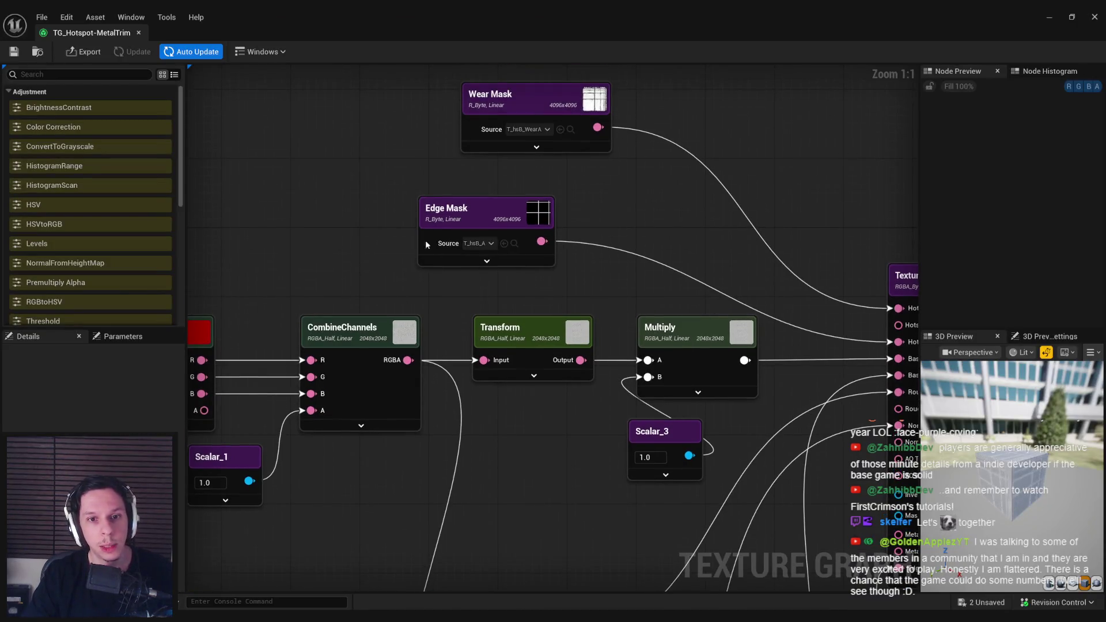
left_click(475, 231)
left_click(483, 244)
left_click(482, 244)
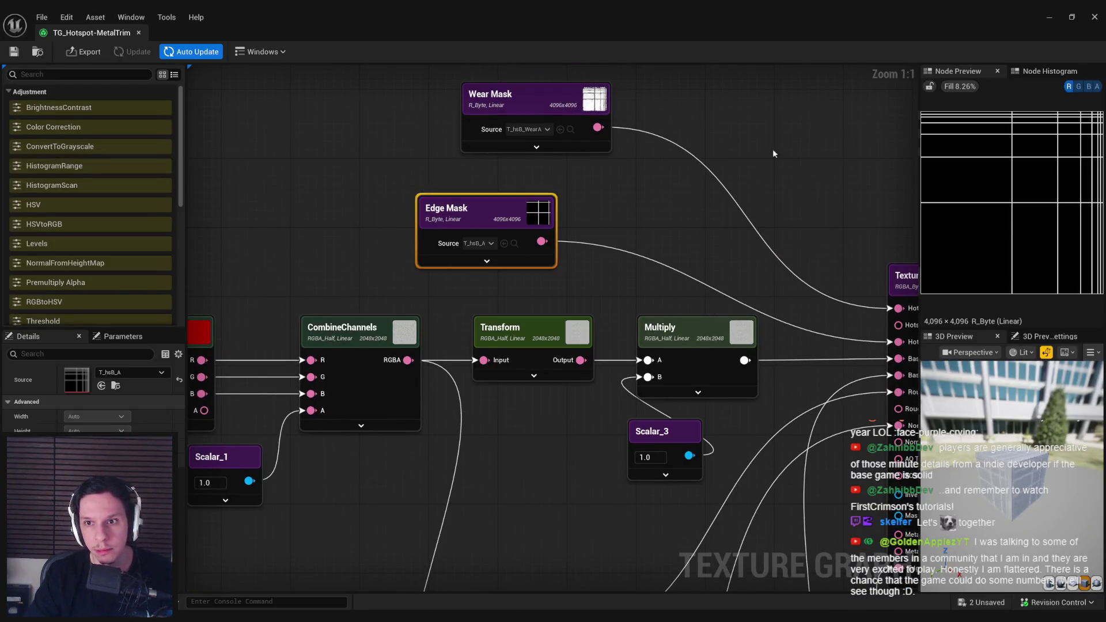
Step: Open the hsC layout textures folder and assign T_hsC_A as the Edge Mask source
left_click_drag(527, 11, 516, 52)
key("alt+Left")
double_click(390, 473)
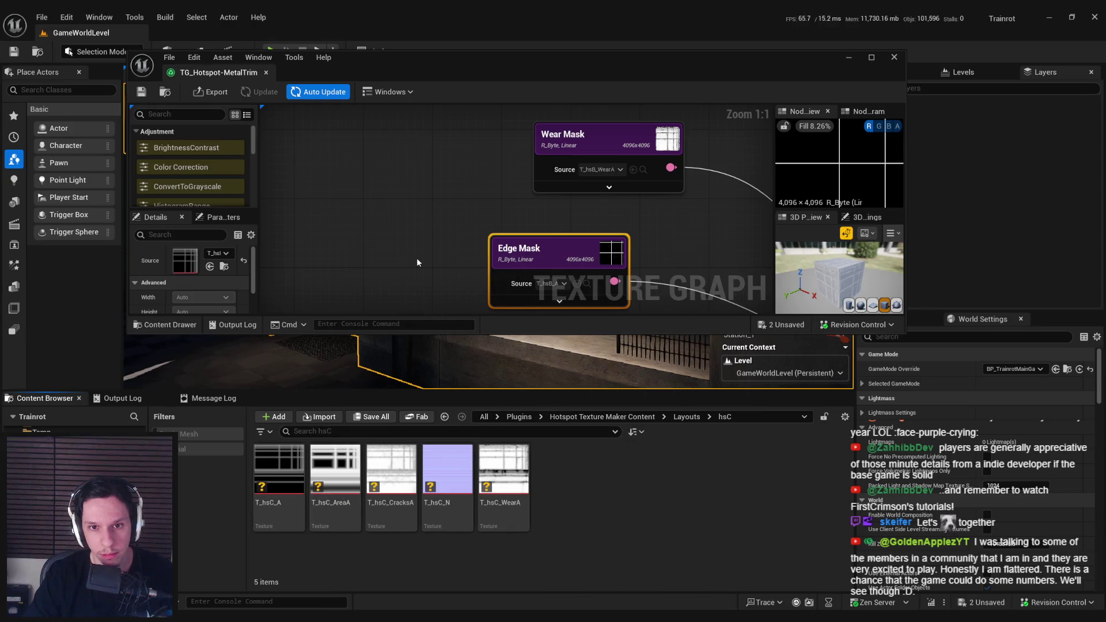
mouse_move(278, 472)
left_mouse_down()
mouse_move(528, 245)
mouse_move(544, 244)
left_mouse_up()
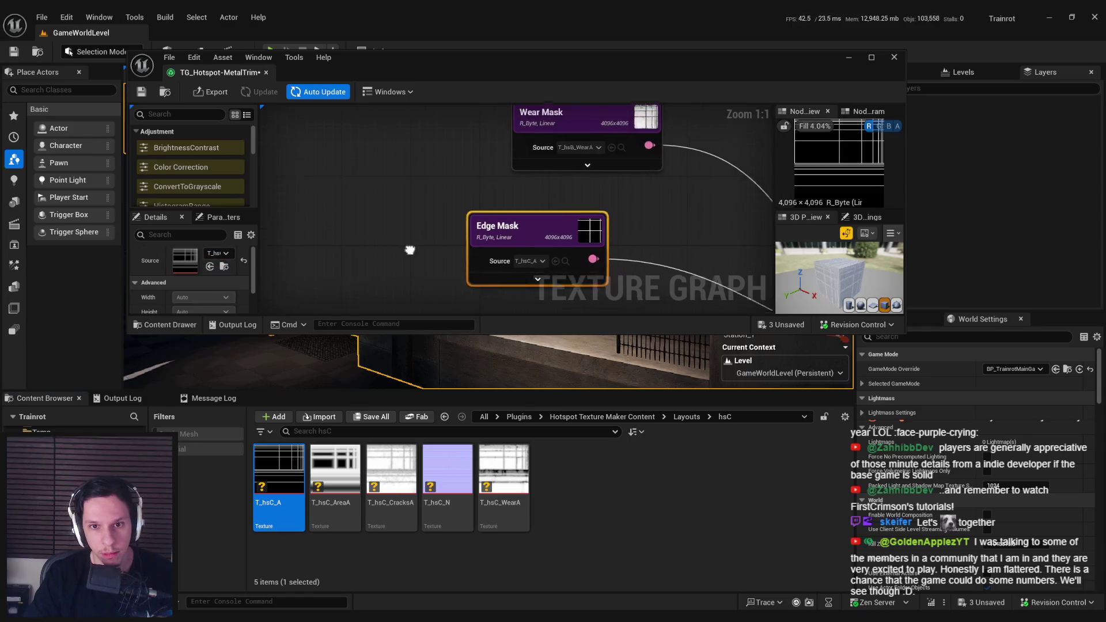
Step: Assign T_hsC_WearA as the Wear Mask source and maximize the texture graph window
left_click(573, 151)
left_click(503, 479)
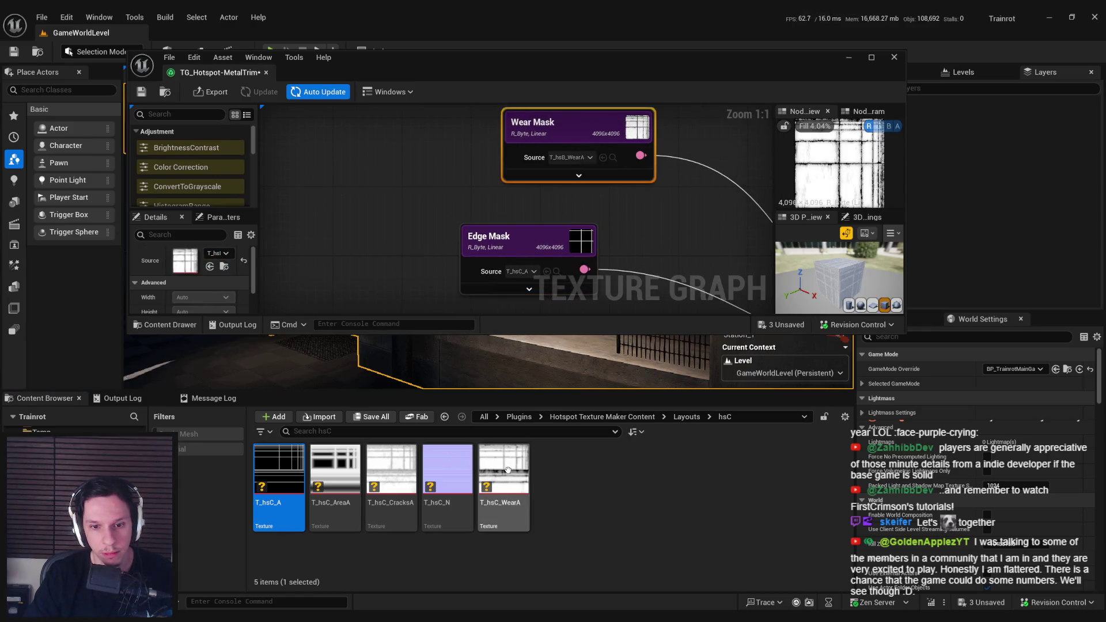
left_click_drag(503, 478, 540, 314)
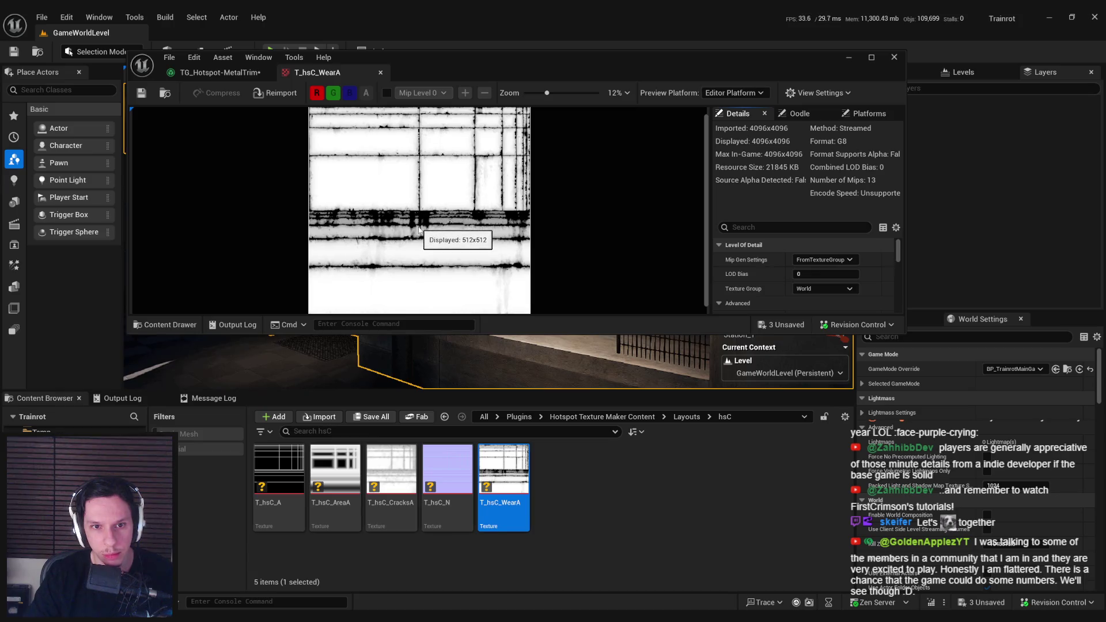
left_click(380, 72)
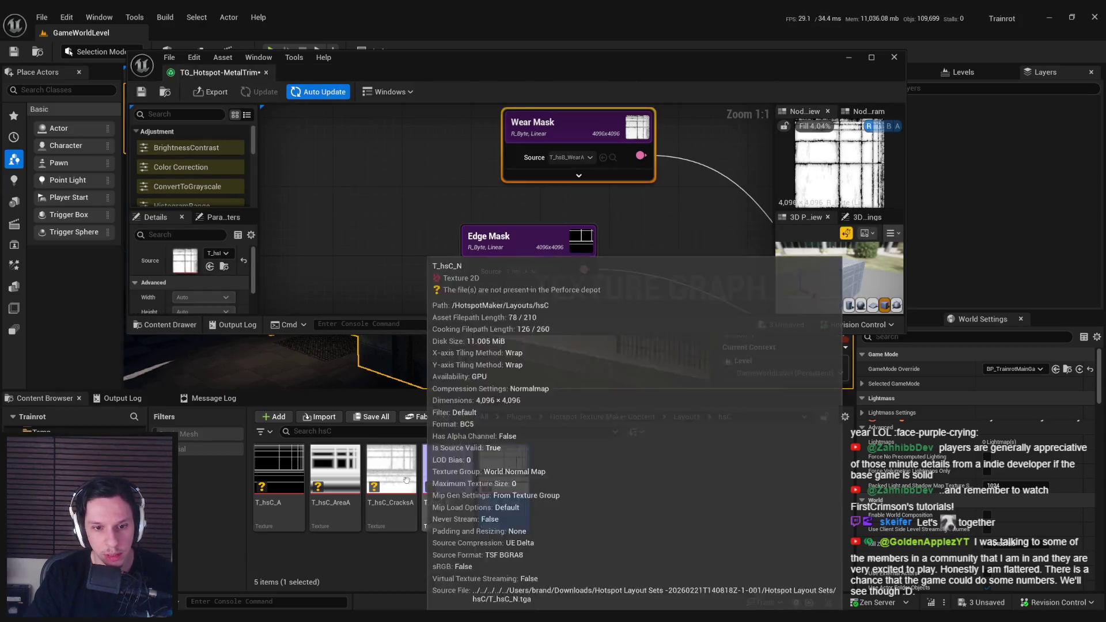
double_click(401, 477)
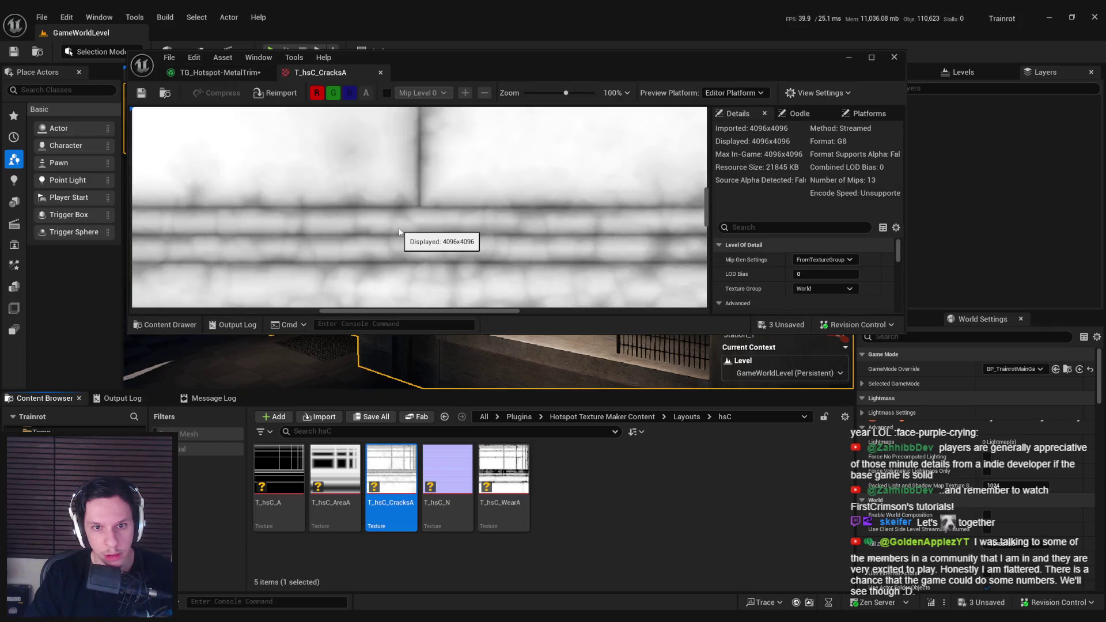
left_click(381, 72)
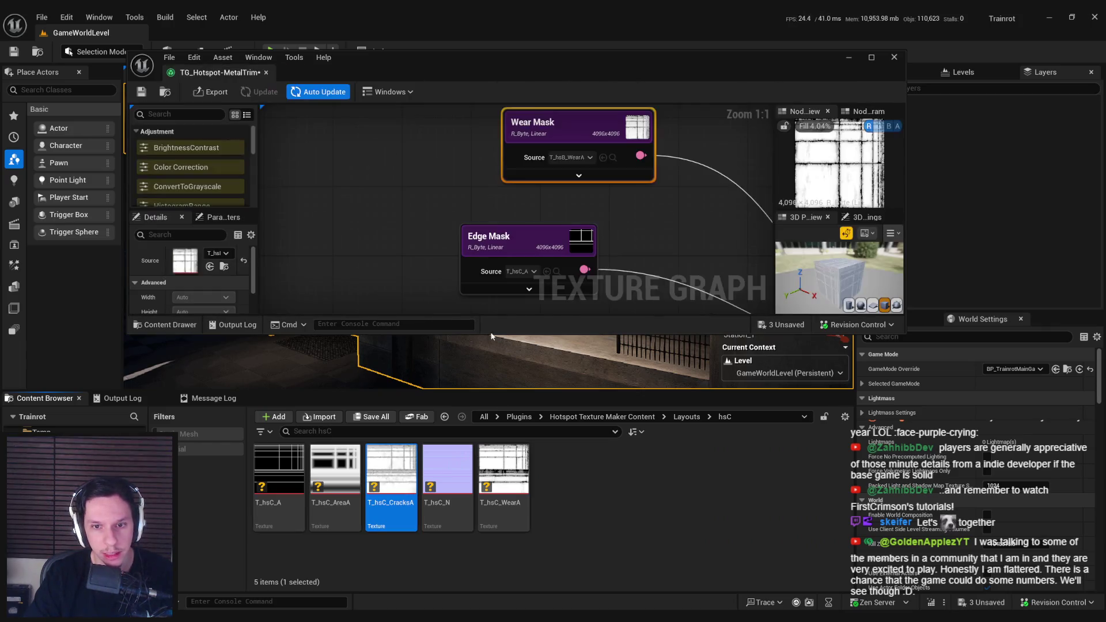
left_click(494, 499)
left_click_drag(494, 499, 185, 260)
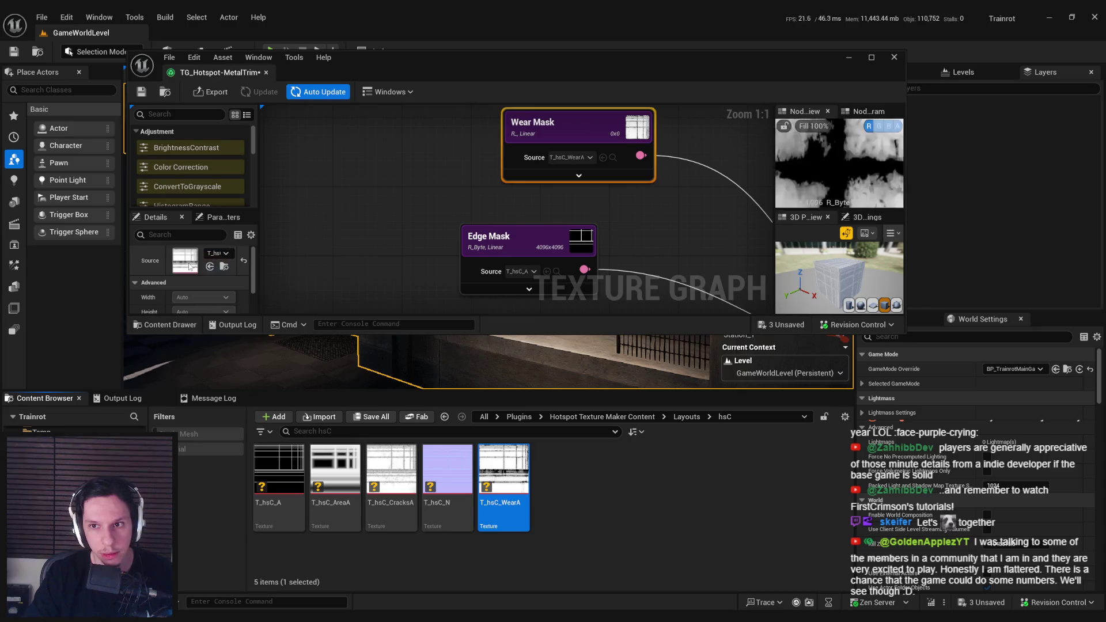
key("super+Up")
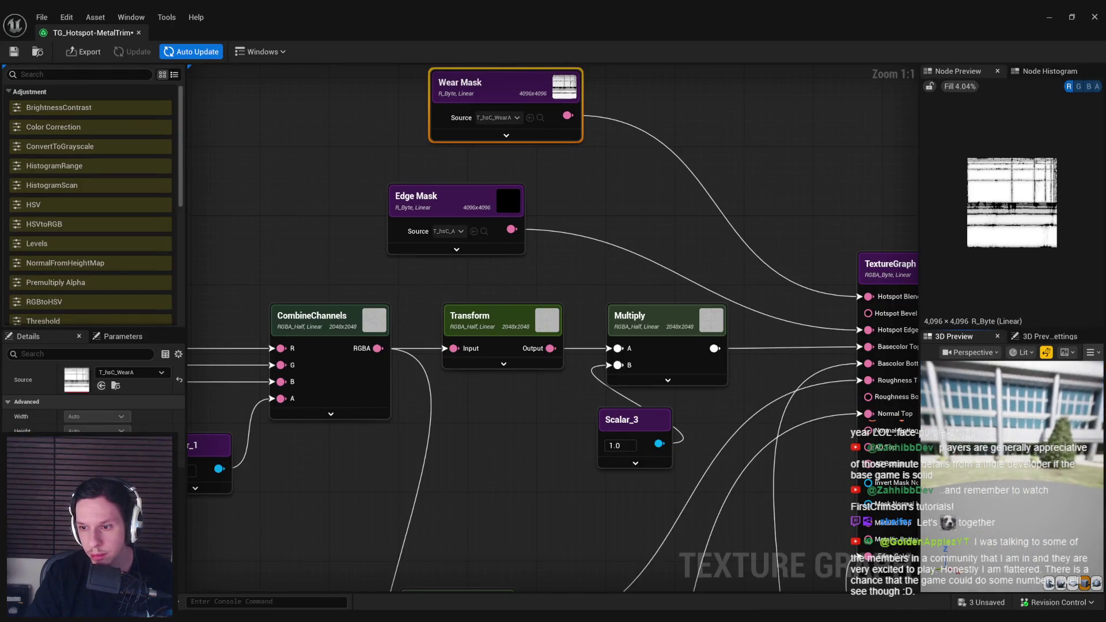
Step: Enter 0.5 in the grunge Scalar node, then turn off Auto Update
left_click_drag(1020, 467, 991, 464)
scroll(499, 393, "down", 3)
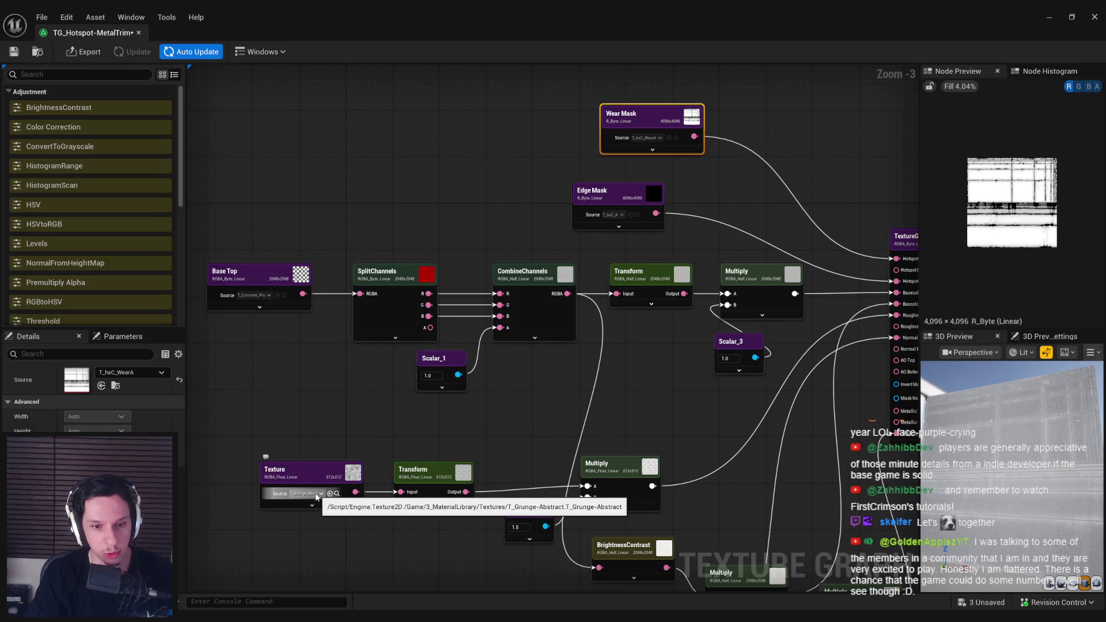
mouse_move(392, 429)
left_mouse_down()
mouse_move(462, 373)
mouse_move(388, 396)
left_mouse_up()
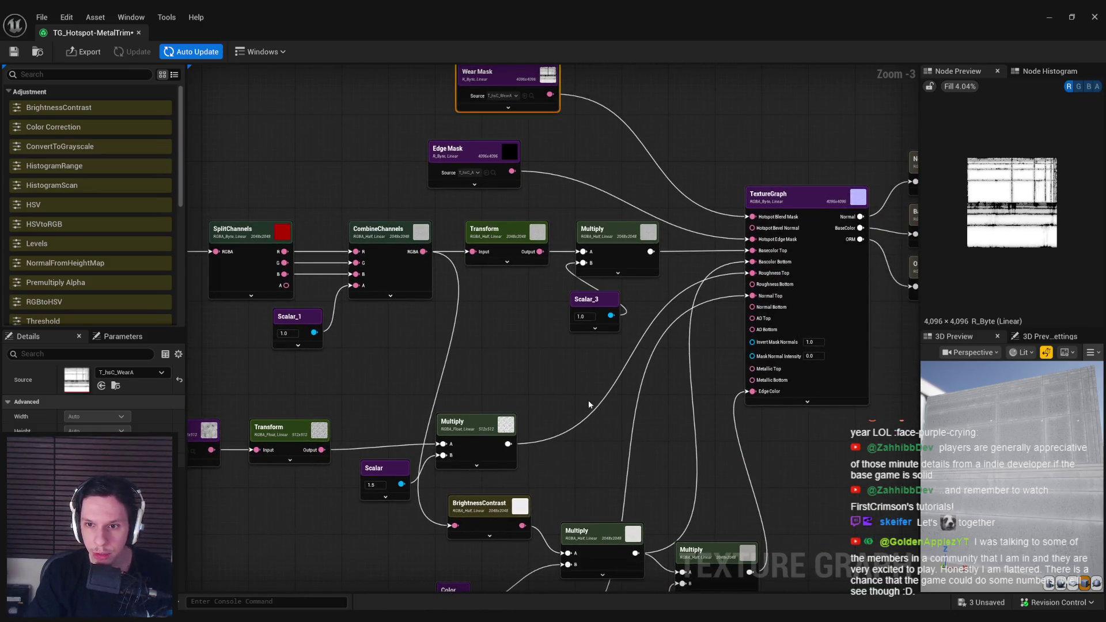
left_click(380, 486)
type("0.5")
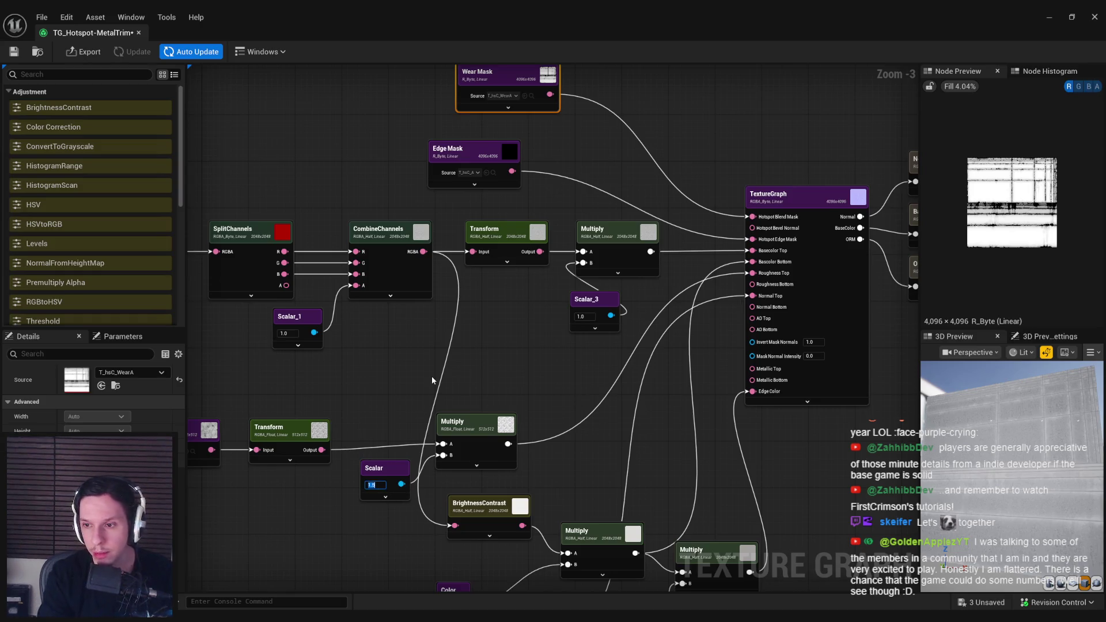
key("Return")
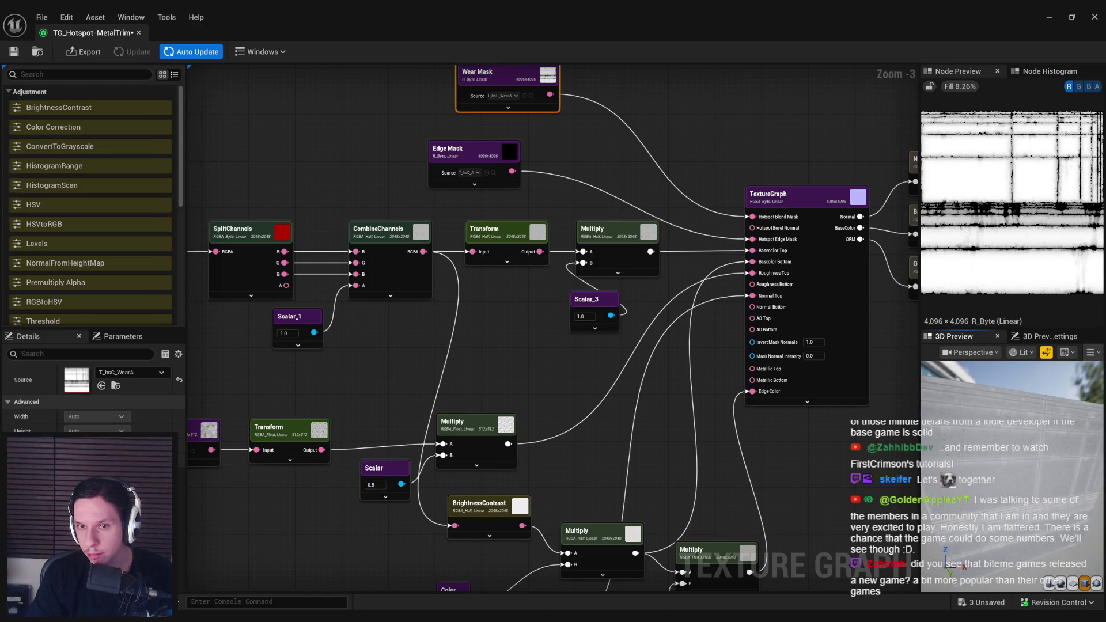
left_click(196, 52)
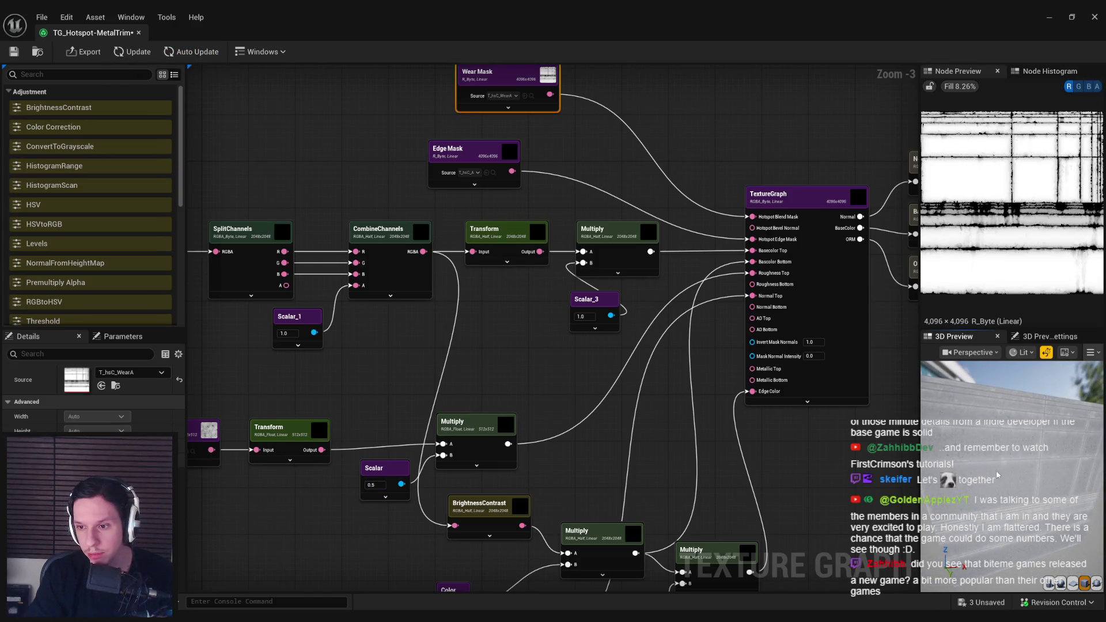
Step: Preview the grunge Multiply output and lower the Scalar strength to 0.2
left_click(472, 445)
left_click(381, 484)
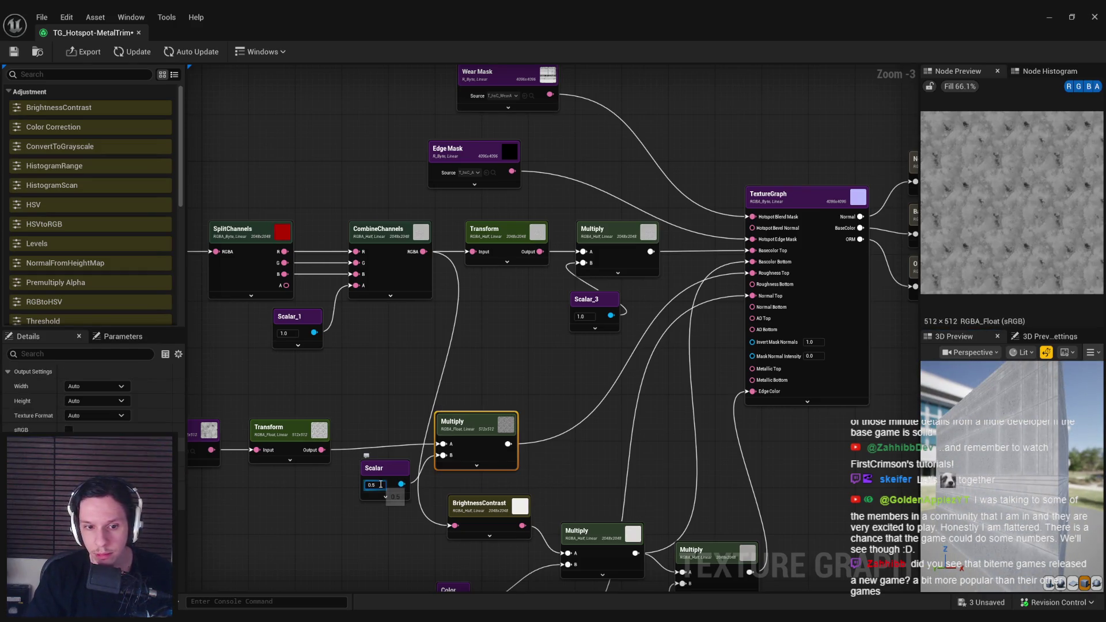
type("0.2")
key("Return")
Step: Select the grunge Texture node and search its source textures for 'metal'
left_click_drag(381, 429, 515, 406)
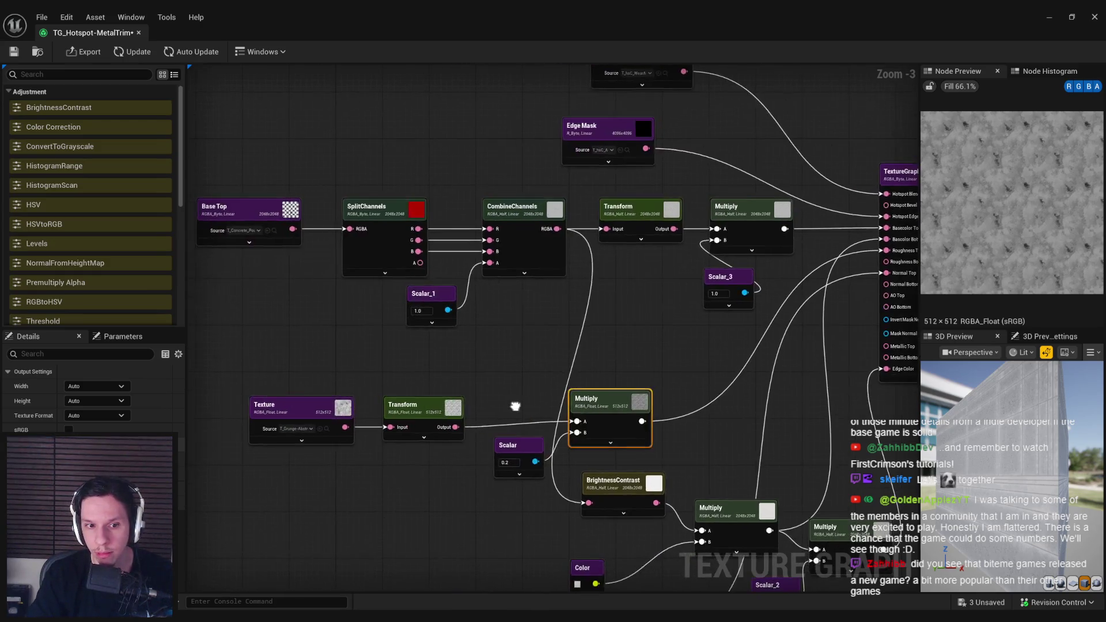
left_click(266, 407)
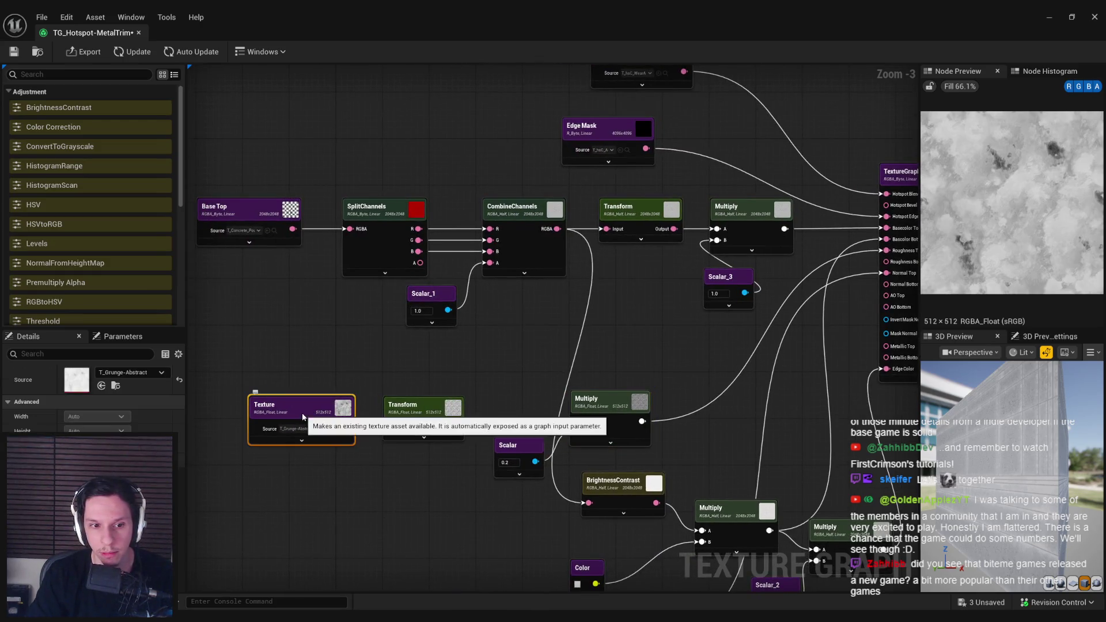
left_click(129, 376)
type("metal")
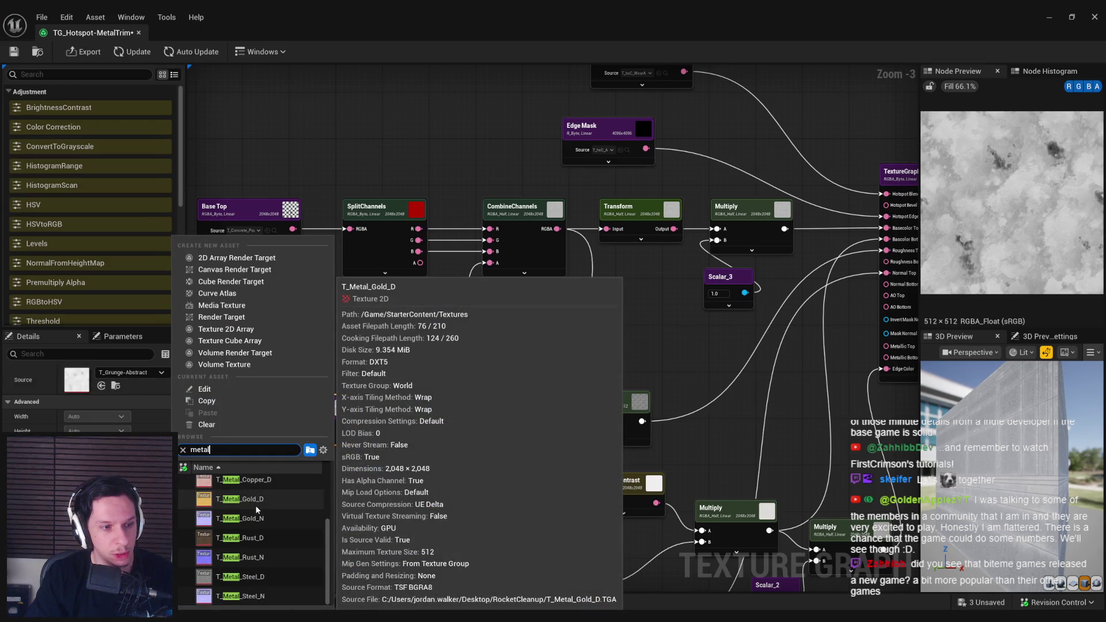
Step: Set the grunge texture source to T_Metal_Steel_D and inspect it briefly
scroll(270, 510, "up", 2)
scroll(271, 511, "down", 2)
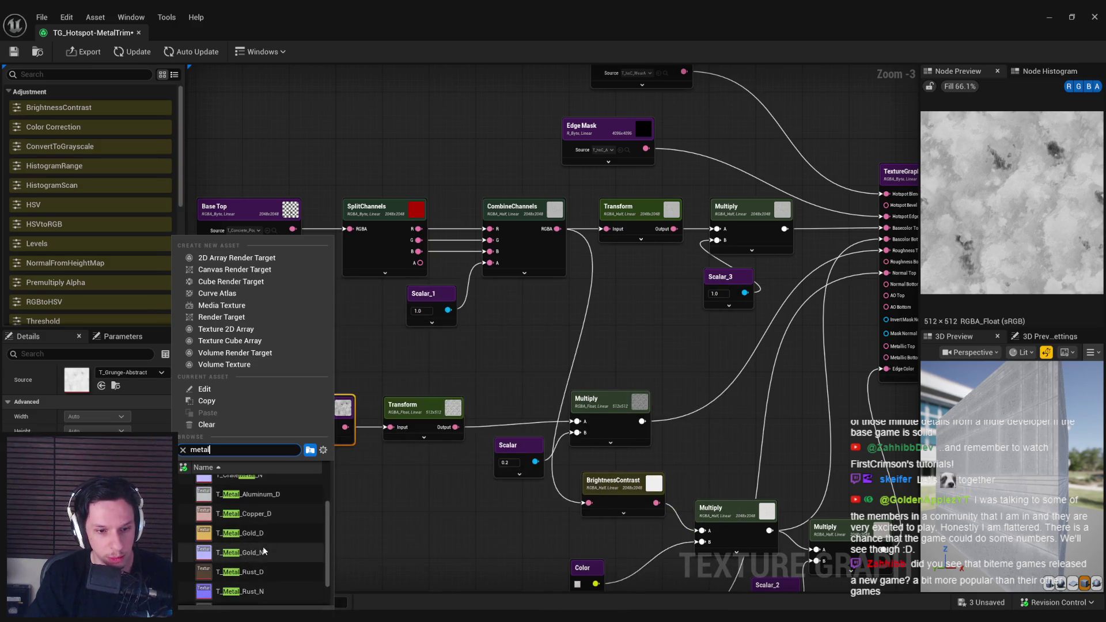
scroll(264, 552, "down", 1)
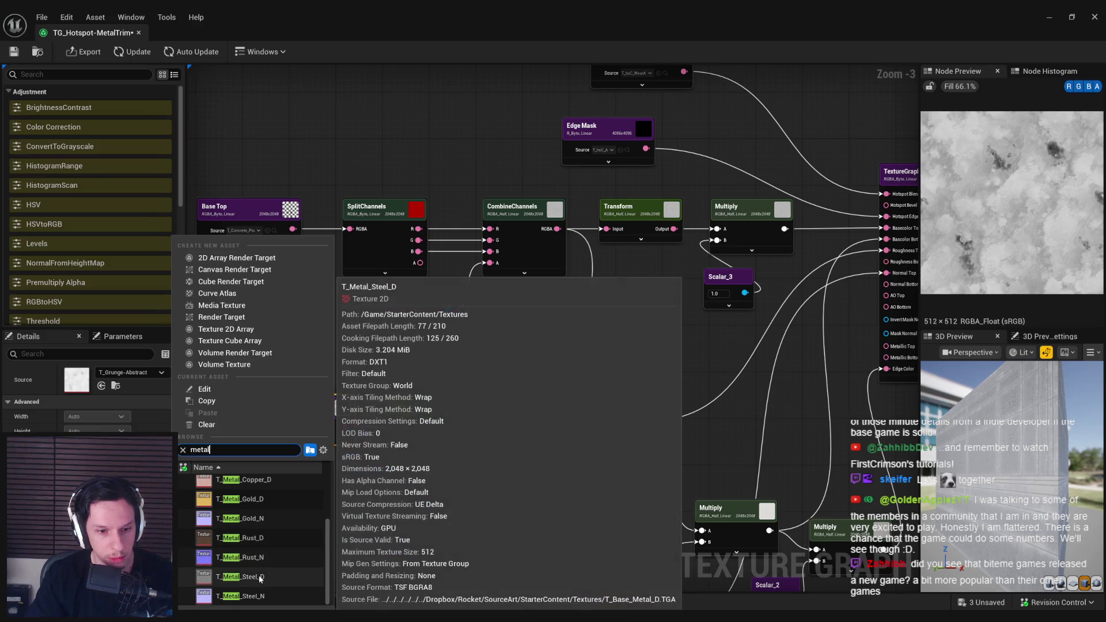
left_click(260, 578)
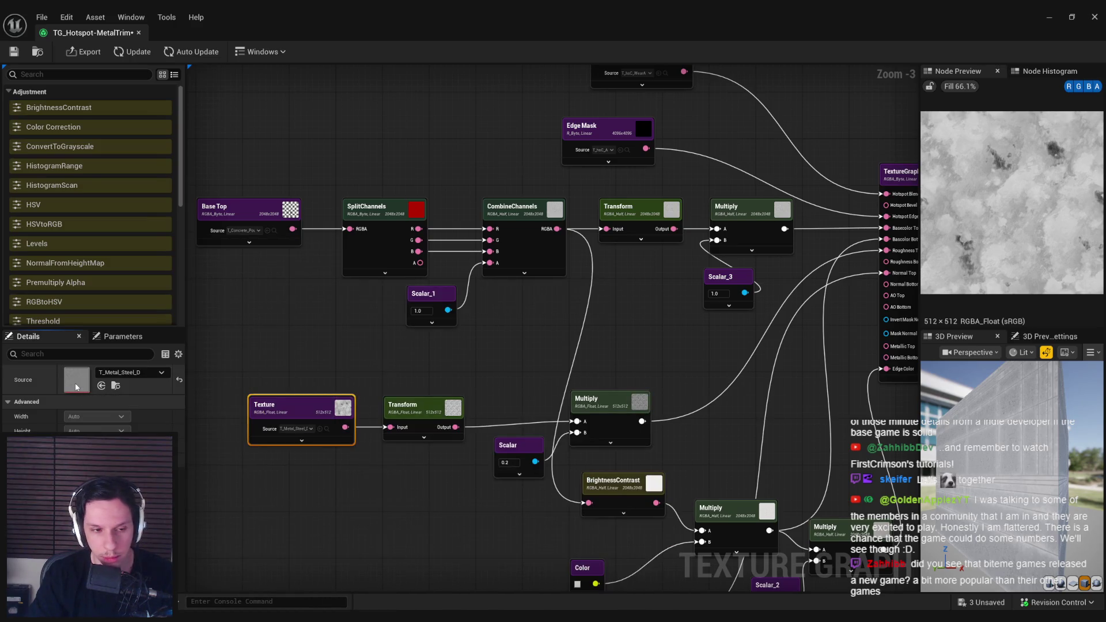
double_click(77, 383)
left_click(253, 33)
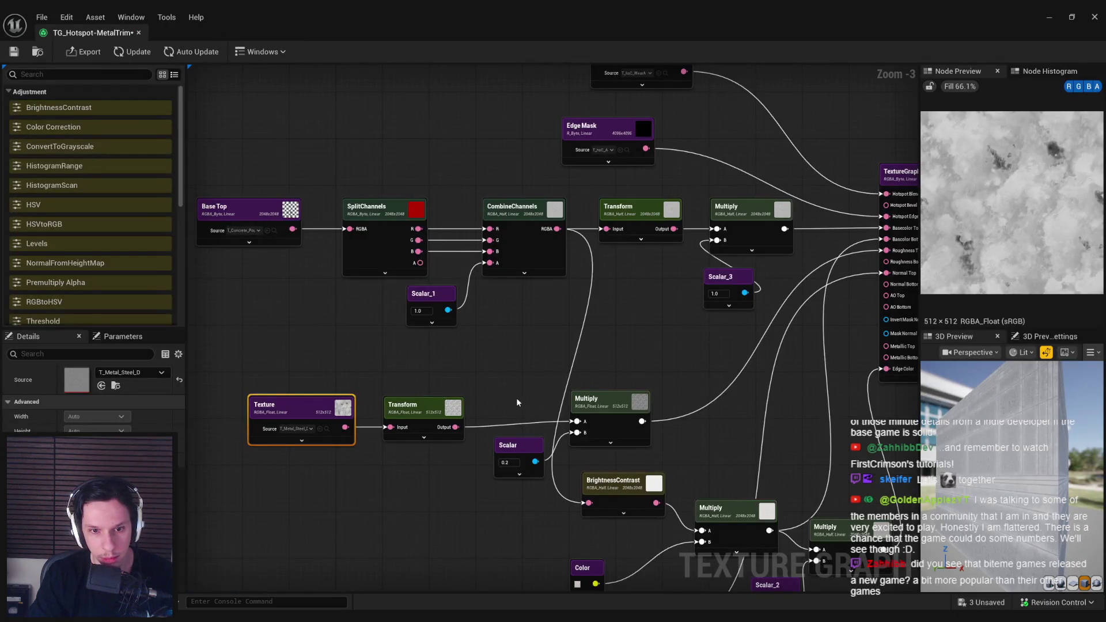
Step: Preview the metal Multiply output and set the Scalar strength to 0.1
left_click_drag(519, 402, 425, 395)
left_click_drag(967, 424, 967, 424)
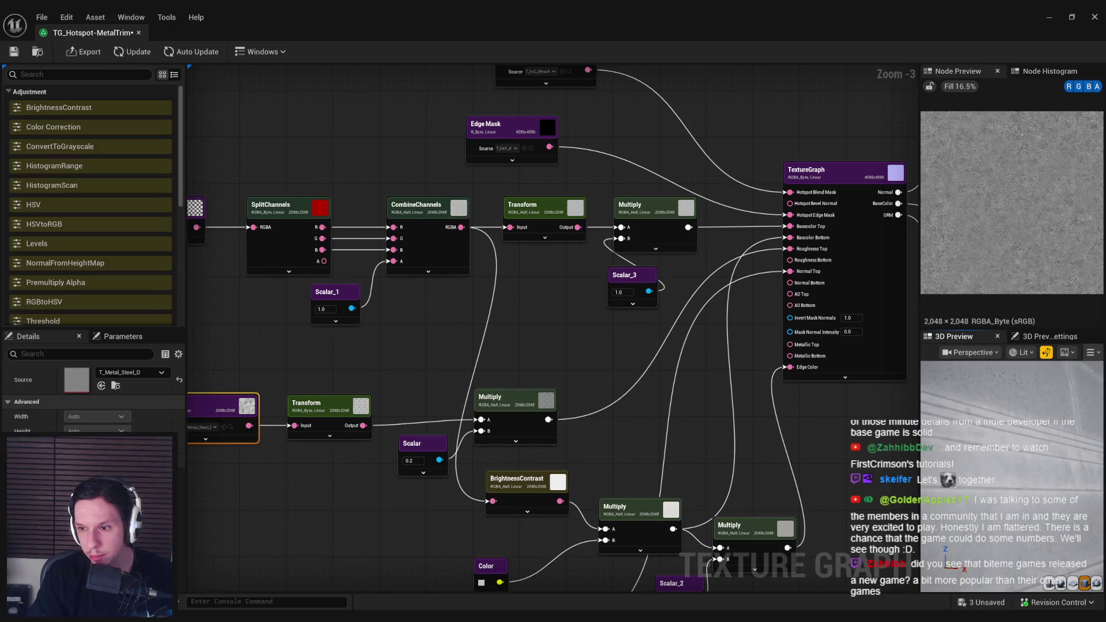
left_click(526, 419)
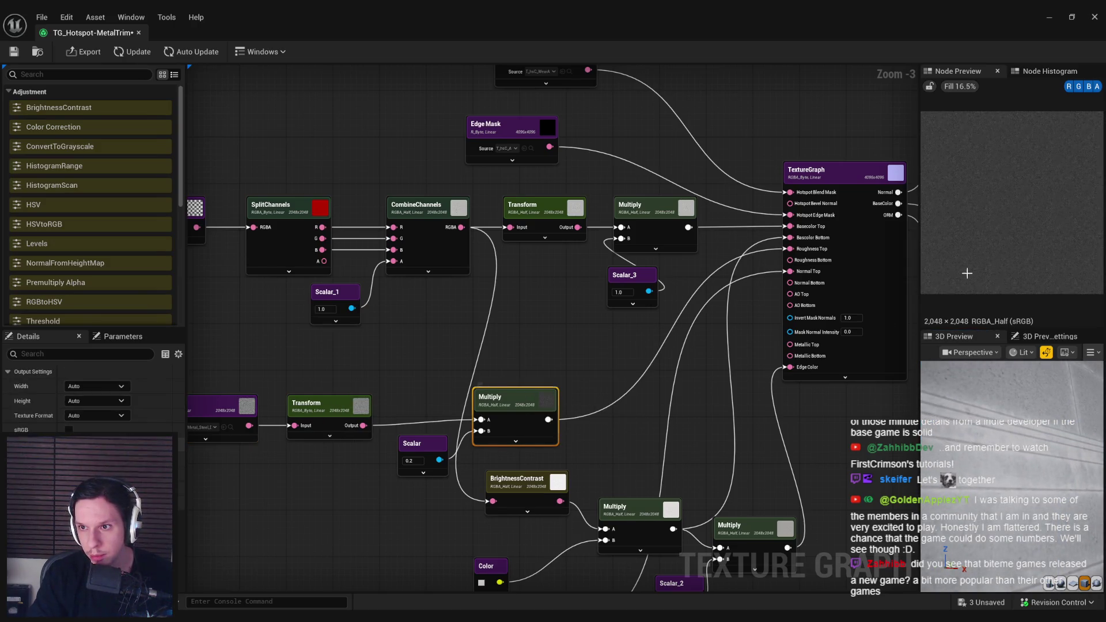
left_click_drag(1000, 464, 1000, 464)
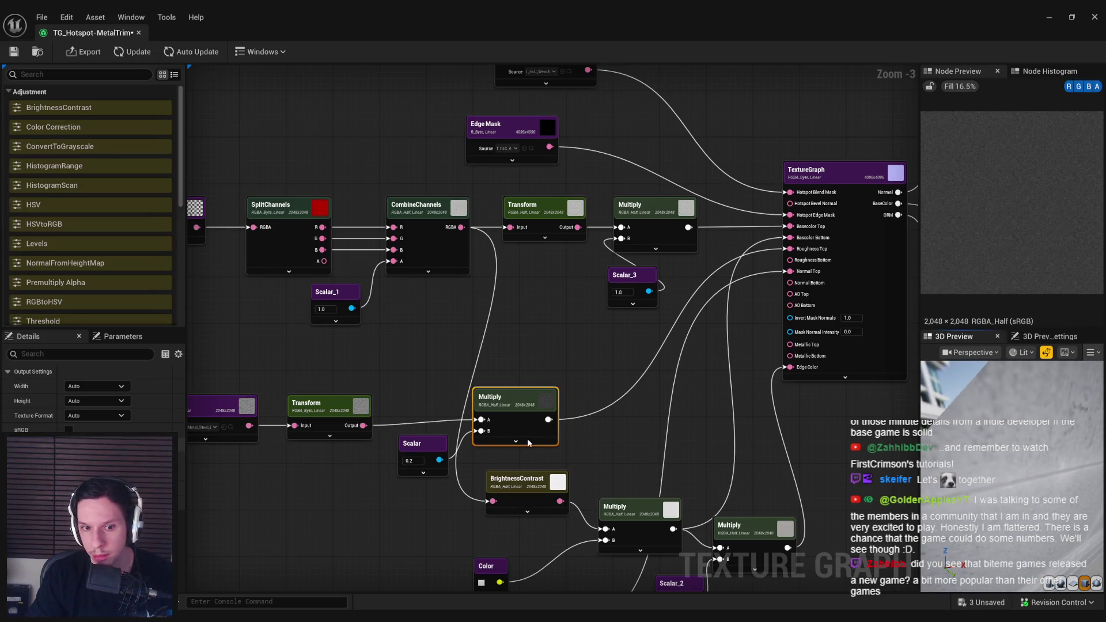
left_click(413, 461)
type("0.1")
key("Return")
Step: Preview the ORM Map output of the TextureGraph node
left_click_drag(419, 460, 407, 431)
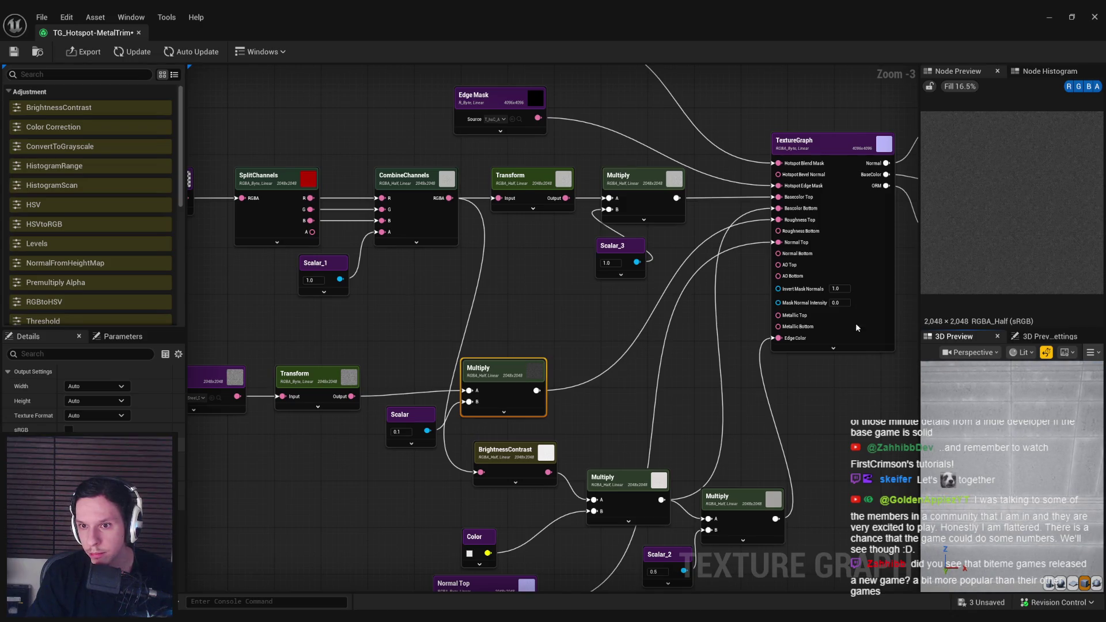
left_click(863, 278)
mouse_move(863, 277)
left_mouse_down()
mouse_move(694, 327)
mouse_move(726, 291)
left_mouse_up()
left_click(729, 288)
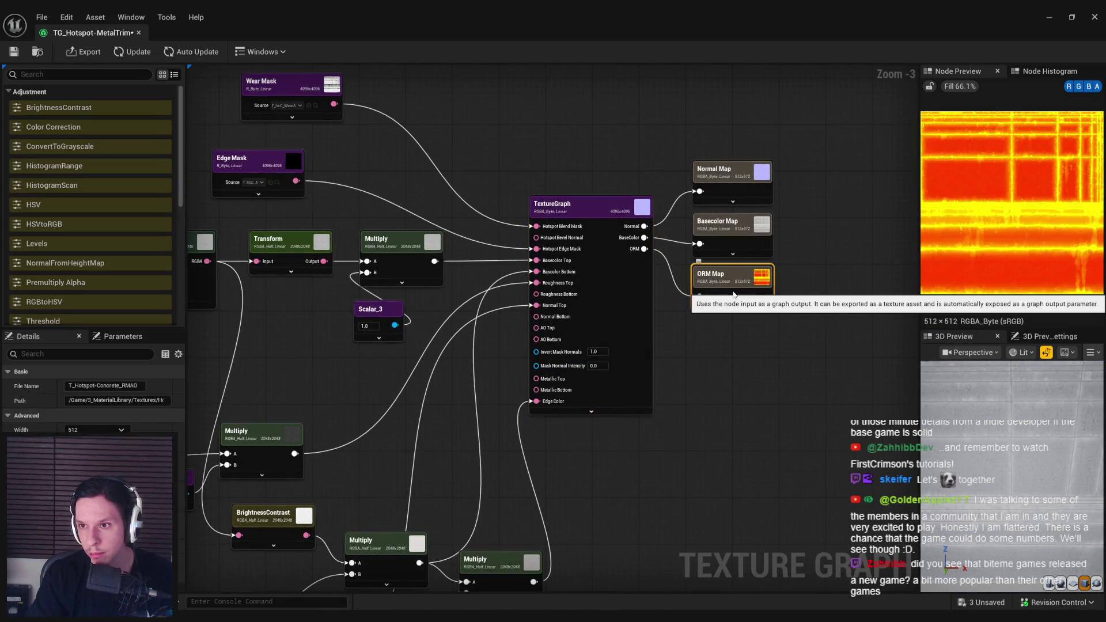
mouse_move(672, 500)
left_mouse_down()
mouse_move(792, 465)
mouse_move(1024, 424)
left_mouse_up()
Step: Change the metal Texture node's source to T_Metal_Aluminum_D and open it
left_click(300, 361)
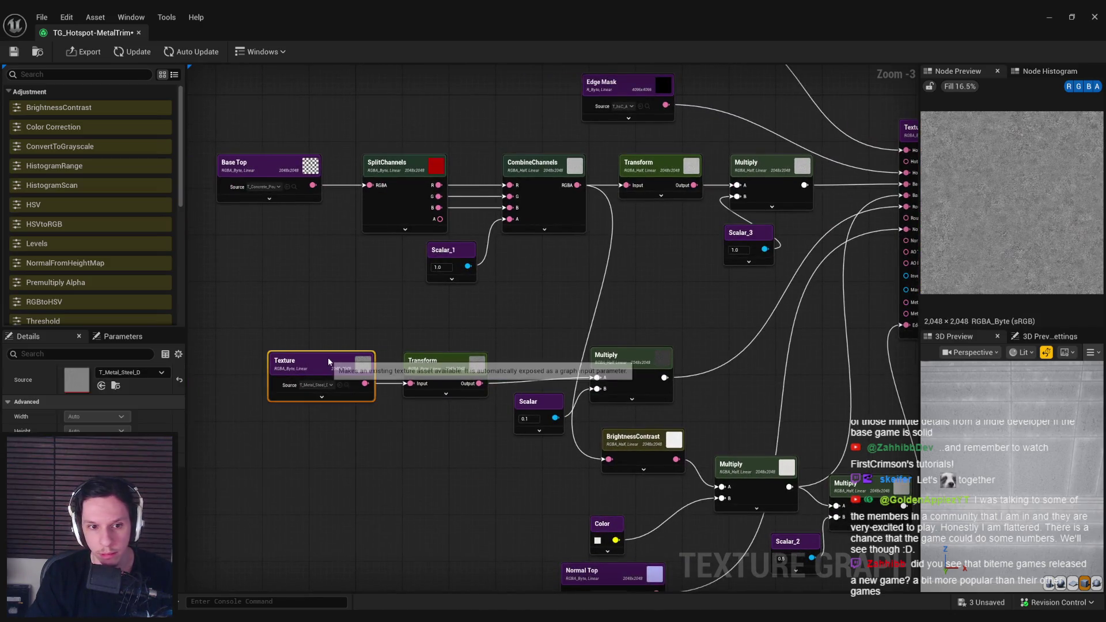
left_click(129, 372)
scroll(246, 570, "up", 2)
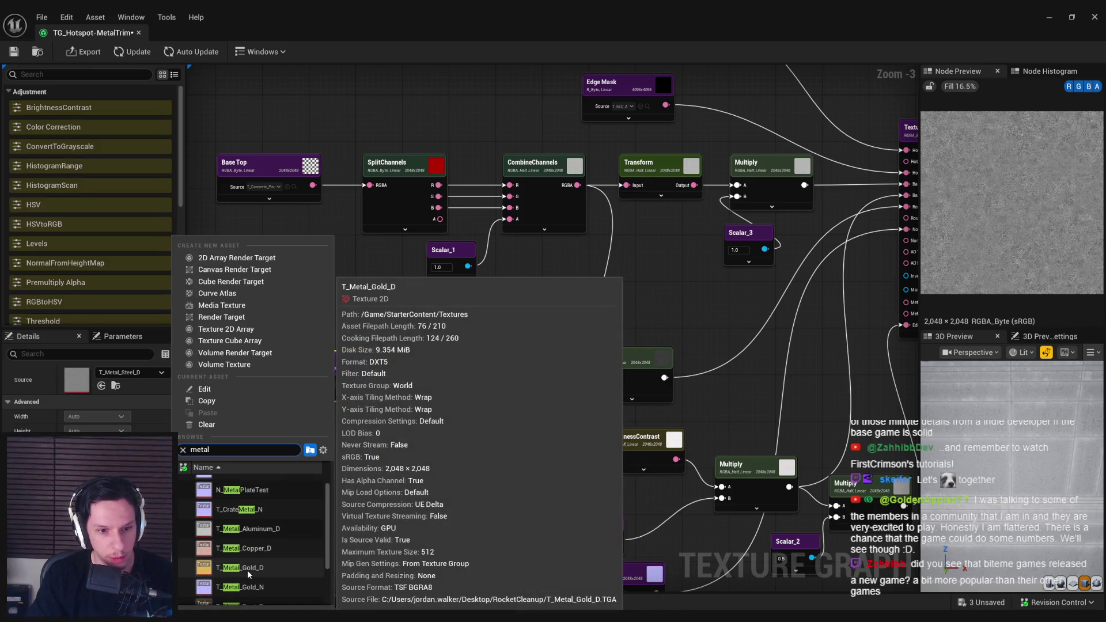
left_click(257, 530)
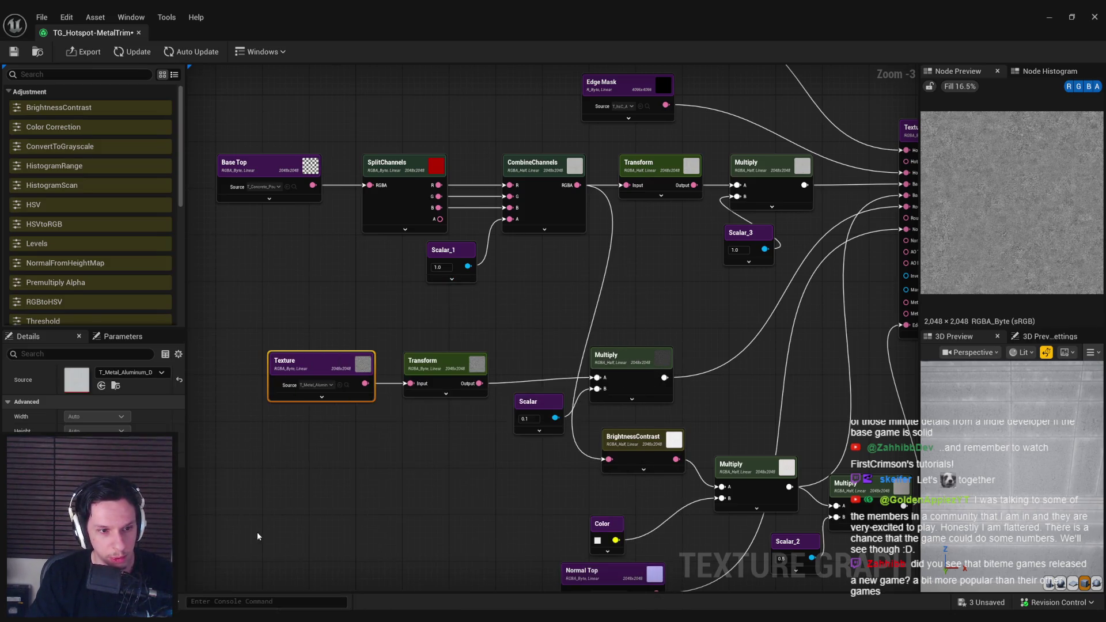
double_click(70, 389)
Step: Turn off the R, G, B and A channels in the aluminium texture preview
left_click(190, 52)
left_click(208, 53)
left_click(223, 53)
left_click(239, 53)
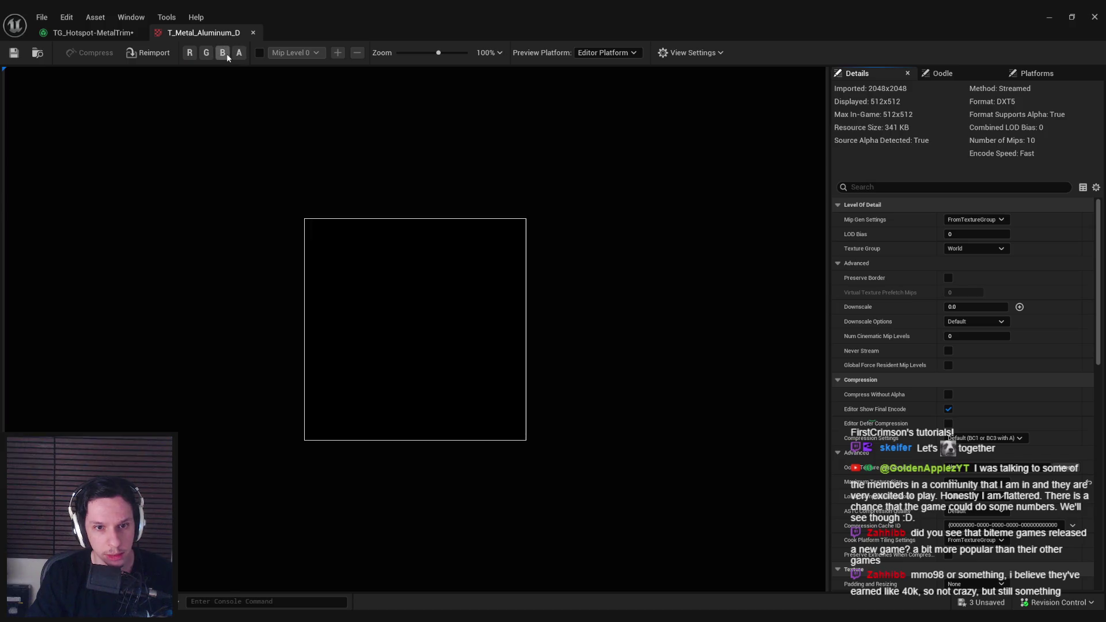
Step: View only the aluminium texture's alpha channel, then close its preview
left_click(207, 53)
left_click(206, 53)
left_click(240, 53)
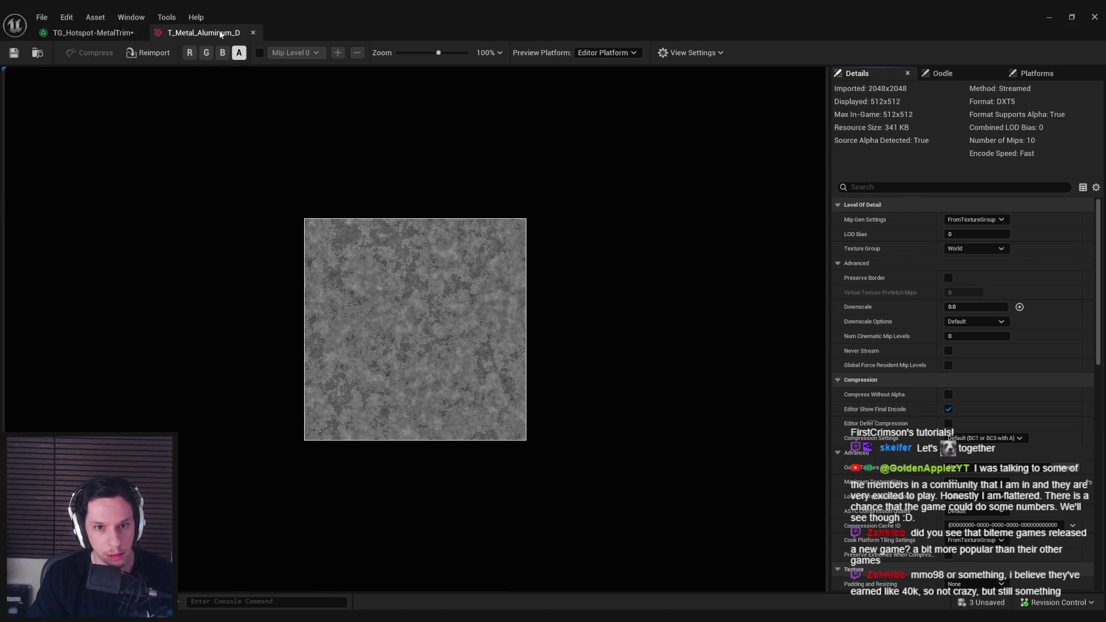
left_click(252, 32)
Step: Add a SplitChannels node after Transform and wire its alpha output into Multiply A
left_click_drag(445, 377, 332, 367)
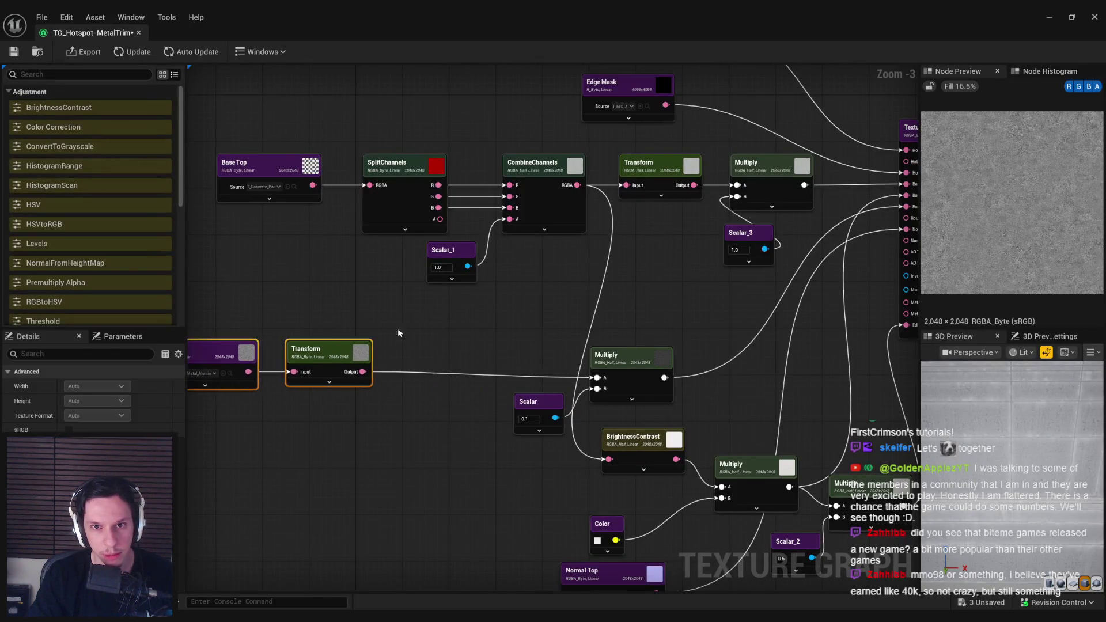
key("ctrl+v")
left_click_drag(398, 370, 363, 372)
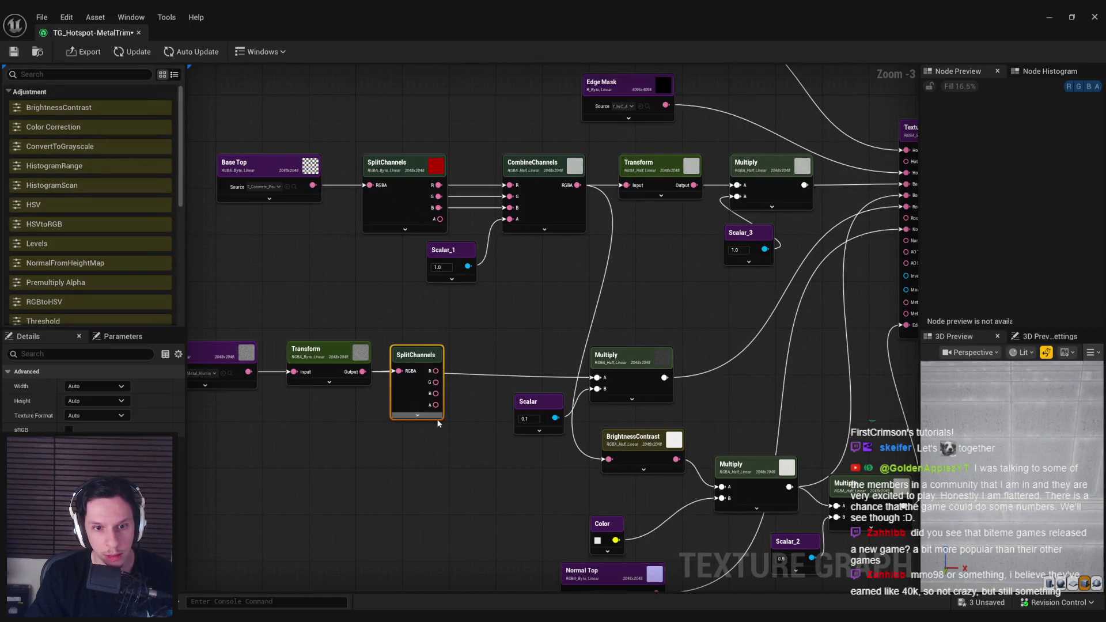
left_click_drag(547, 393, 597, 377)
left_click_drag(492, 455, 380, 473)
left_click(533, 396)
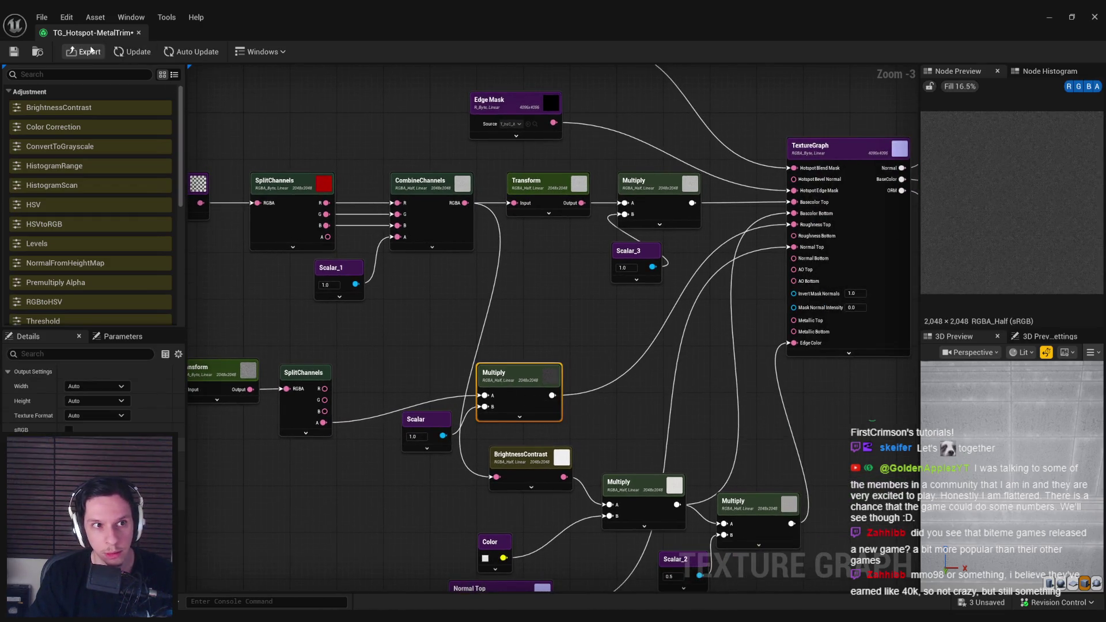
left_click(125, 53)
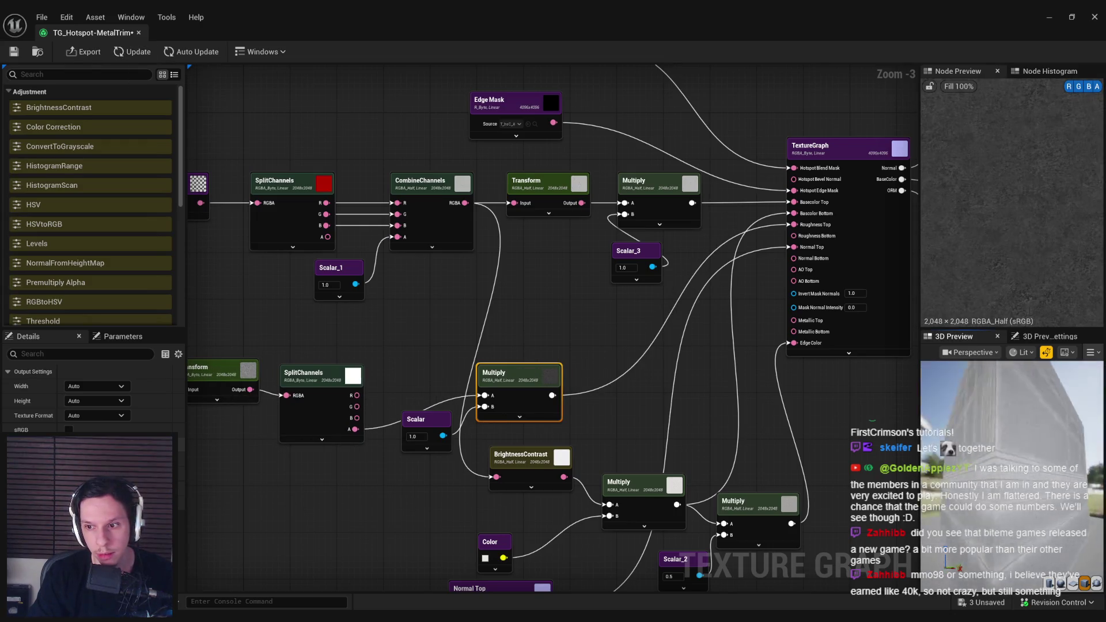
Step: Enable Realtime in the 3D preview and preview the TextureGraph node output
left_click(1047, 353)
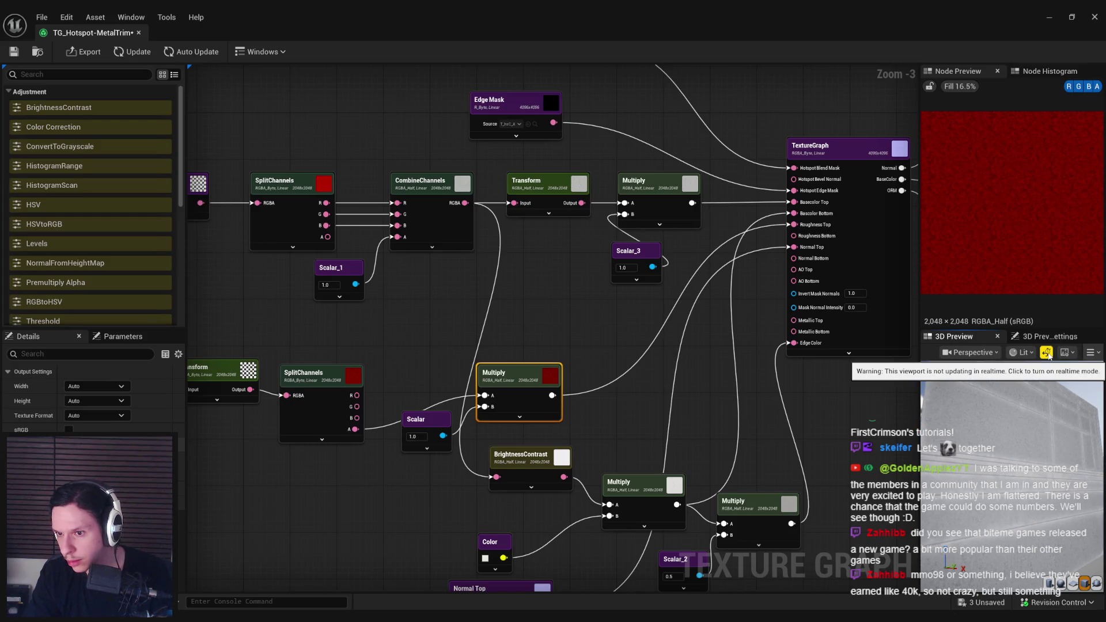
left_click(1048, 355)
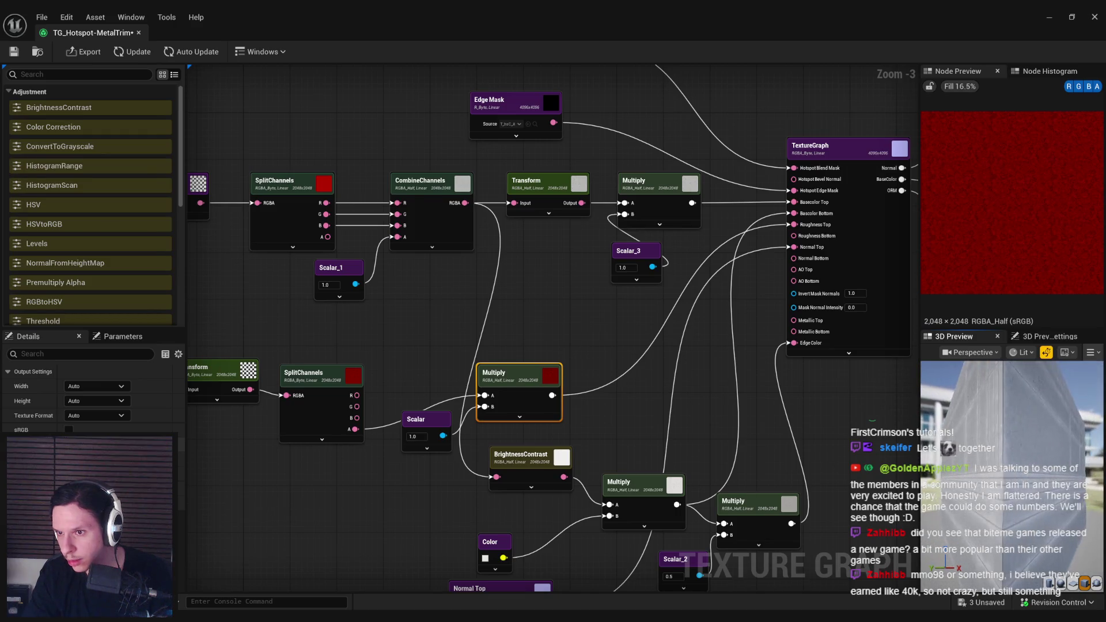
left_click(876, 327)
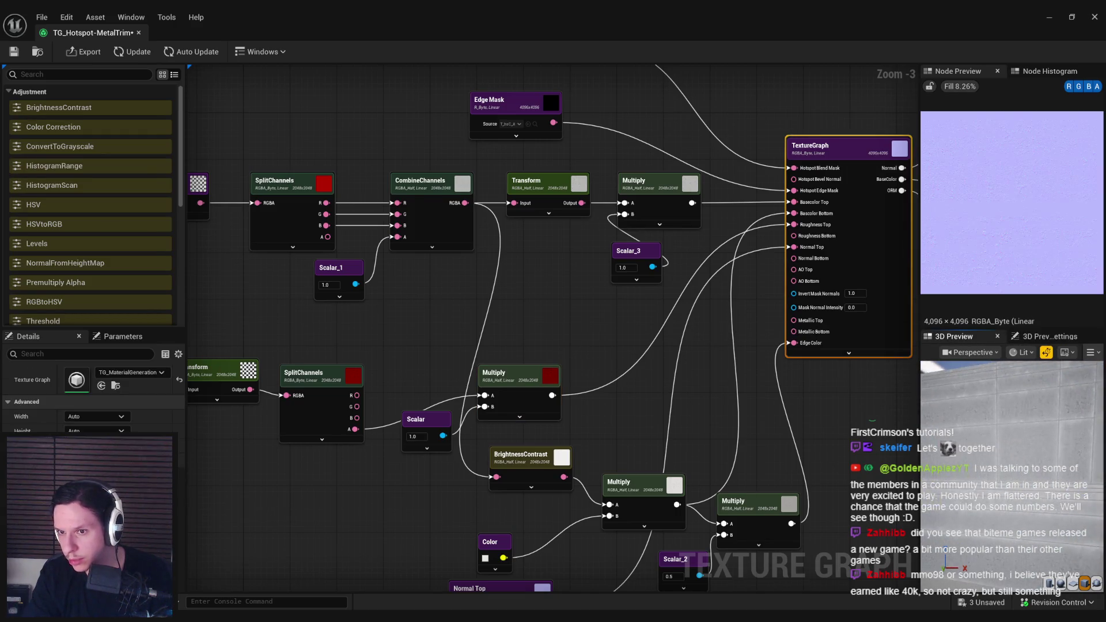
left_click_drag(913, 314, 687, 345)
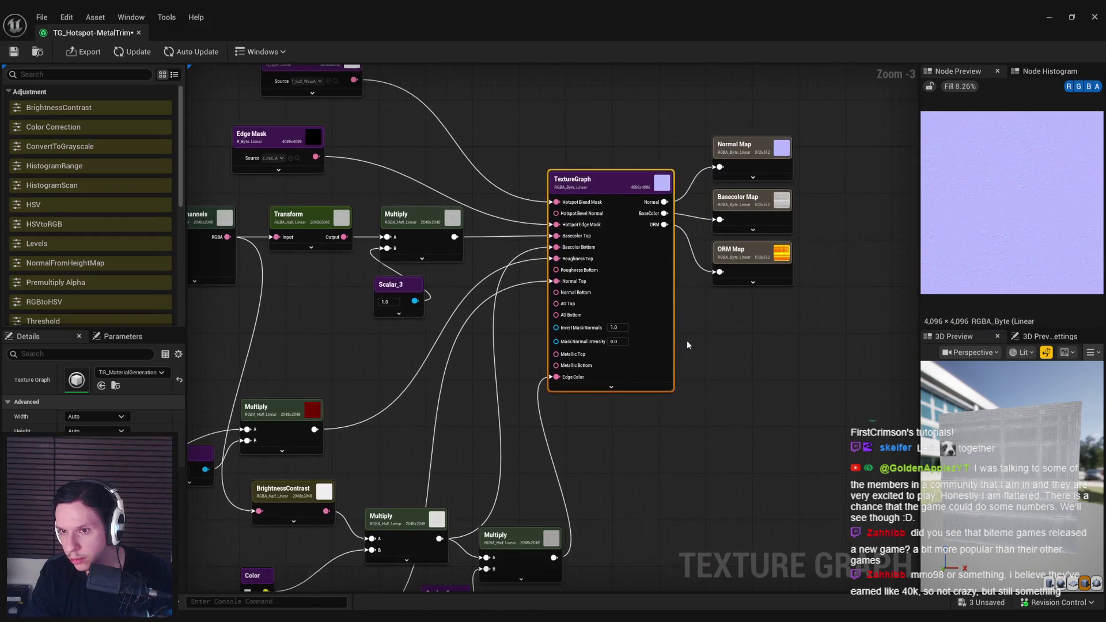
Step: Change 'Concrete' to 'MetalTrim' in the ORM, Basecolor and Normal output file names, e.g. T_Hotspot-MetalTrim_N
left_click(742, 271)
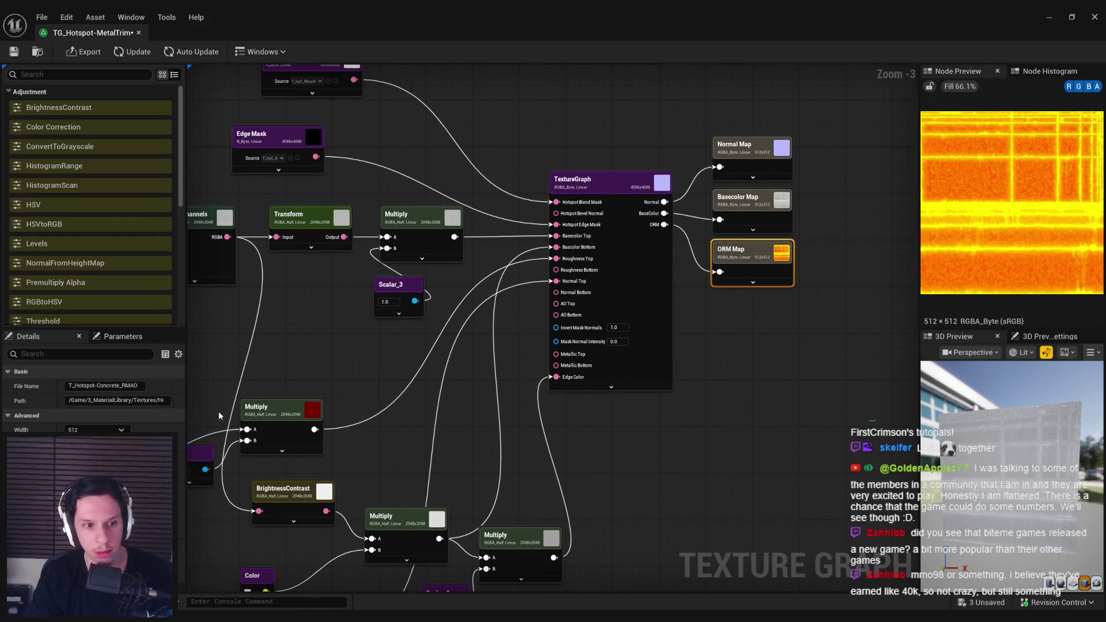
double_click(109, 385)
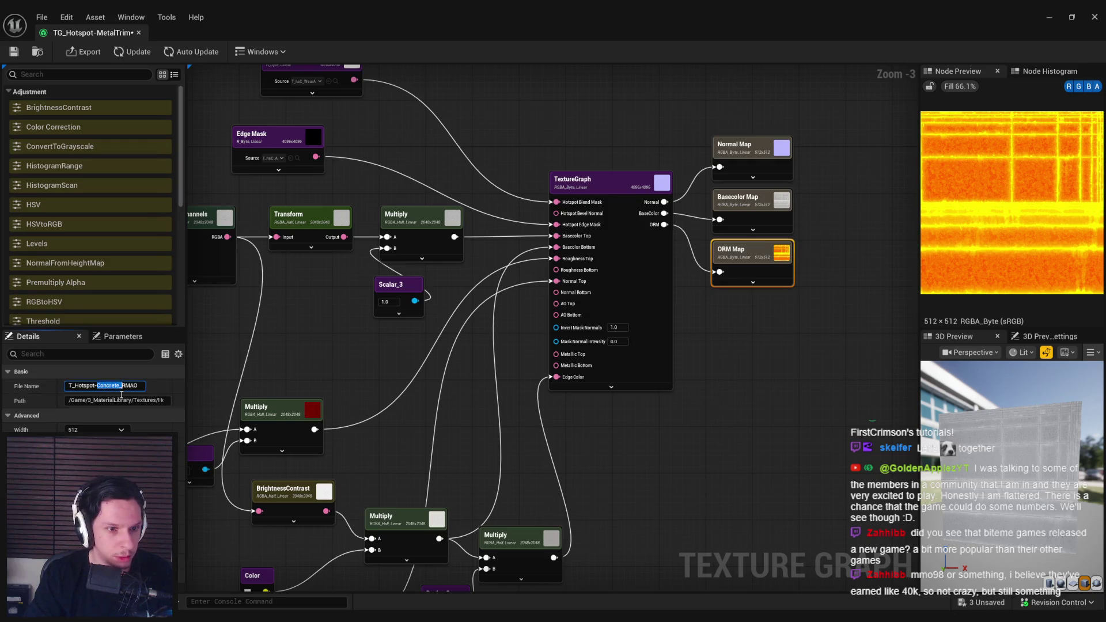
type("MetalTrim")
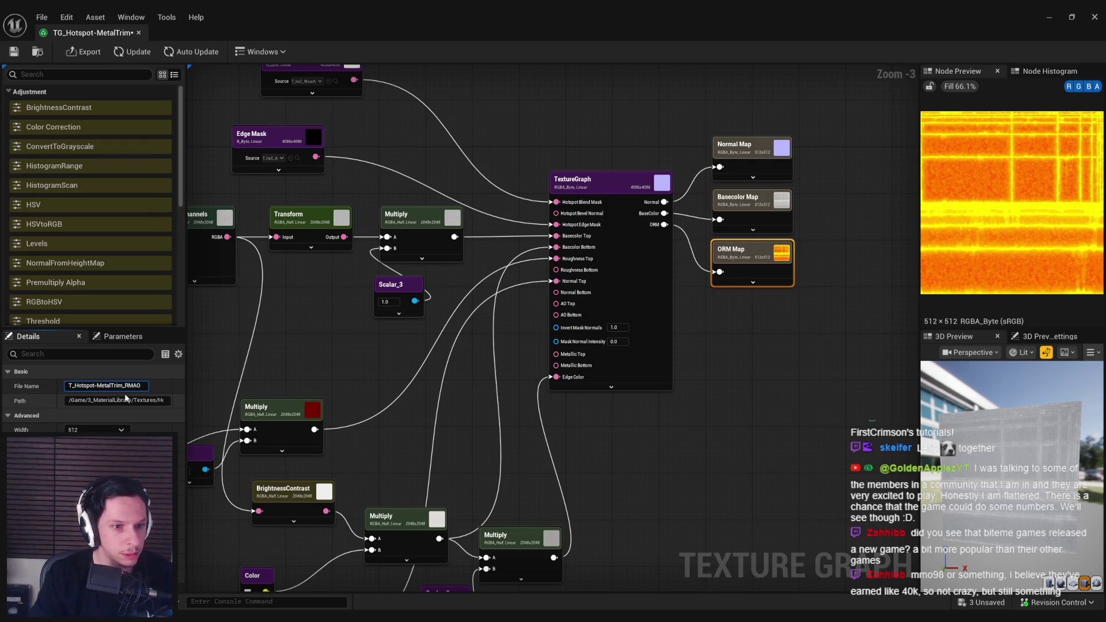
left_click_drag(108, 386, 69, 385)
key("ctrl+c")
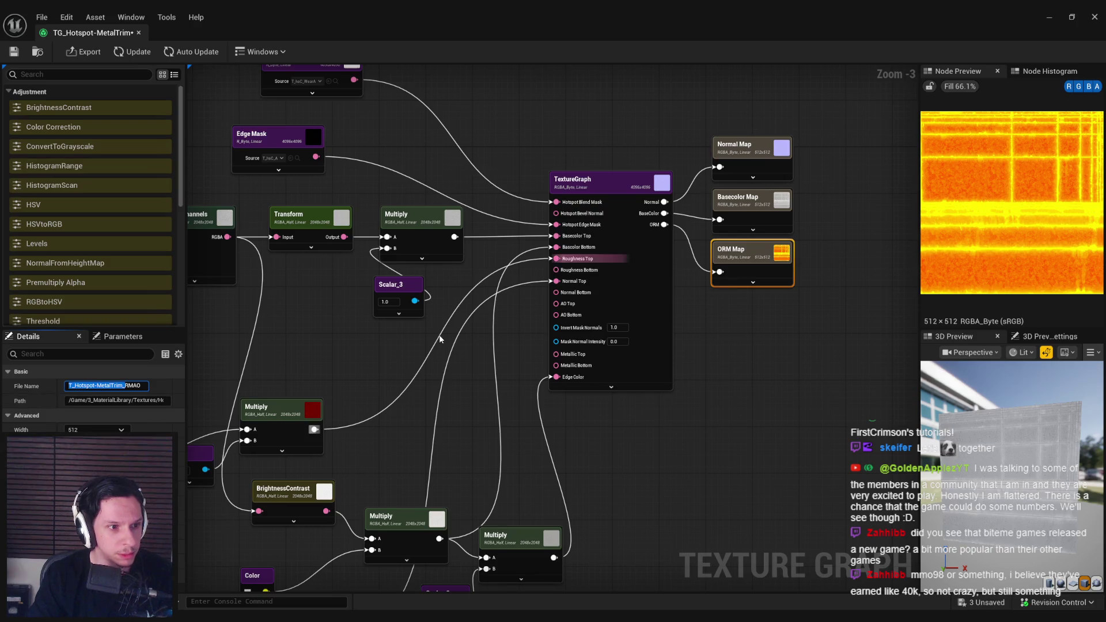
left_click(710, 251)
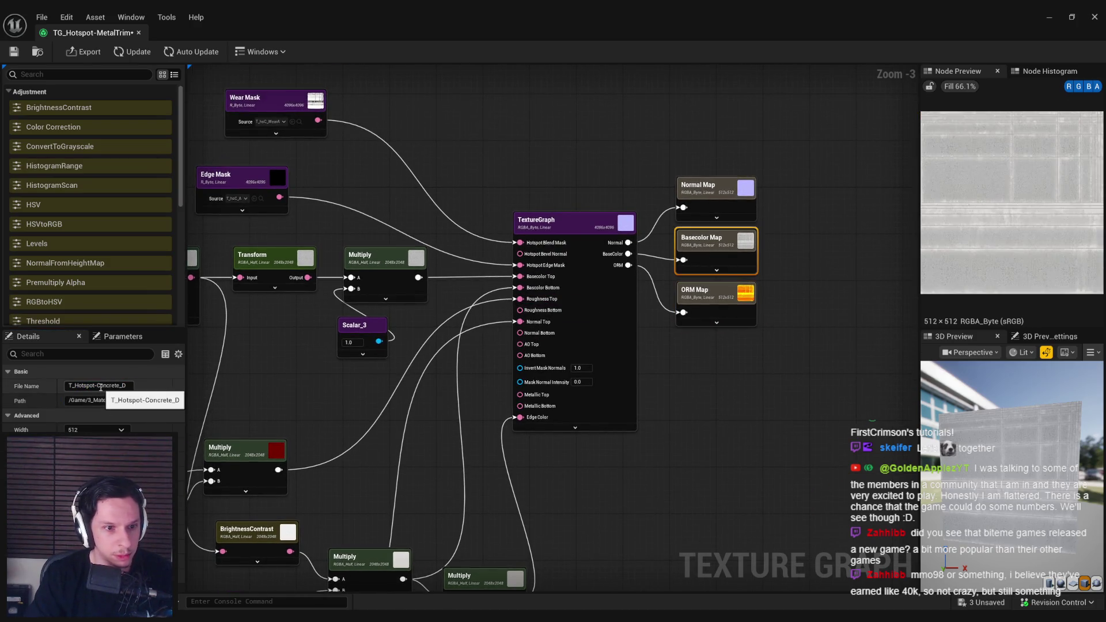
left_click_drag(97, 385, 56, 389)
key("ctrl+v")
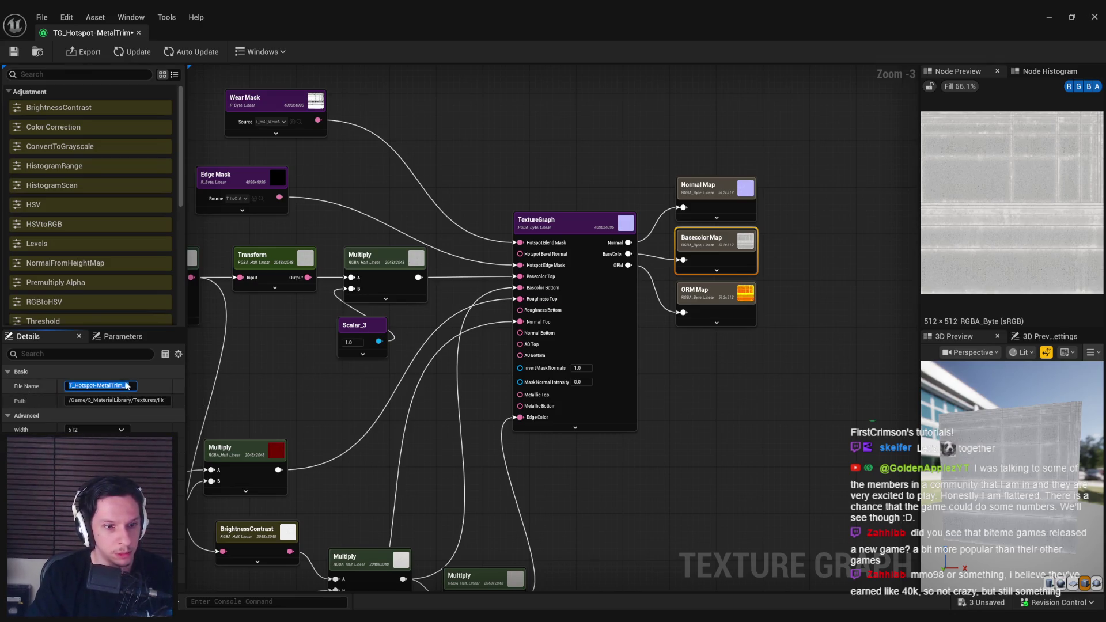
left_click(700, 185)
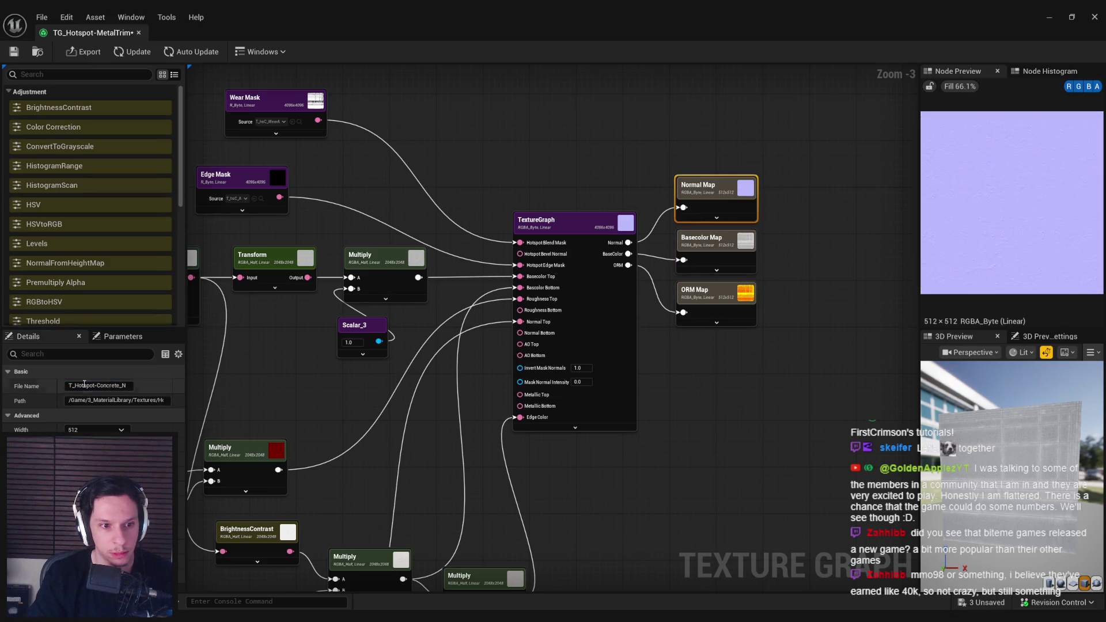
left_click_drag(129, 385, 37, 398)
type("T_Hotspot-MetalTrim_N")
left_click_drag(305, 402, 403, 372)
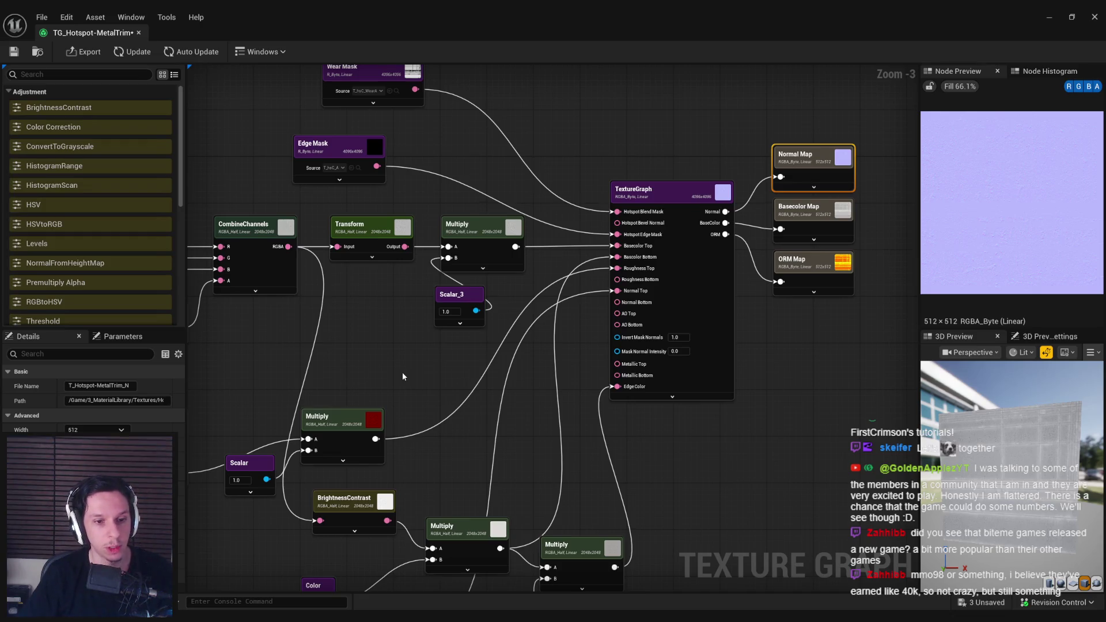
left_click_drag(402, 376, 591, 391)
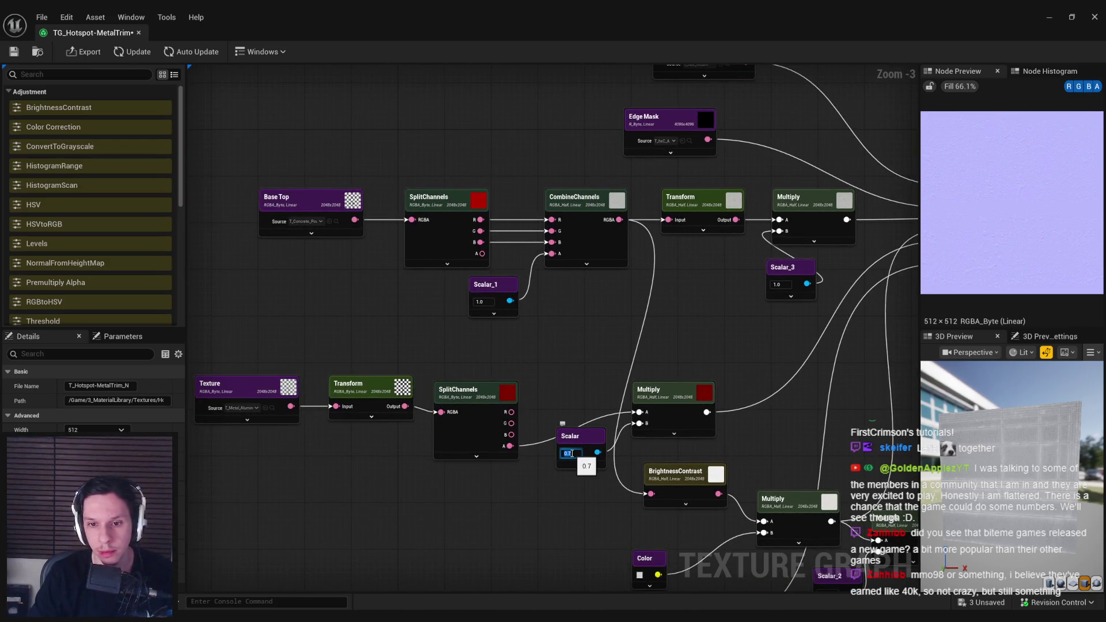
left_click_drag(676, 403, 586, 403)
left_click(586, 409)
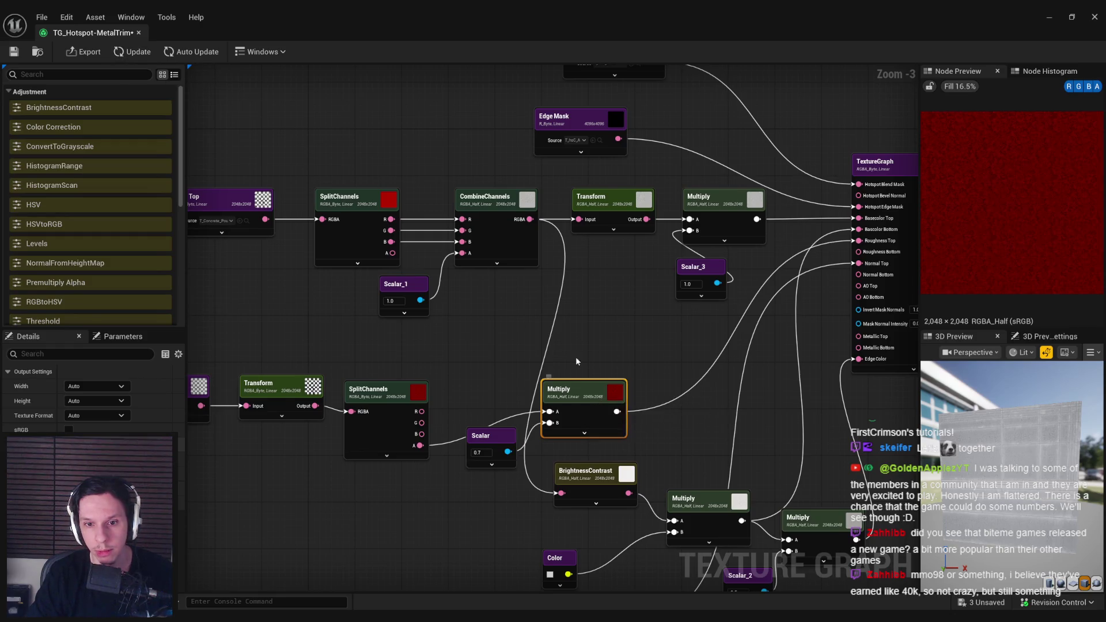
left_click_drag(576, 361, 594, 329)
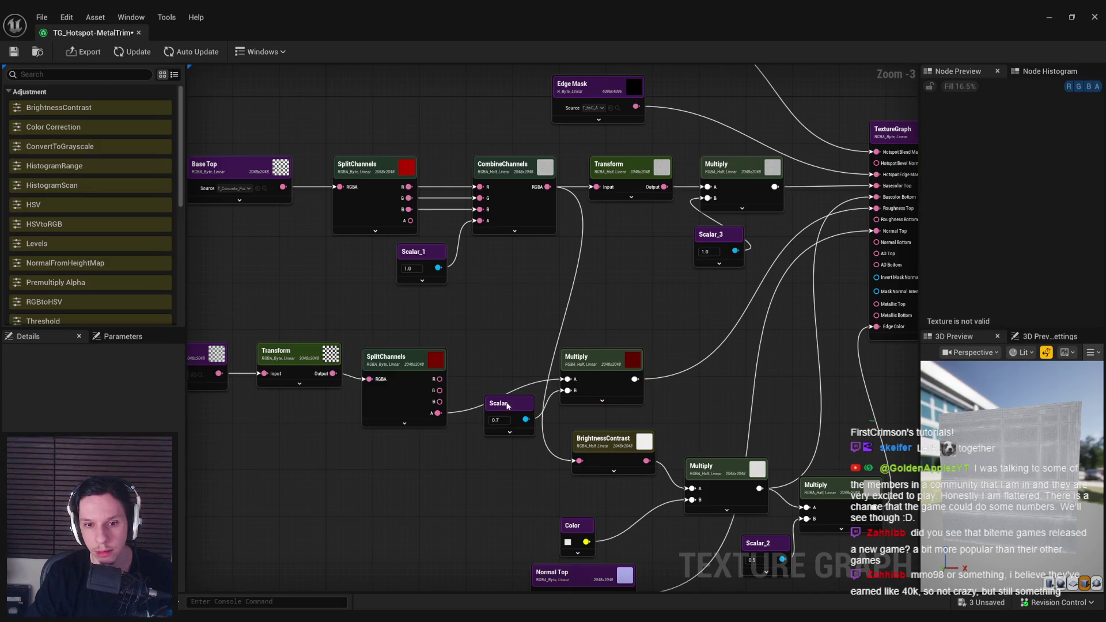
left_click(305, 362)
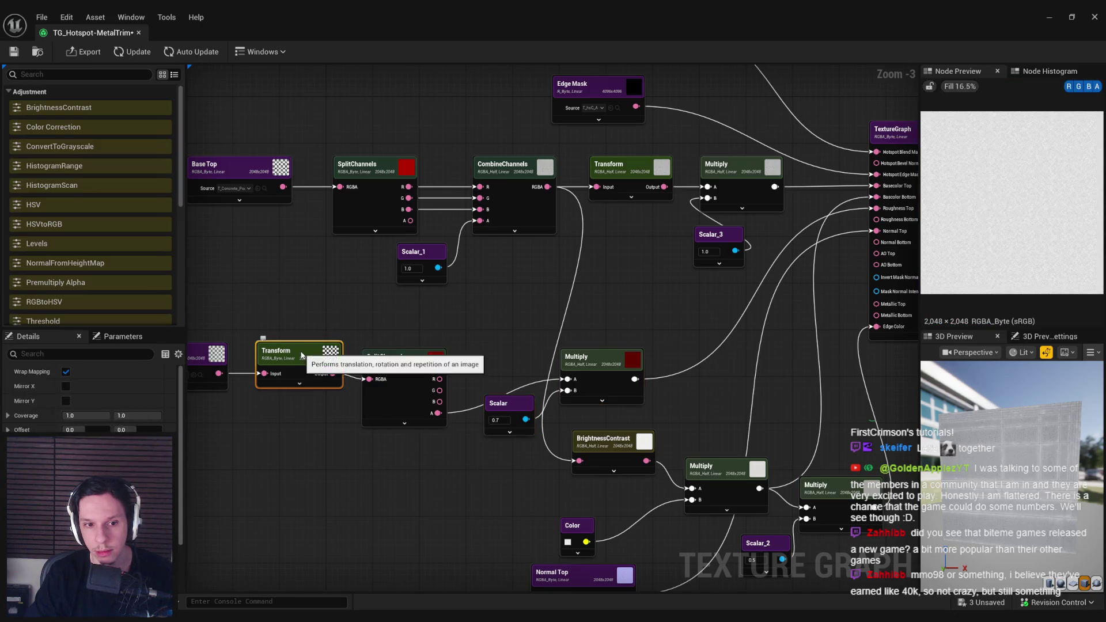
left_click(391, 395)
left_click(518, 404)
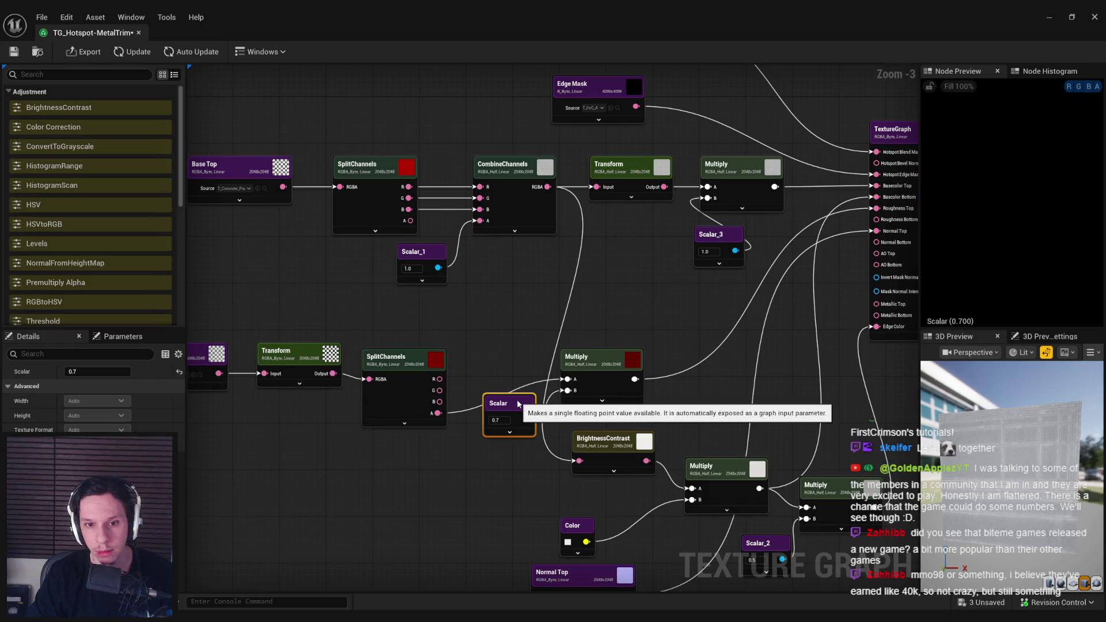
left_click(614, 382)
left_click(201, 363)
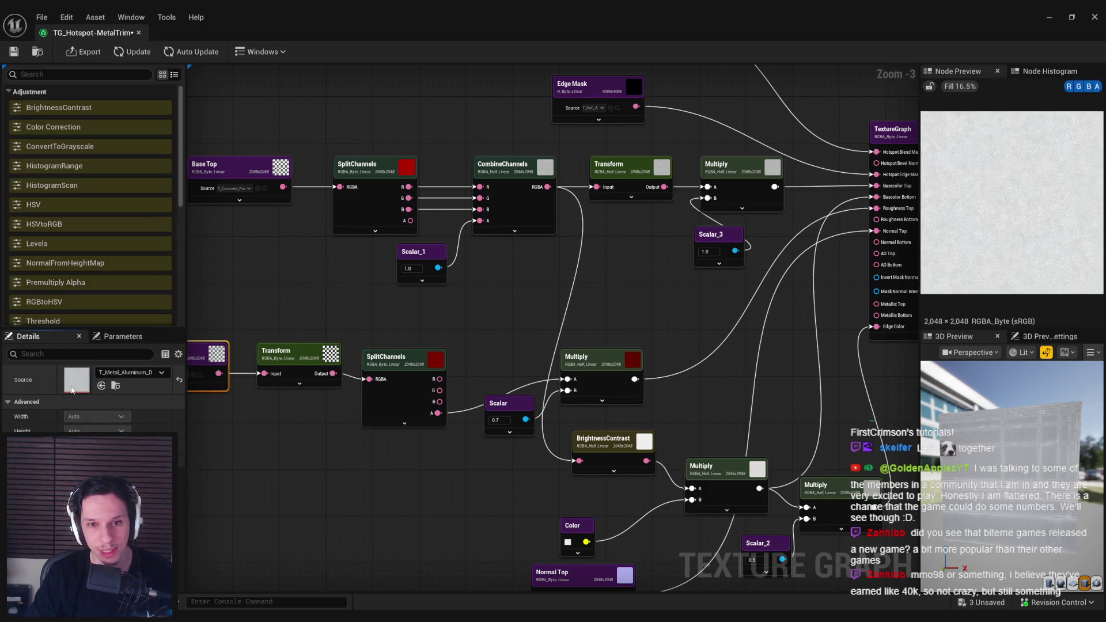
double_click(72, 391)
left_click(245, 33)
left_click_drag(391, 402, 477, 385)
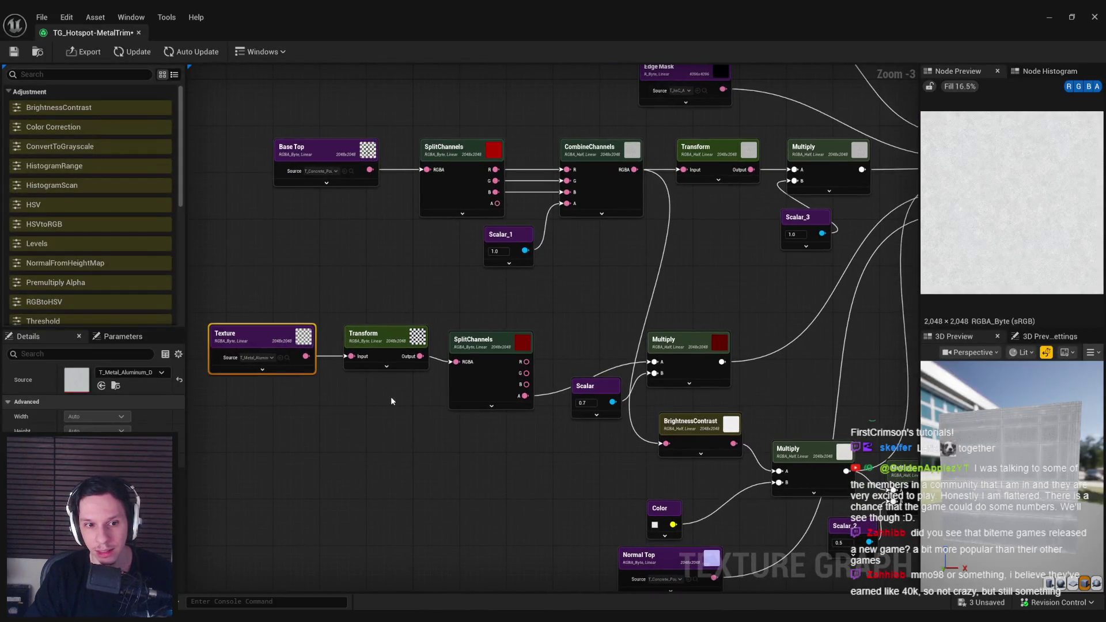
left_click(380, 344)
left_click(496, 378)
left_click(14, 51)
left_click_drag(623, 281, 499, 288)
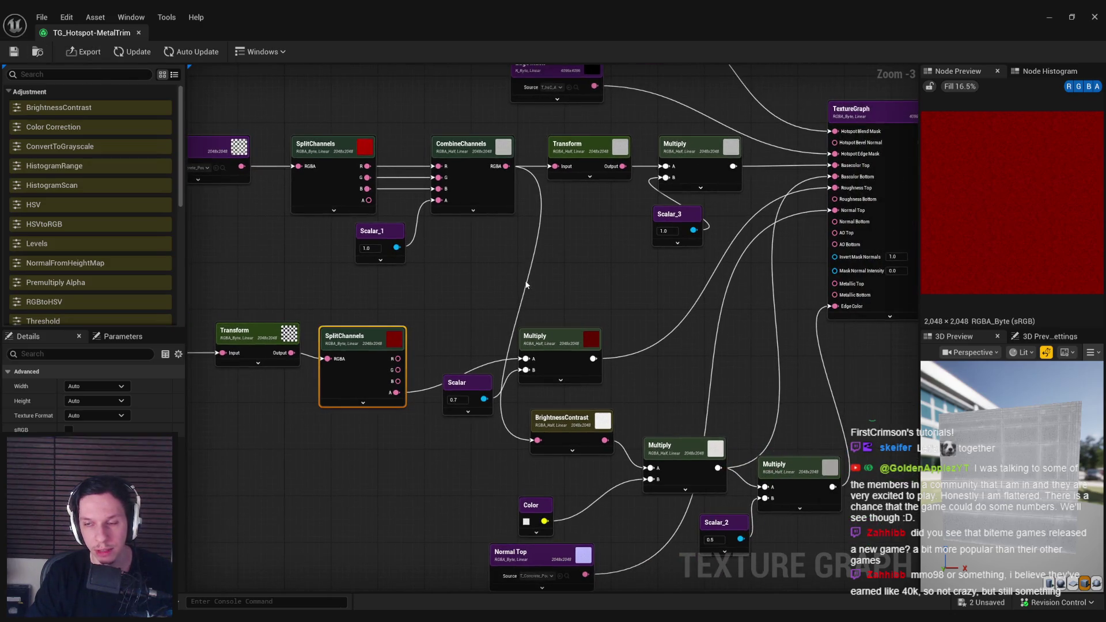
left_click(570, 351)
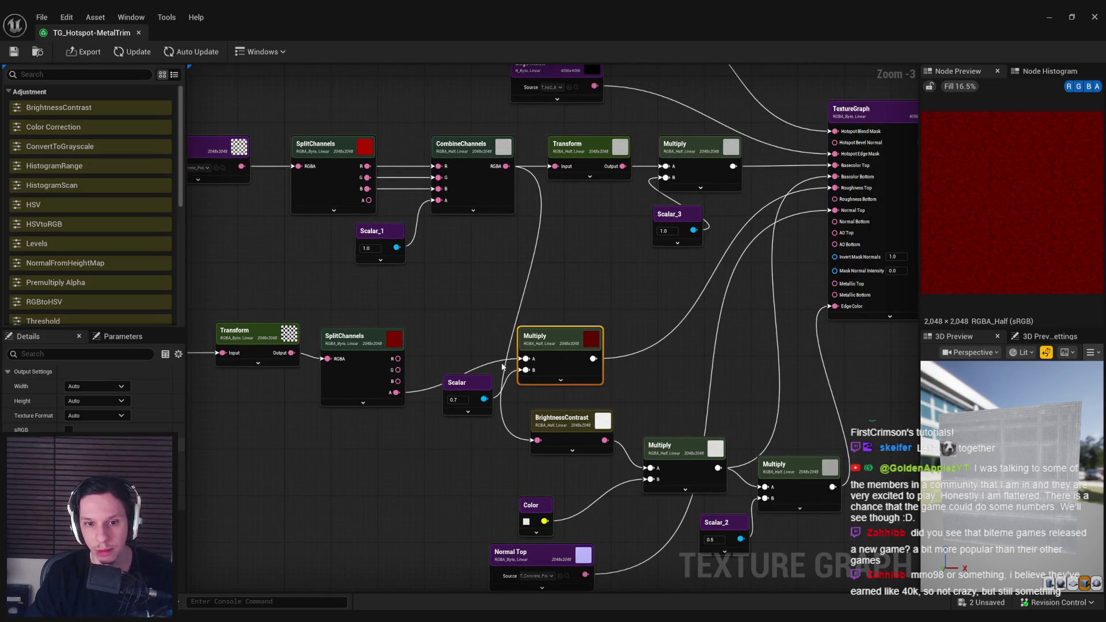
left_click_drag(493, 367, 490, 369)
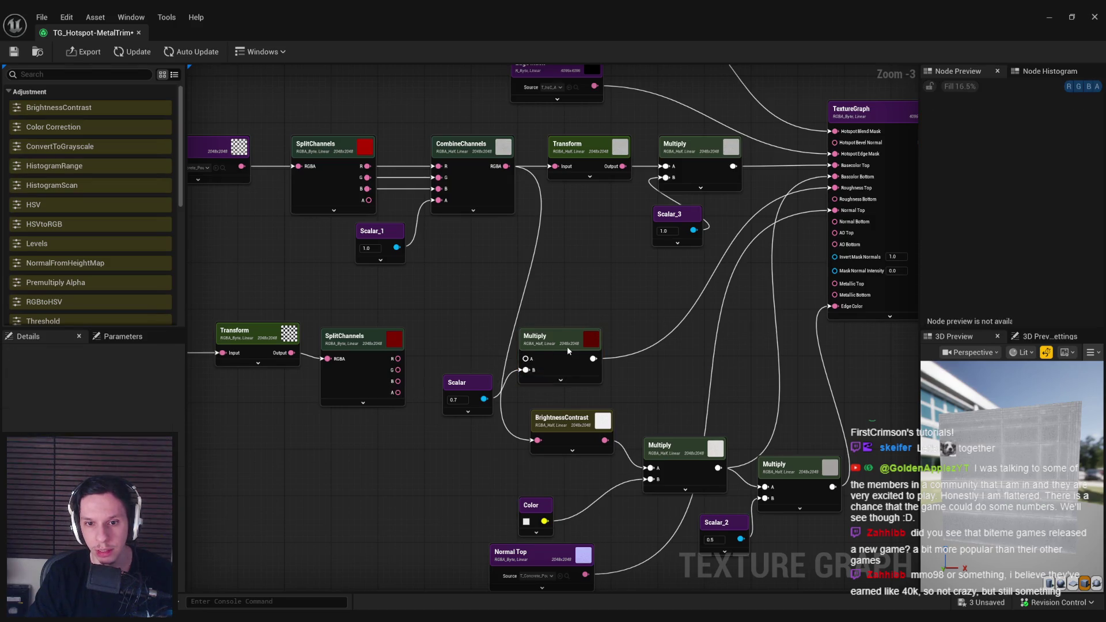
mouse_move(397, 393)
left_mouse_down()
mouse_move(516, 374)
mouse_move(525, 359)
left_mouse_up()
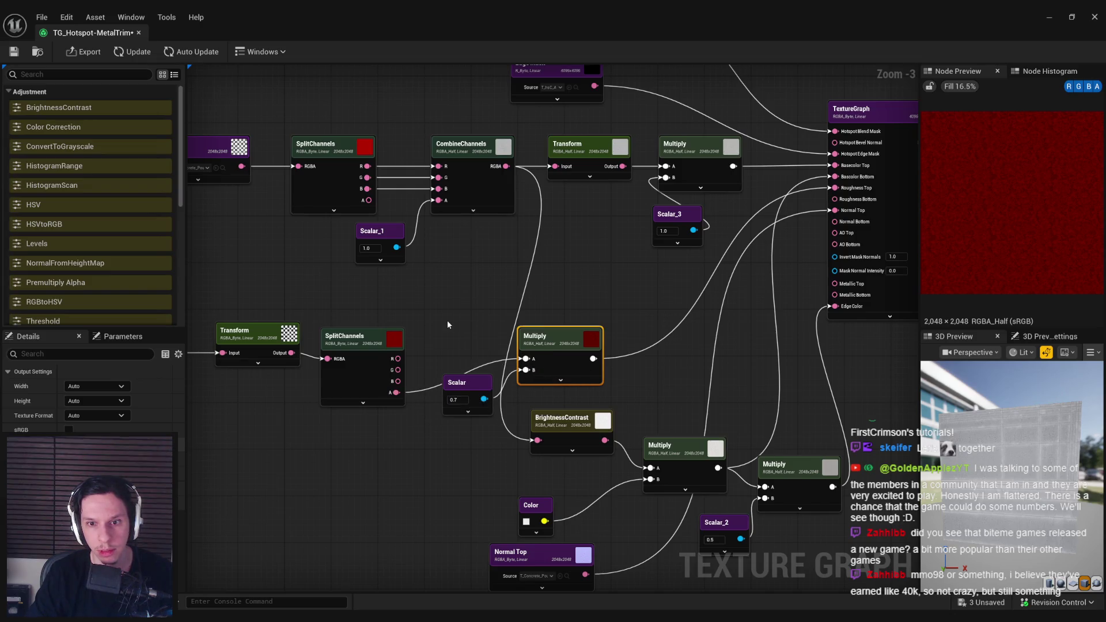
left_click(447, 320)
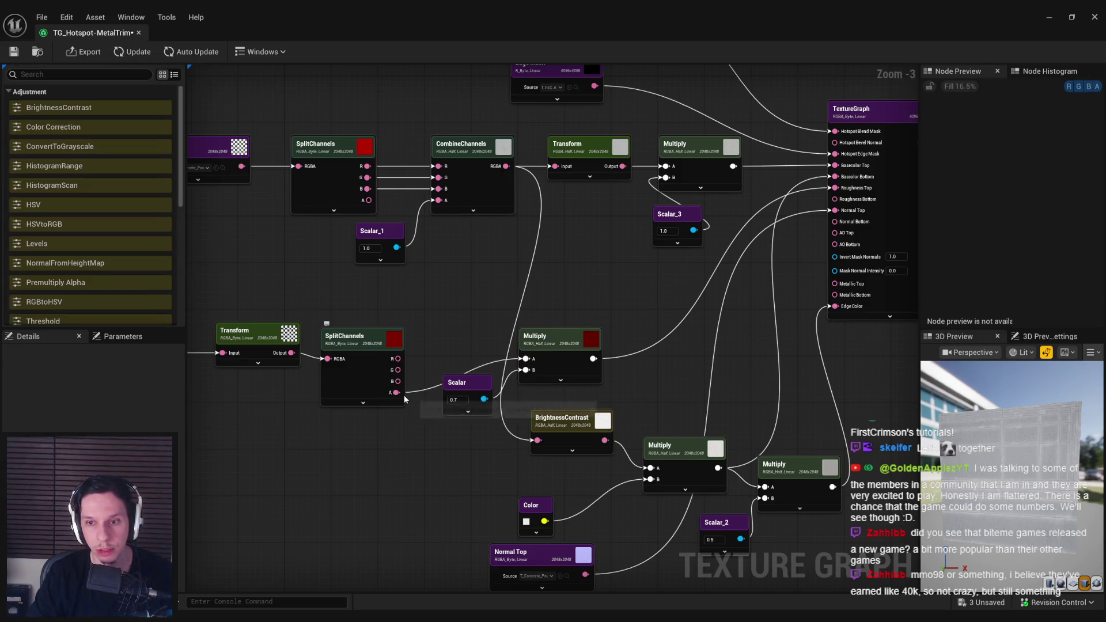
left_click(568, 372)
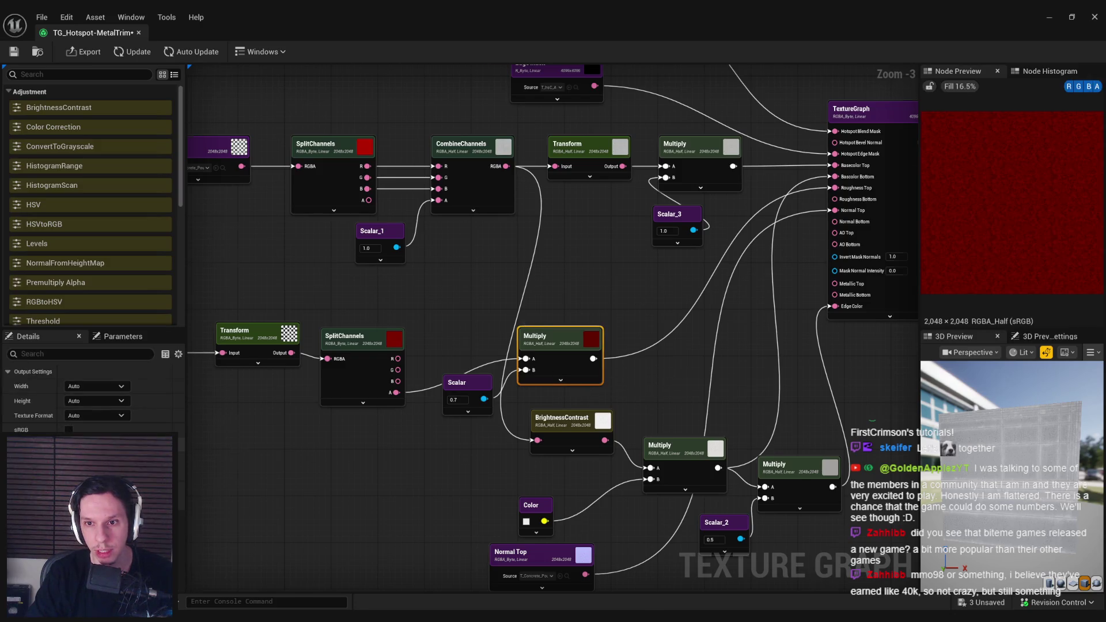
left_click_drag(640, 295, 269, 318)
left_click(660, 215)
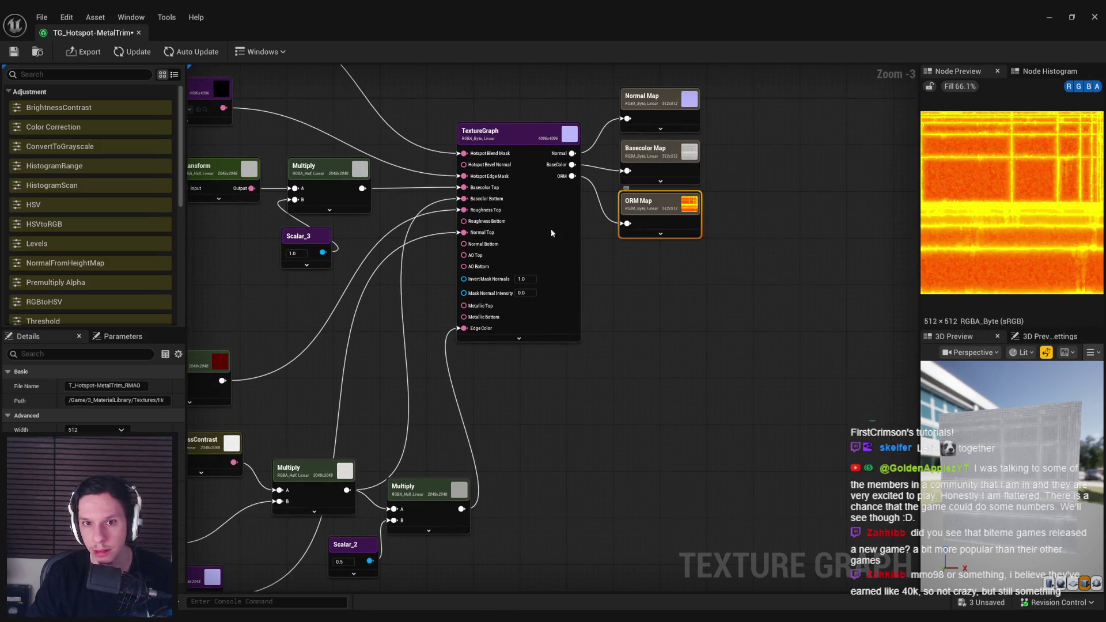
left_click_drag(405, 302, 577, 284)
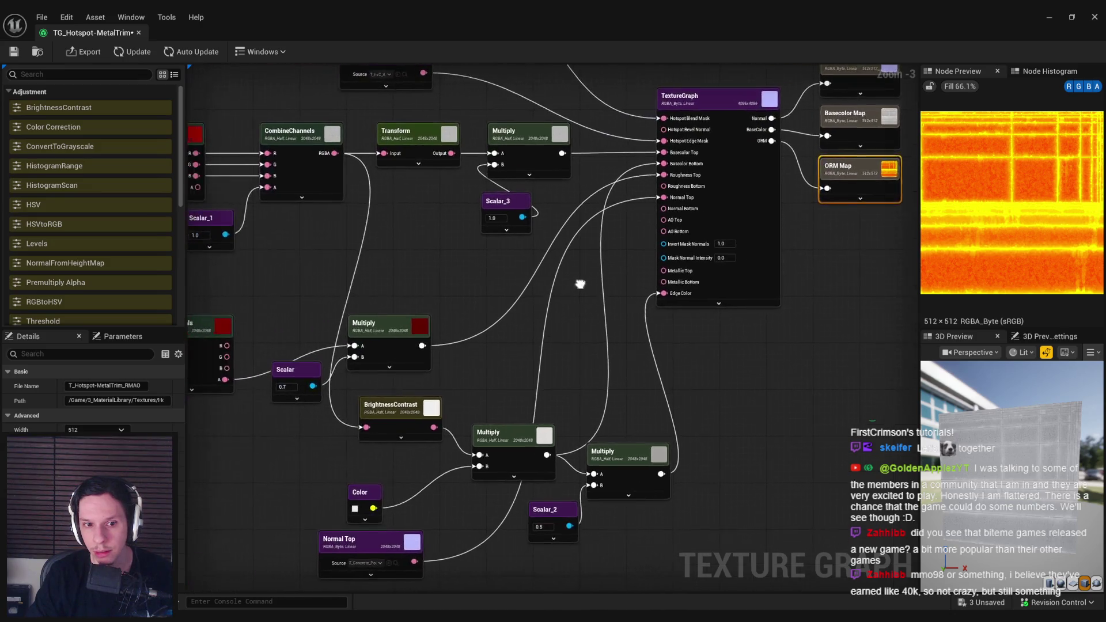
mouse_move(389, 340)
left_mouse_down()
mouse_move(408, 281)
mouse_move(646, 289)
left_mouse_up()
left_click(309, 335)
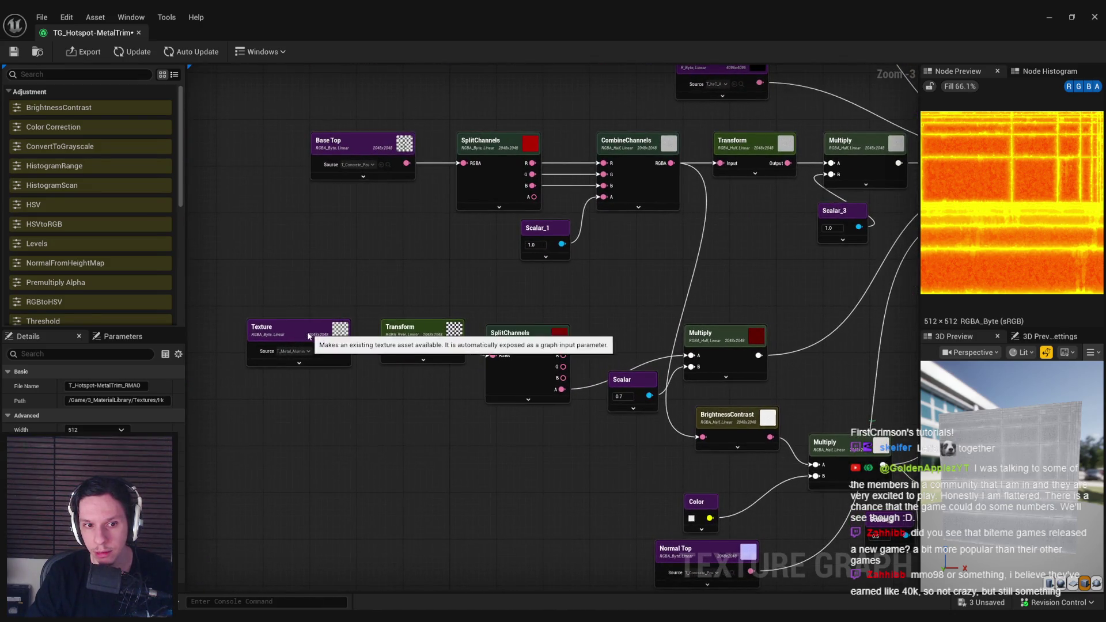
left_click(402, 335)
left_click(326, 364)
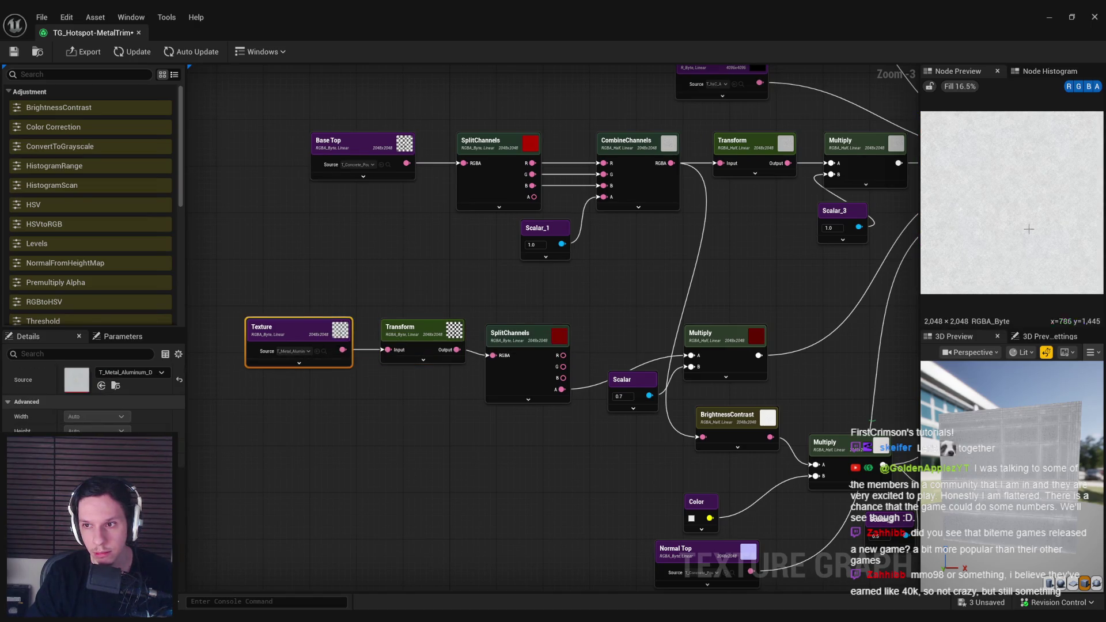
left_click(403, 346)
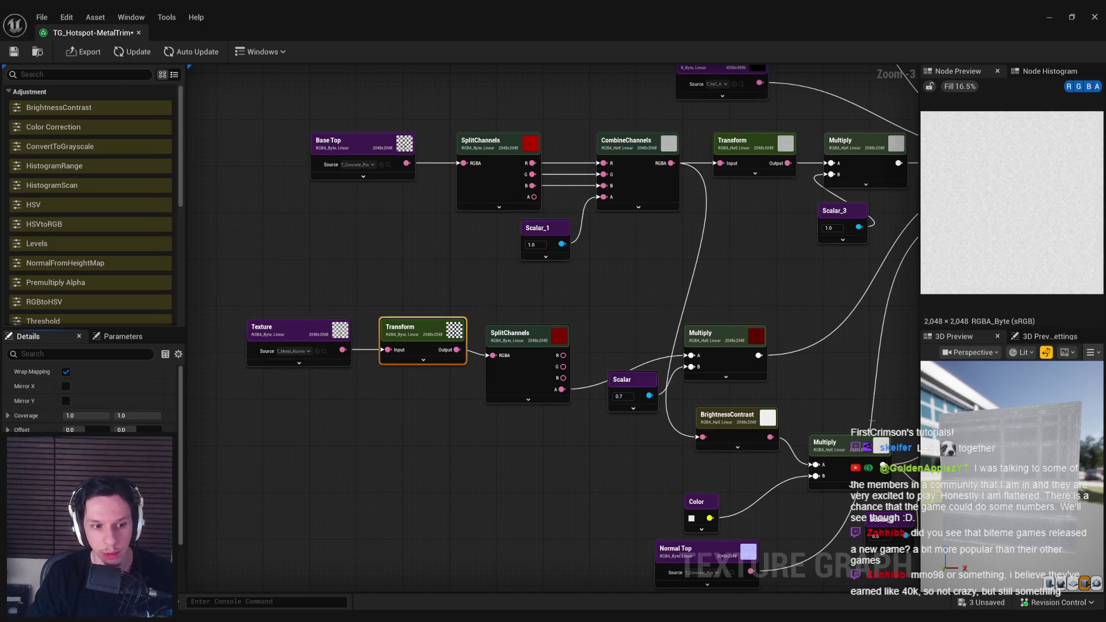
left_click_drag(416, 470, 383, 469)
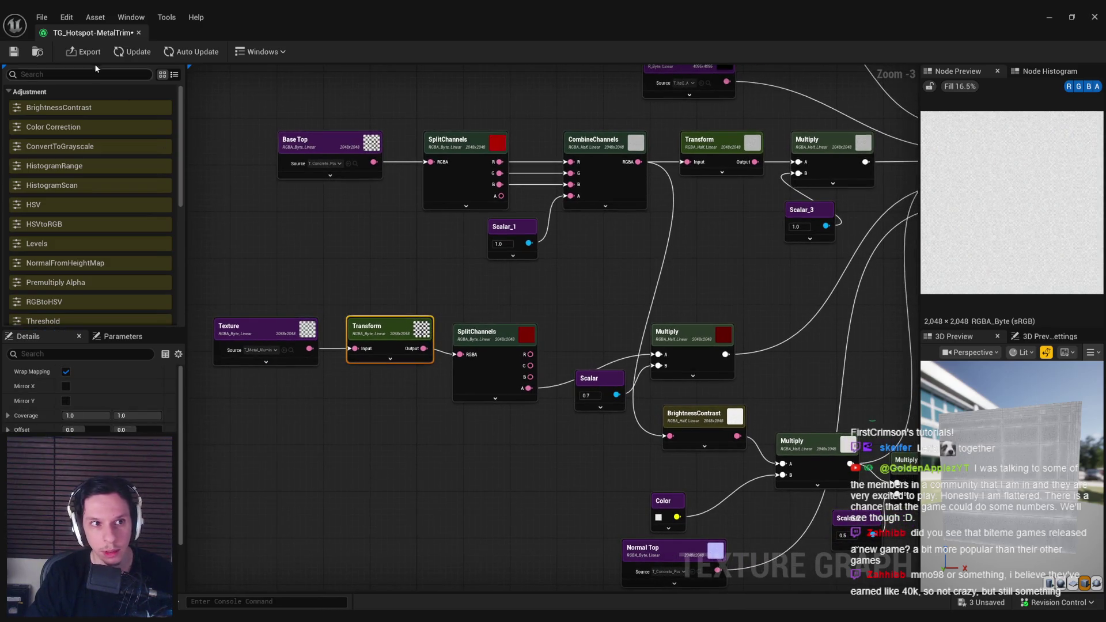
left_click_drag(1014, 438, 968, 446)
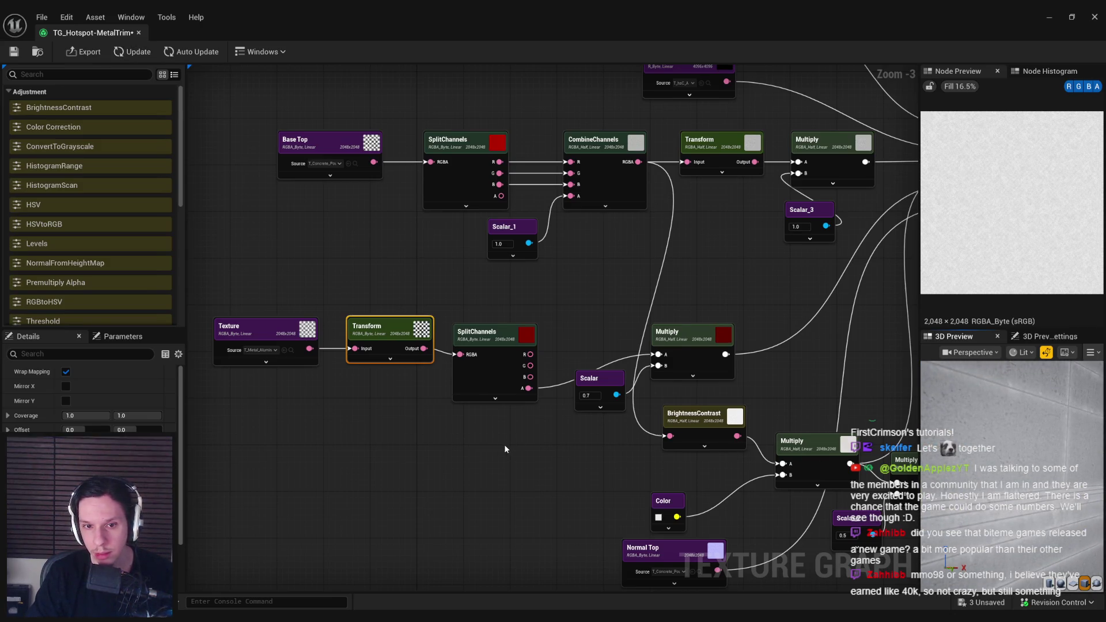
left_click_drag(507, 448, 305, 487)
left_click_drag(578, 424, 567, 475)
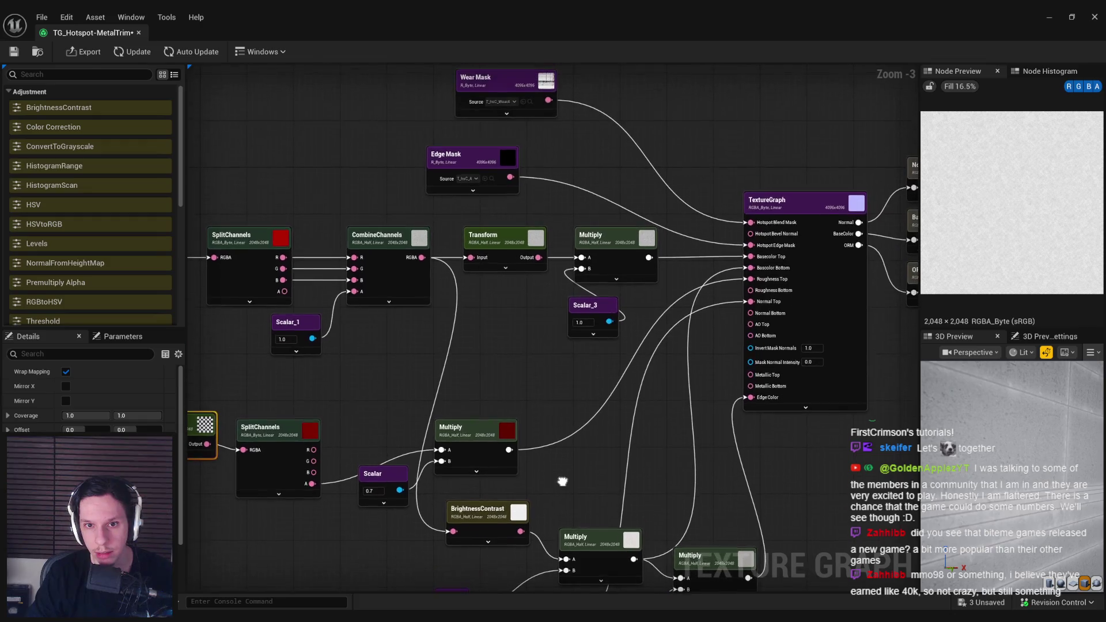
left_click(540, 401)
scroll(567, 469, "down", 3)
scroll(527, 426, "up", 3)
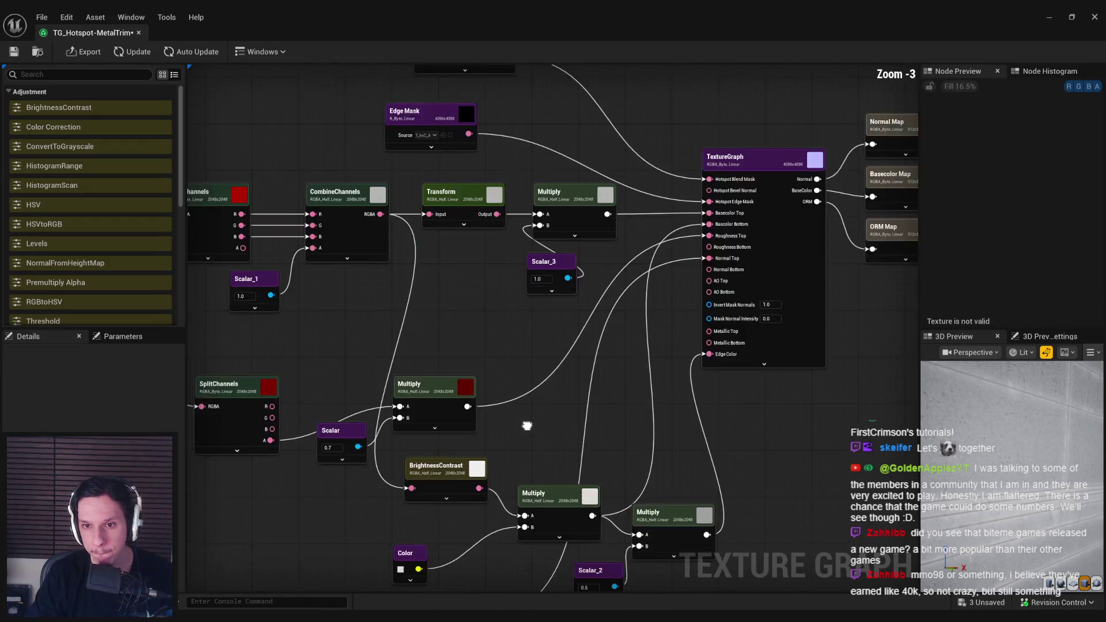
left_click_drag(523, 420, 586, 420)
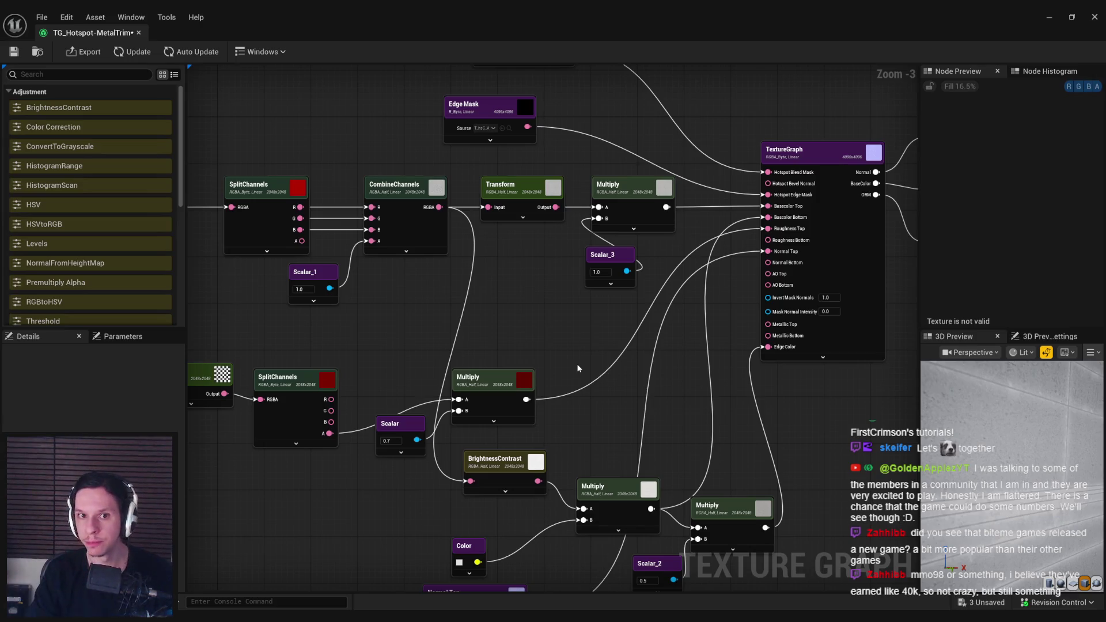
left_click(478, 115)
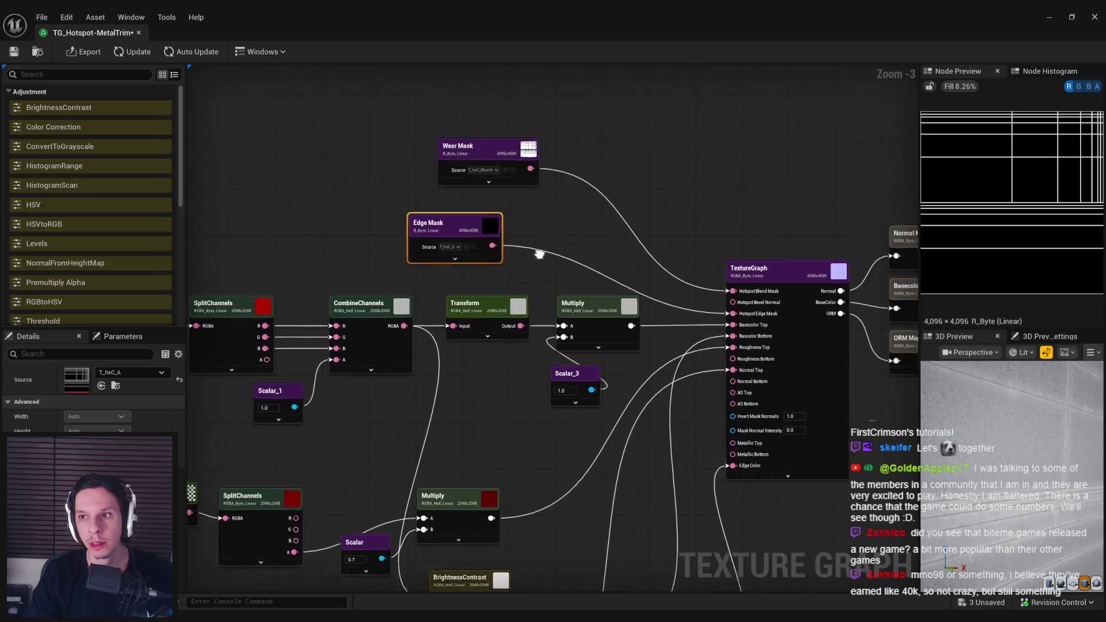
Step: Set the Normal Top node's source texture to T_Metal_Gold_N via a 'metal' search
left_click(524, 369)
left_click_drag(524, 369, 487, 316)
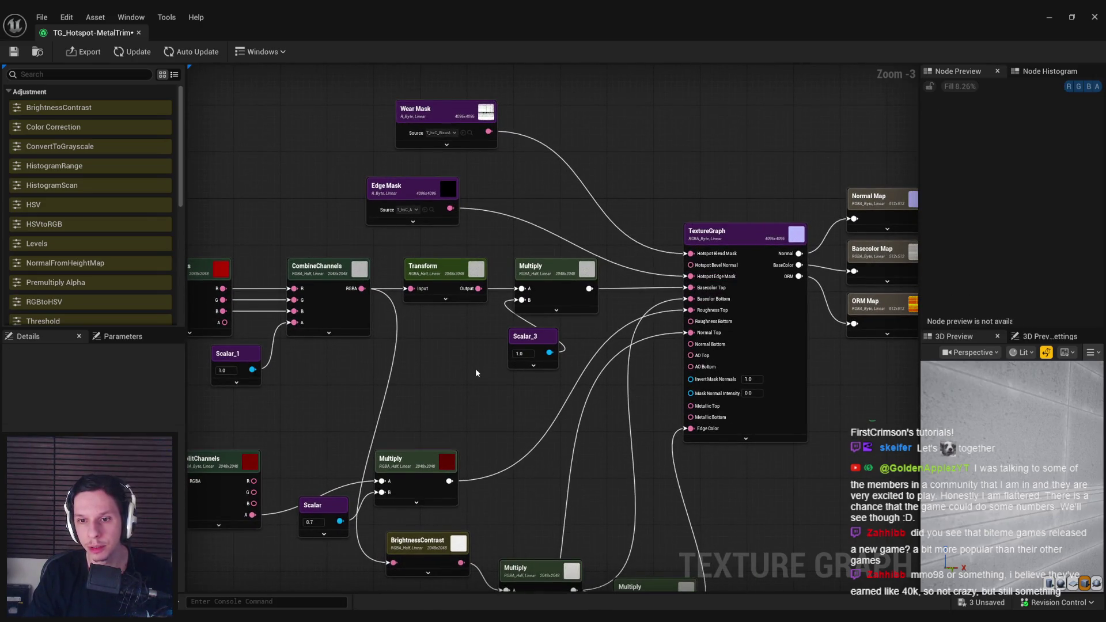
left_click_drag(397, 454, 413, 219)
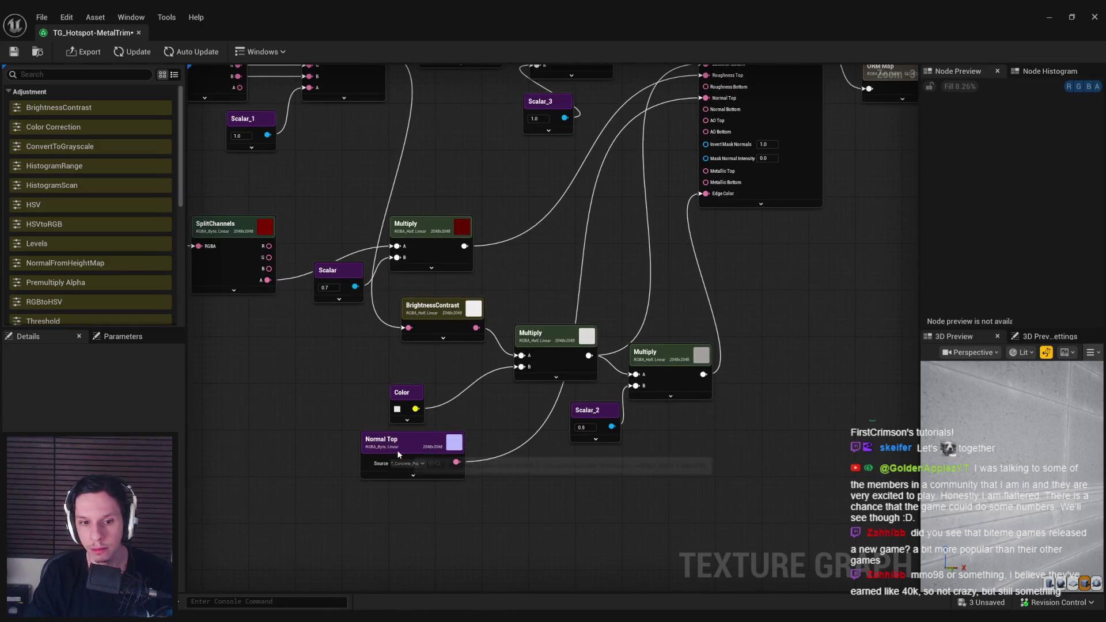
left_click(398, 455)
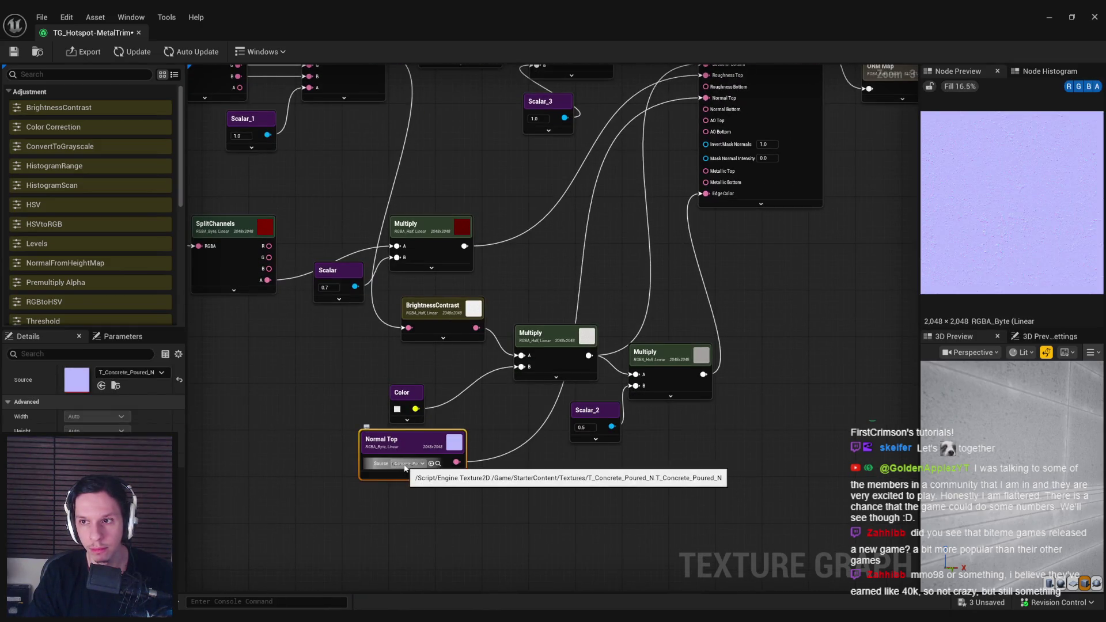
left_click(405, 466)
type("metal")
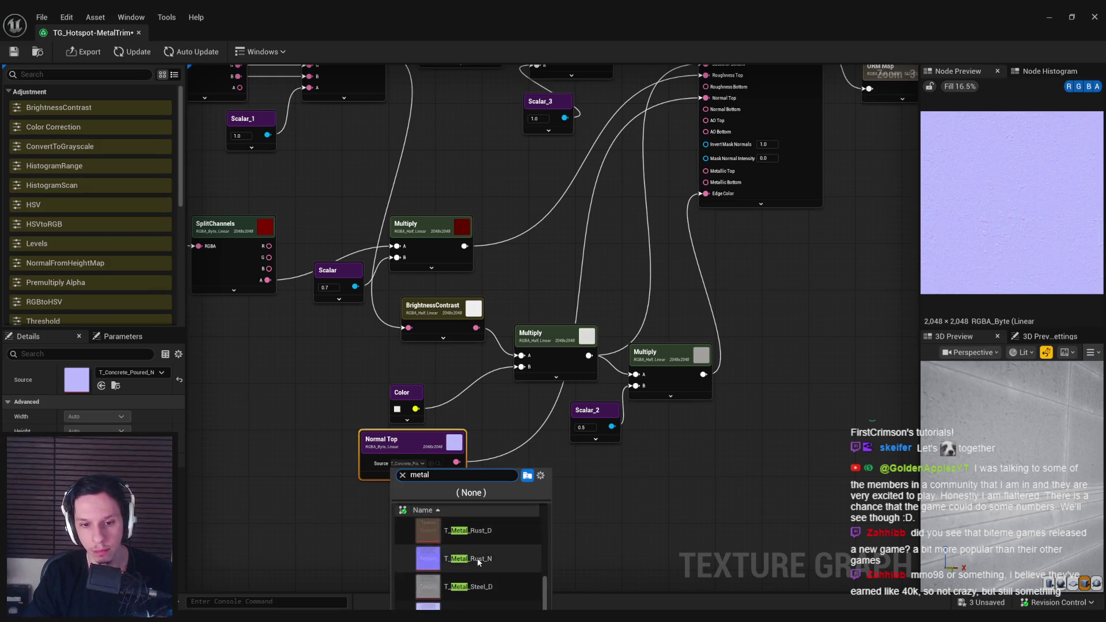
scroll(499, 561, "up", 5)
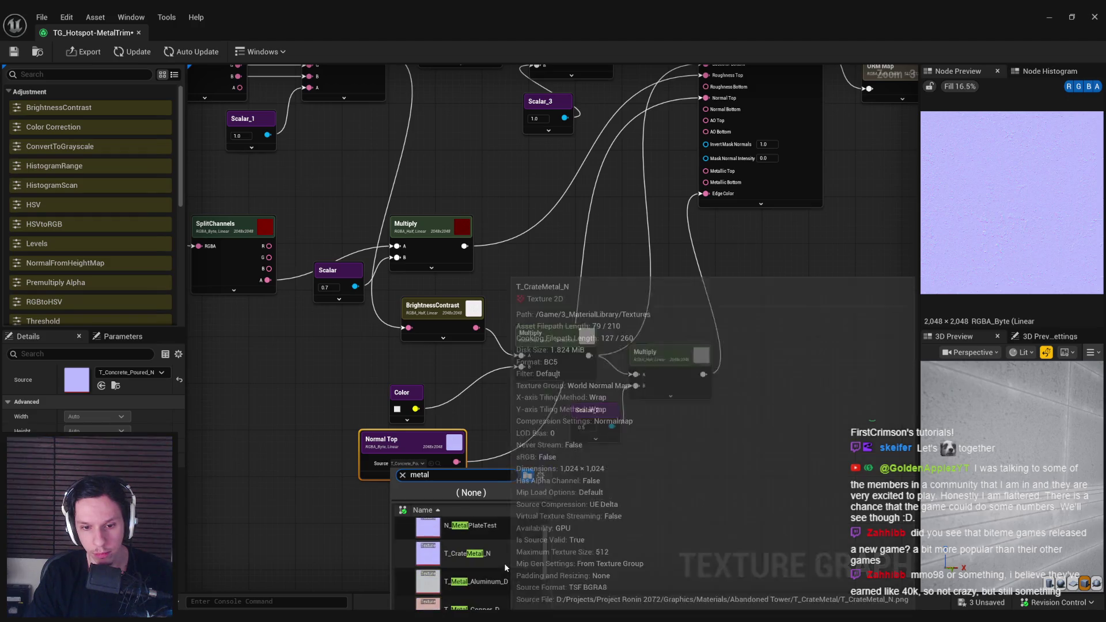
scroll(507, 562, "down", 5)
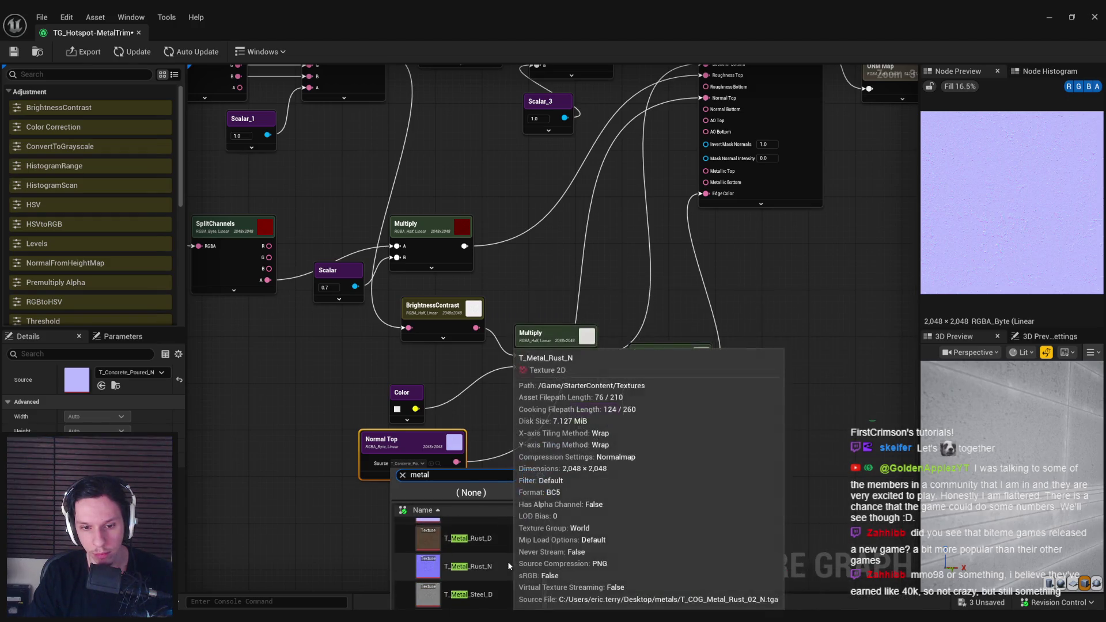
left_click(490, 550)
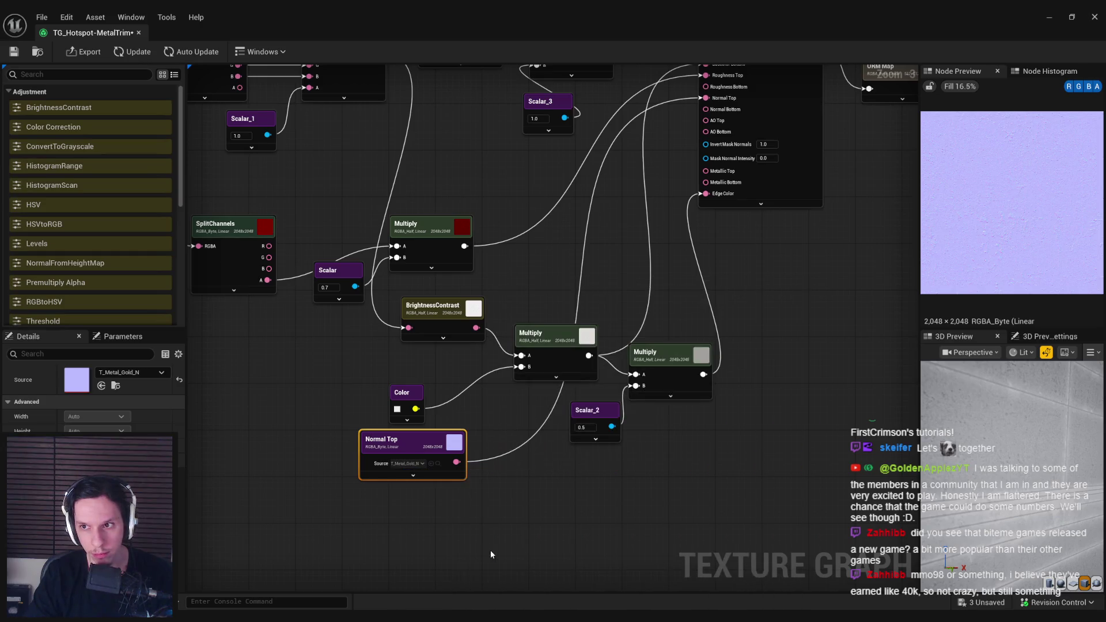
Step: Update the graph, preview the red Multiply, enable Auto Update and save the asset
left_click(142, 54)
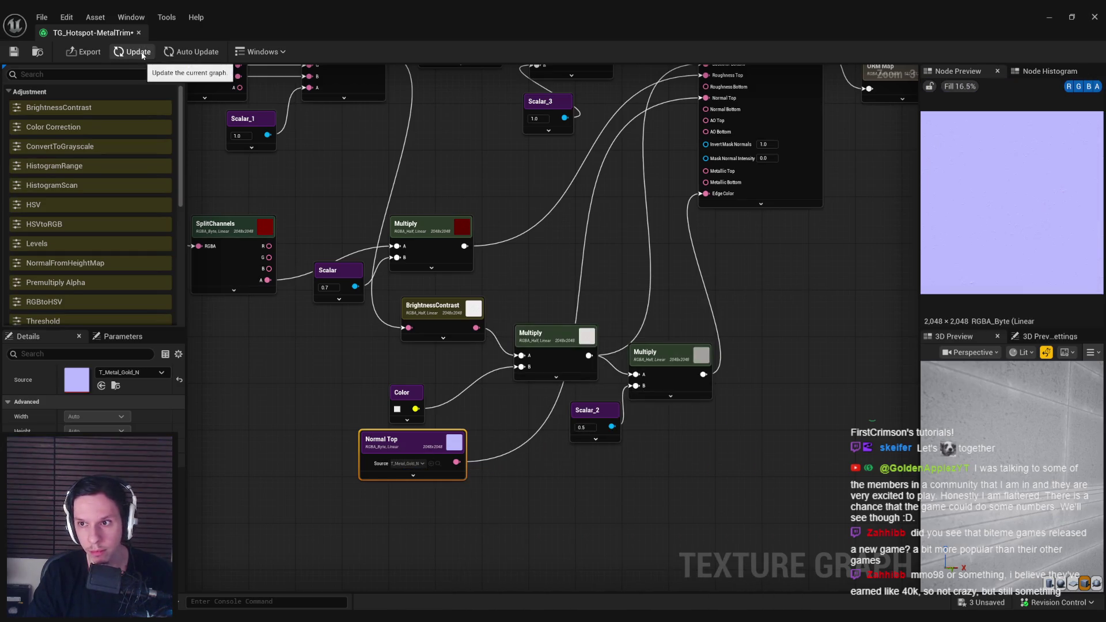
left_click(433, 232)
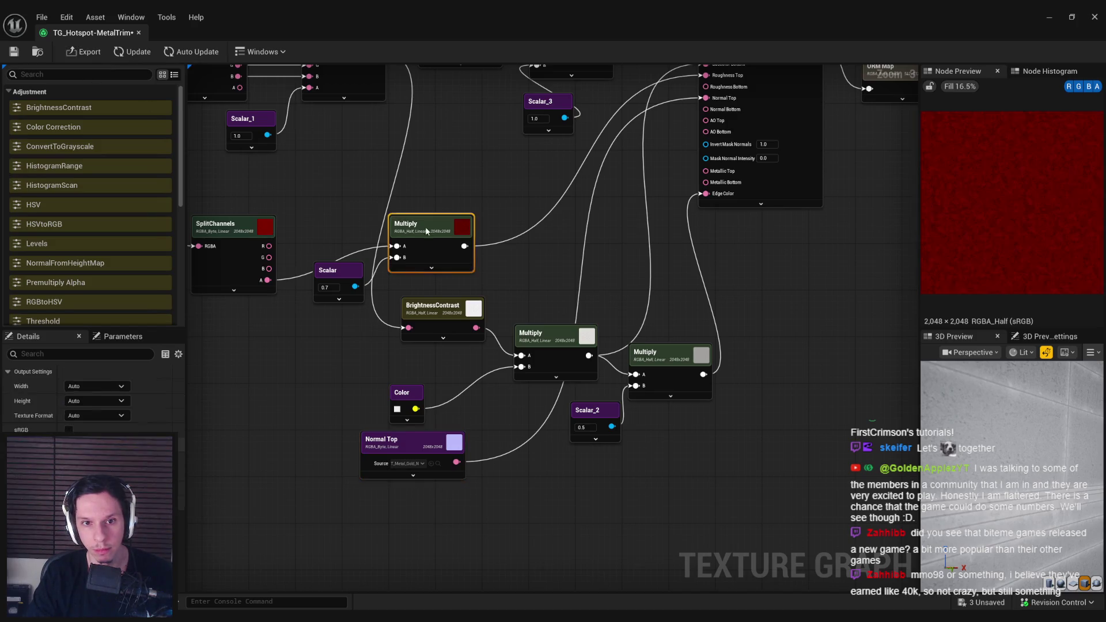
left_click(176, 53)
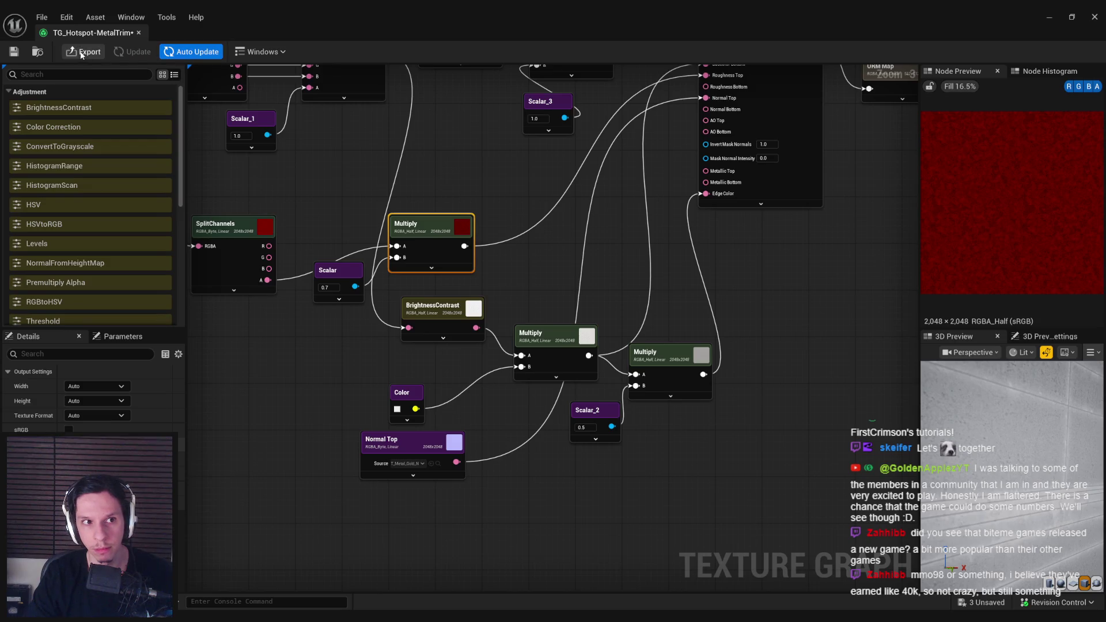
left_click(13, 53)
left_click(190, 52)
left_click_drag(450, 233, 378, 342)
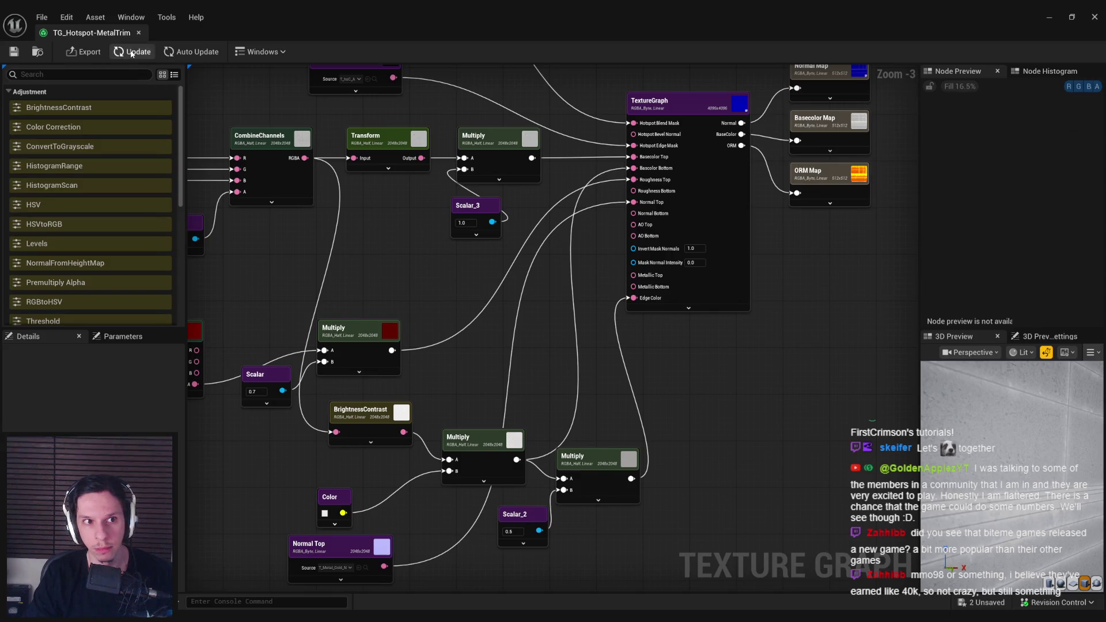
left_click_drag(484, 285, 293, 372)
left_click(631, 226)
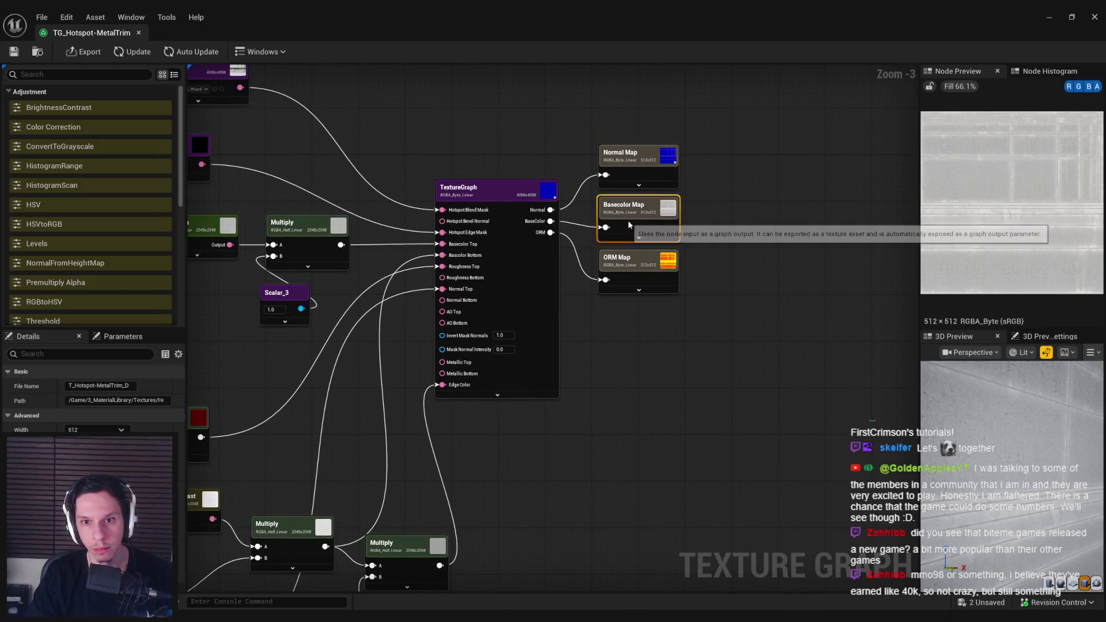
left_click(645, 275)
left_click(631, 175)
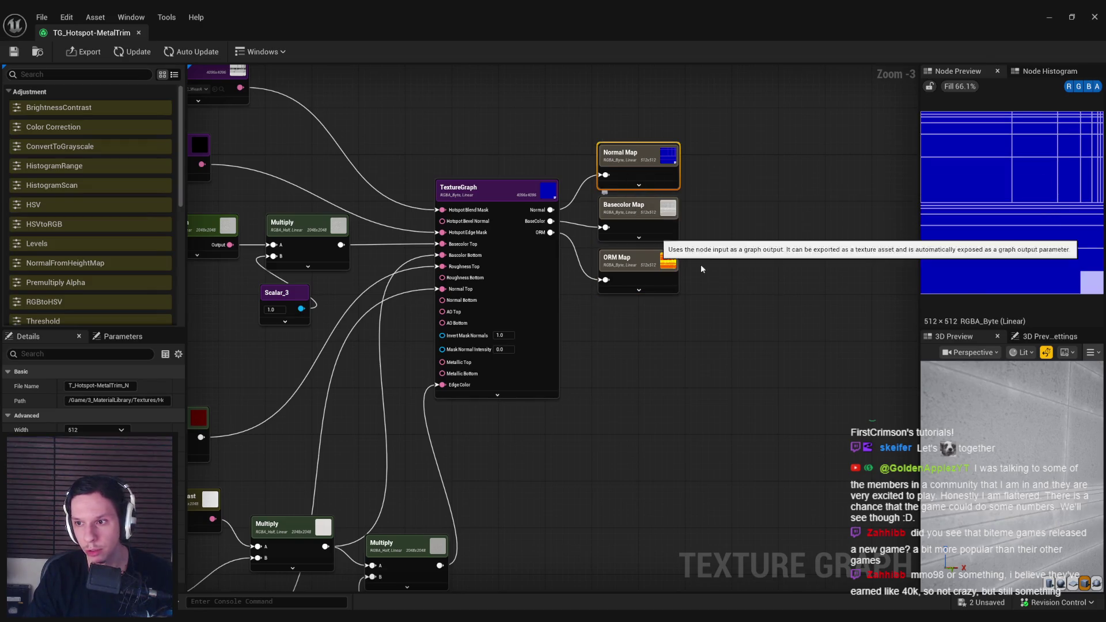
scroll(1063, 277, "up", 2)
scroll(1063, 277, "down", 2)
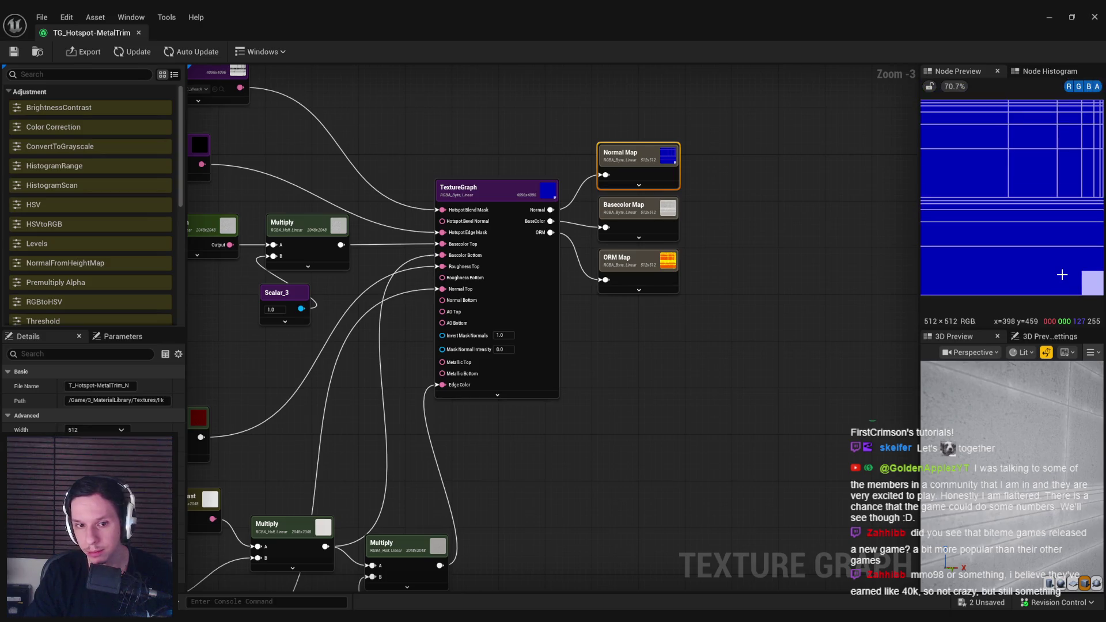
left_click_drag(641, 406, 848, 272)
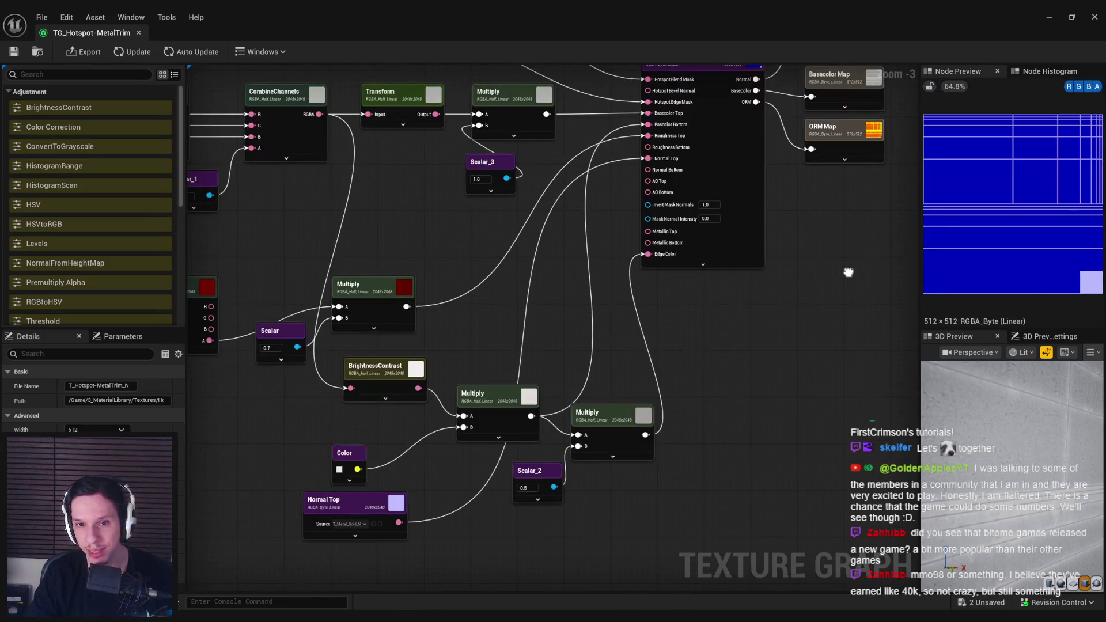
left_click_drag(525, 324, 481, 403)
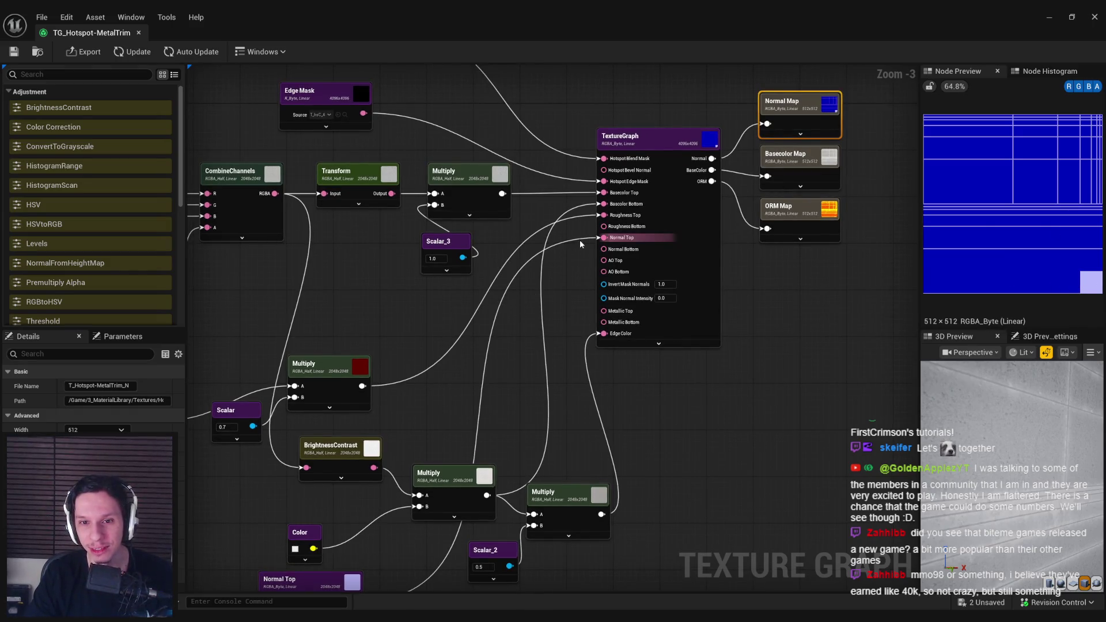
left_click(693, 236)
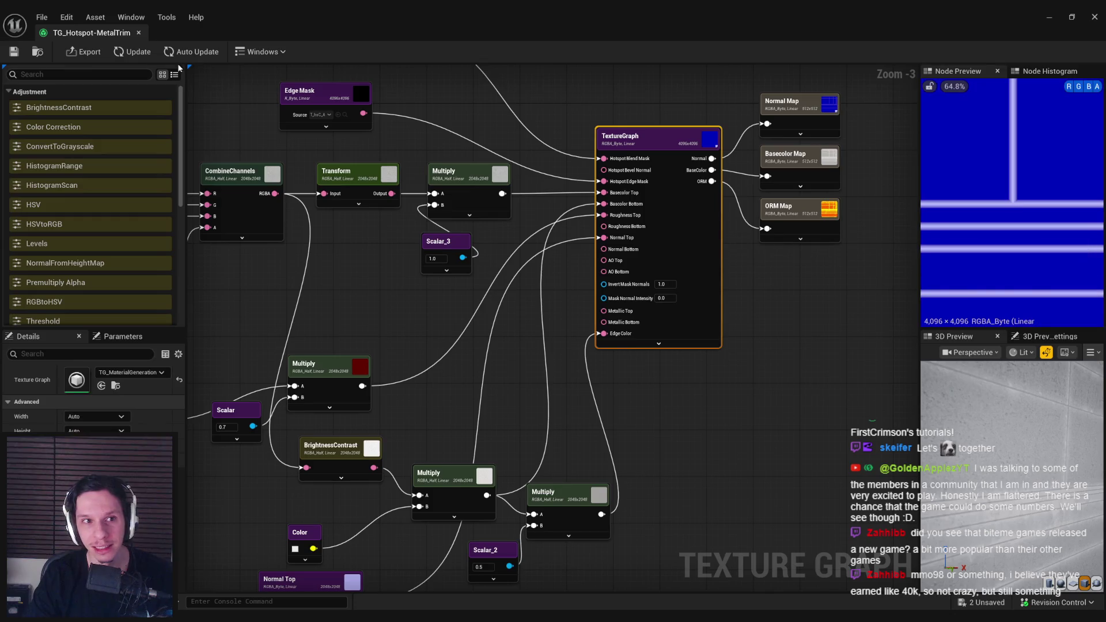
left_click(790, 124)
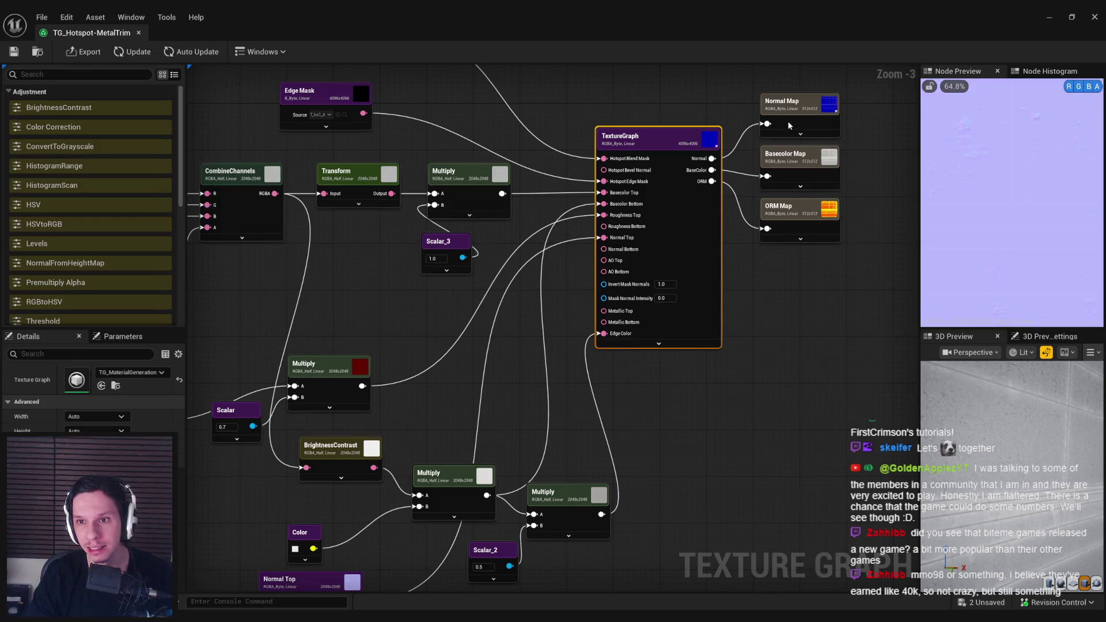
left_click_drag(787, 270, 684, 342)
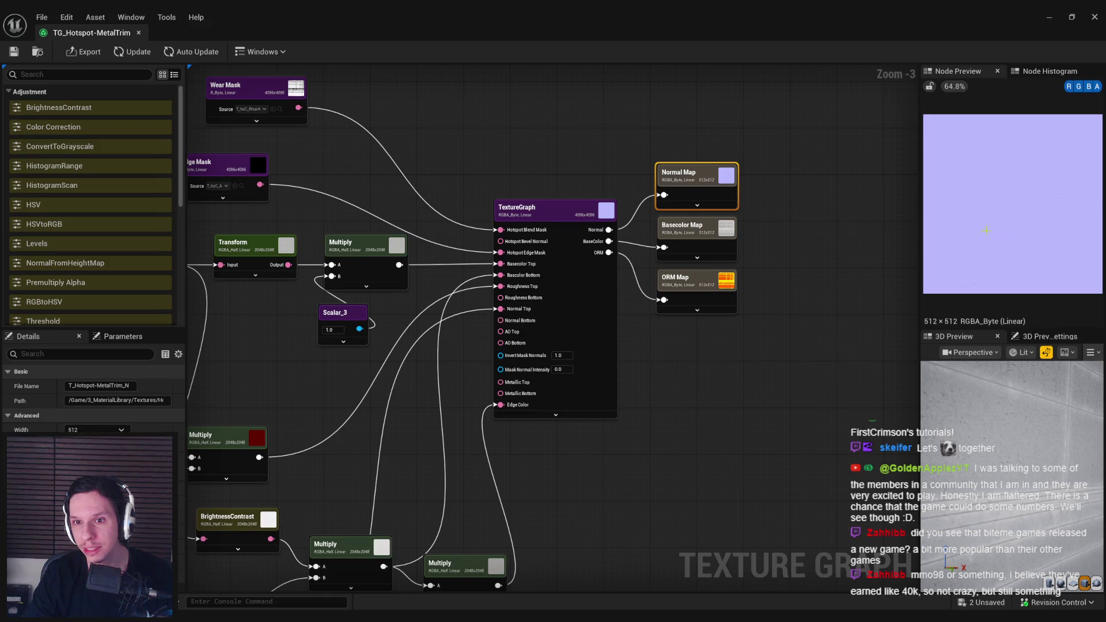
scroll(989, 270, "up", 1)
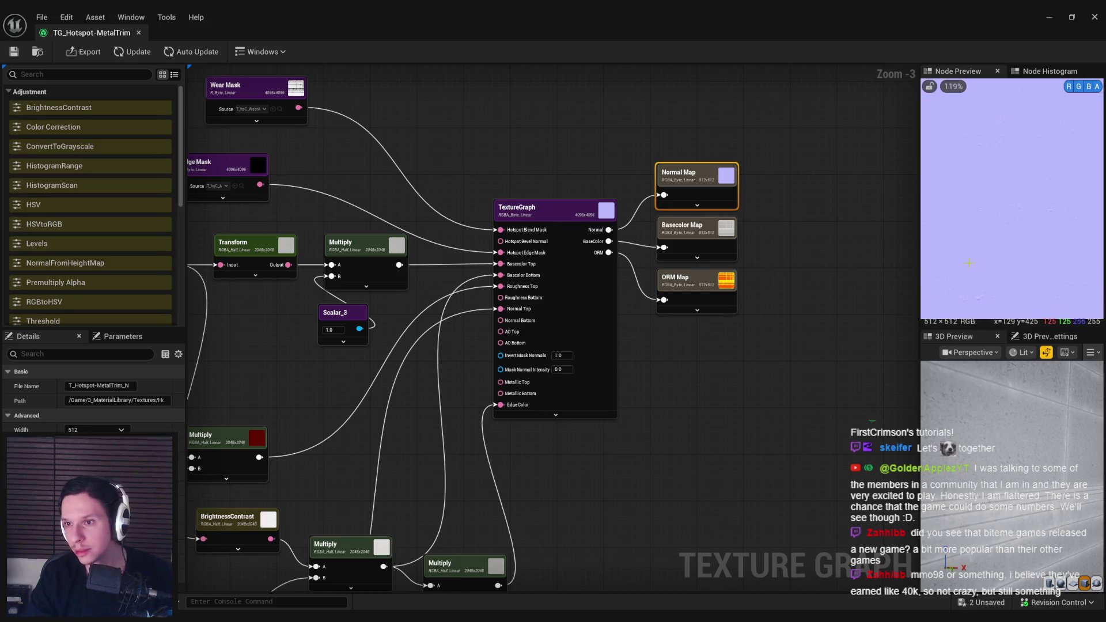
left_click(691, 245)
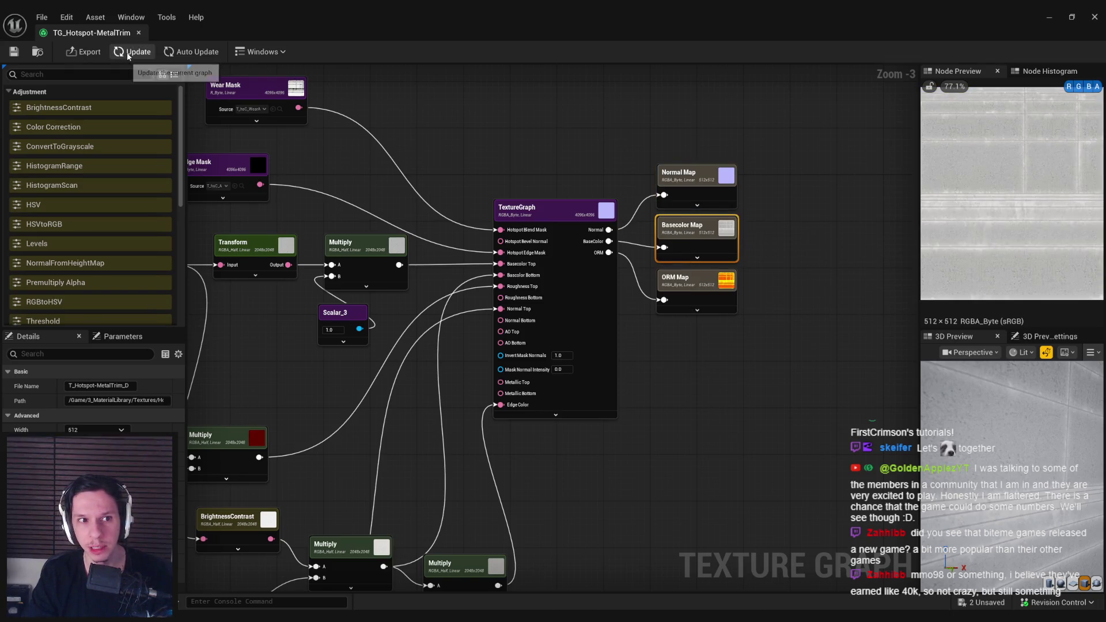
left_click(695, 288)
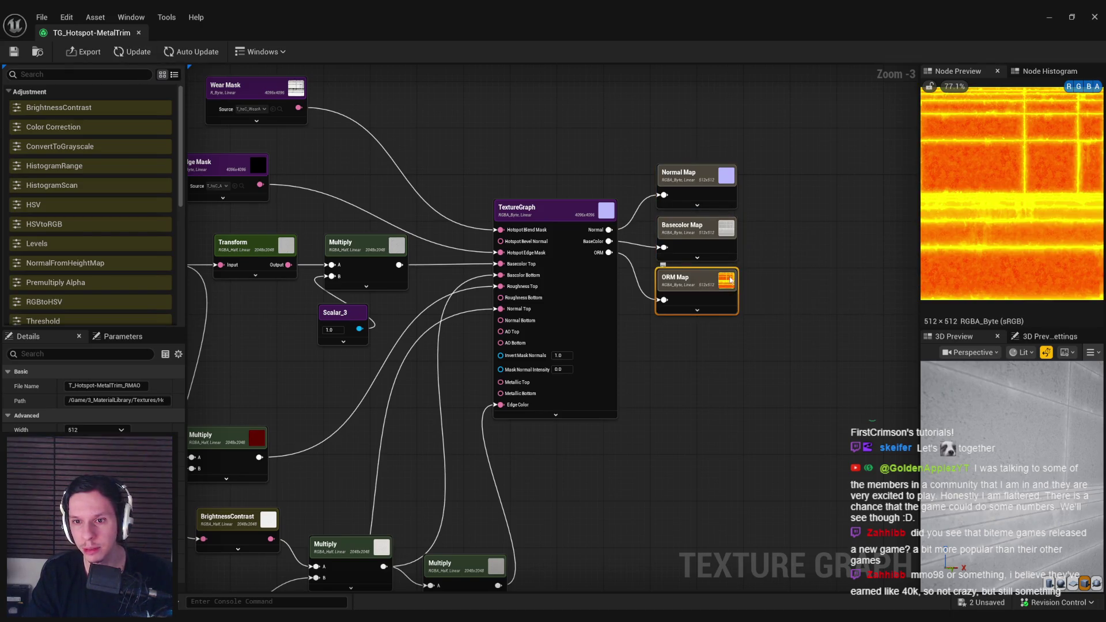
left_click_drag(736, 324, 656, 76)
left_click_drag(553, 164, 772, 470)
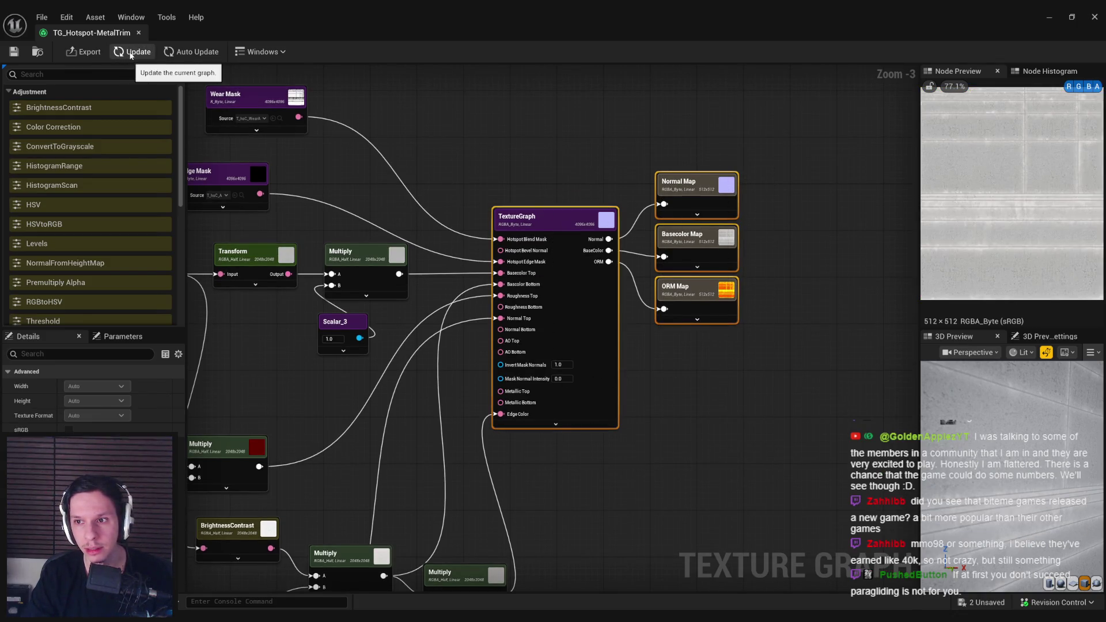
left_click_drag(282, 442, 468, 321)
left_click(403, 326)
left_click_drag(355, 293, 541, 267)
scroll(325, 282, "down", 1)
left_click_drag(325, 282, 498, 340)
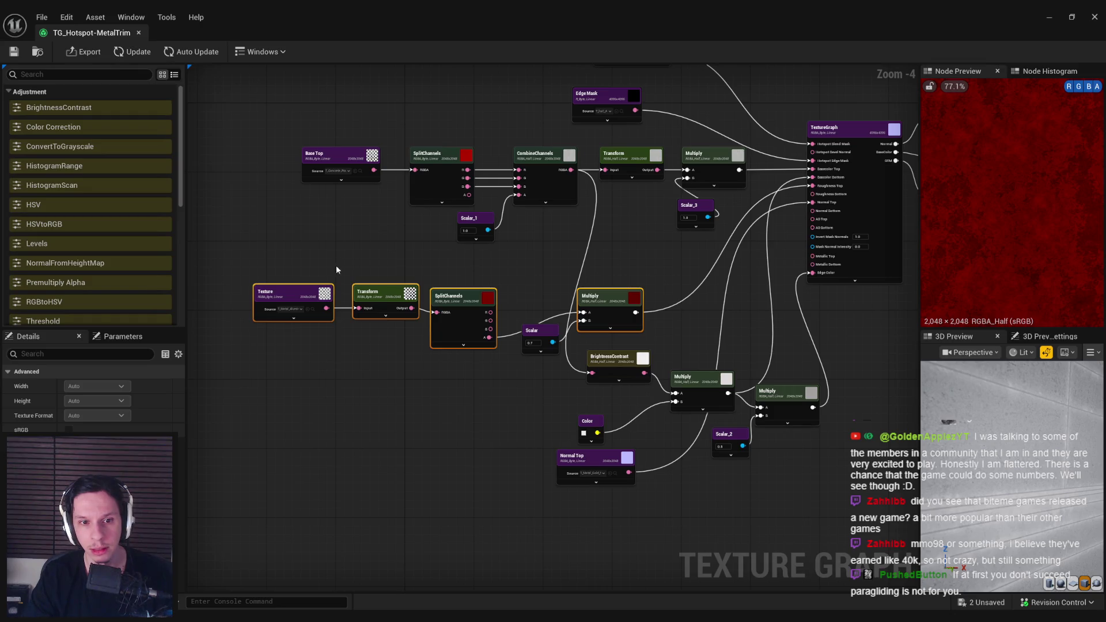
left_click(306, 284)
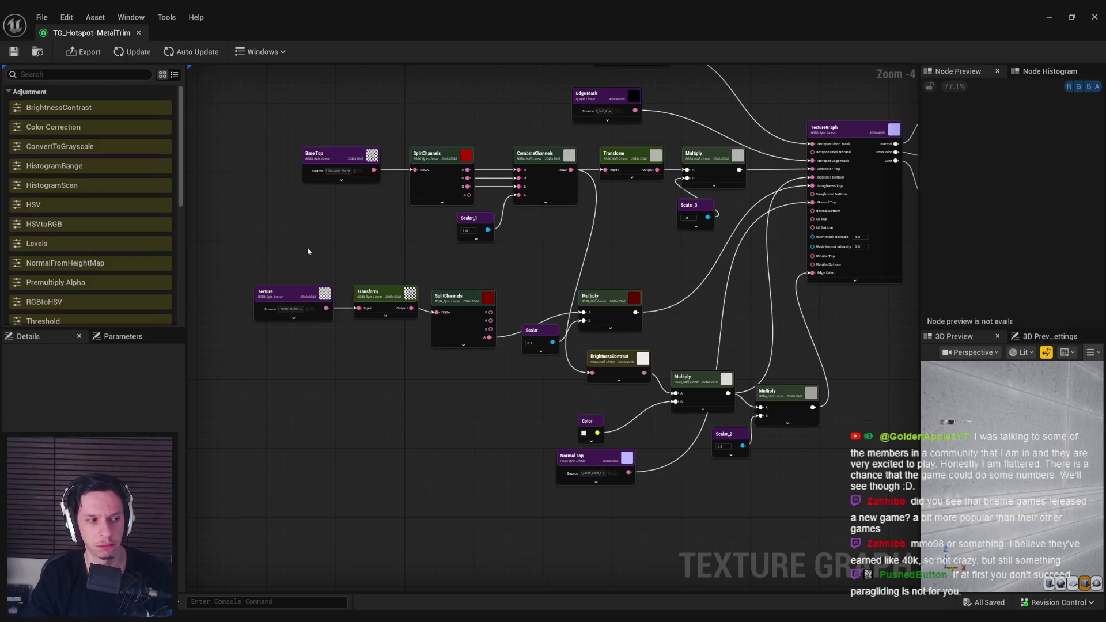
scroll(475, 283, "up", 2)
left_click(563, 363)
left_click(683, 323)
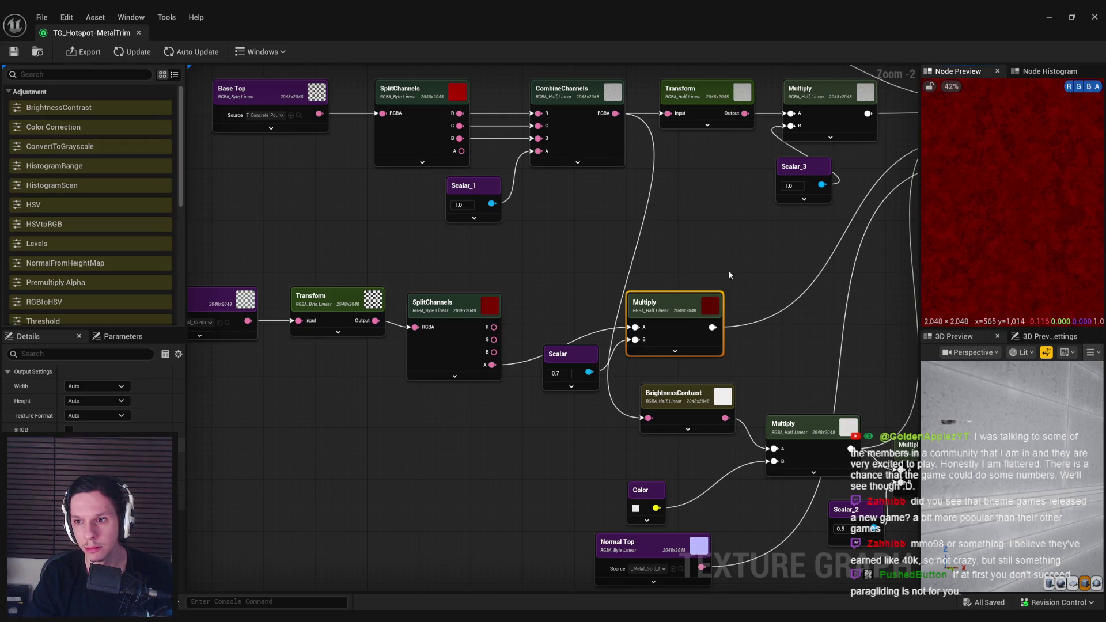
left_click_drag(741, 275, 633, 288)
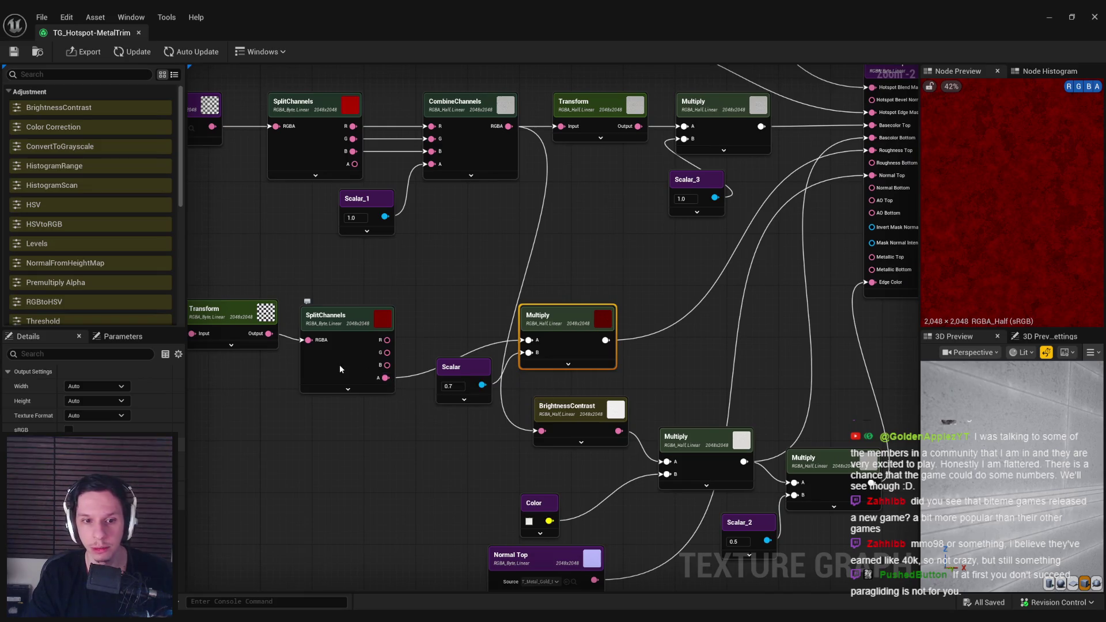
left_click_drag(328, 402, 585, 399)
left_click(350, 316)
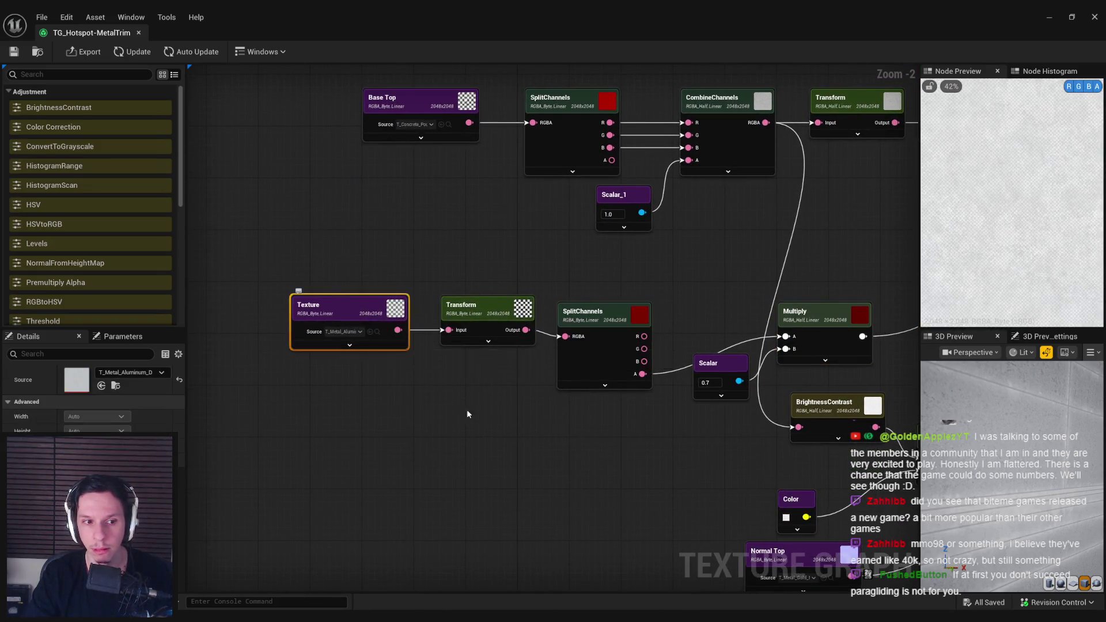
left_click_drag(448, 407, 286, 398)
left_click(427, 345)
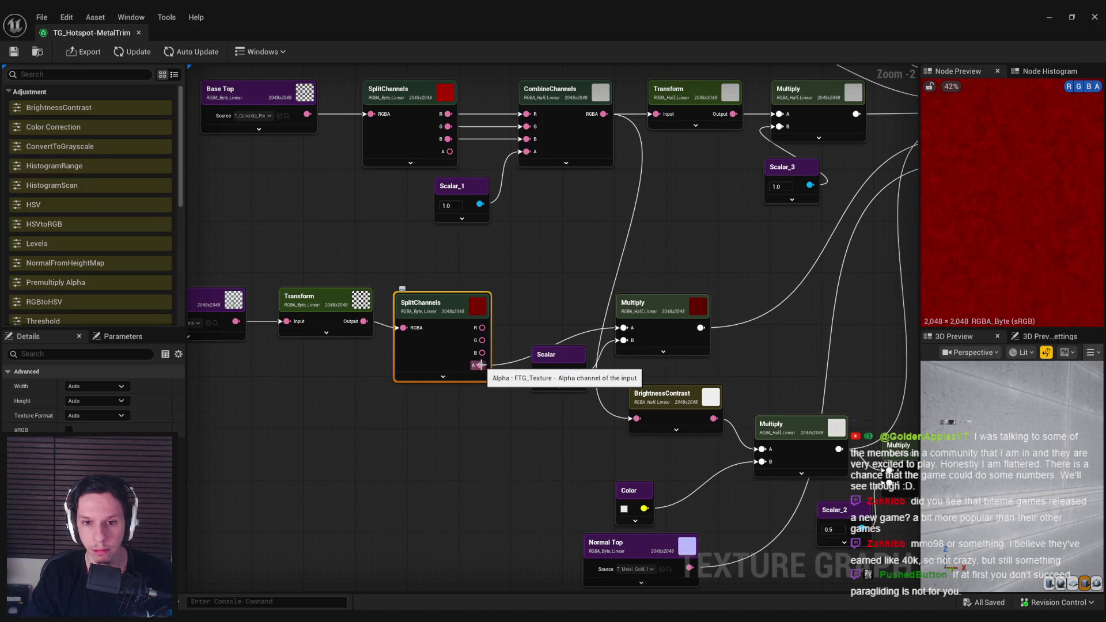
left_click_drag(480, 364, 525, 314)
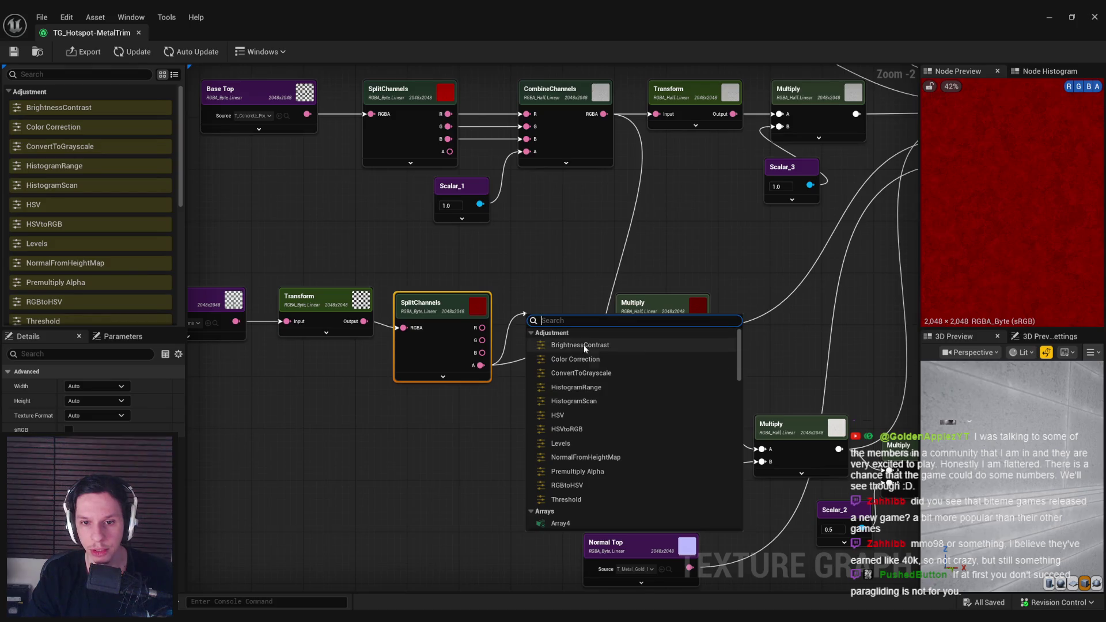
Step: Add a ConvertToGrayscale node on SplitChannels' A output, placed before the Multiply
left_click(583, 375)
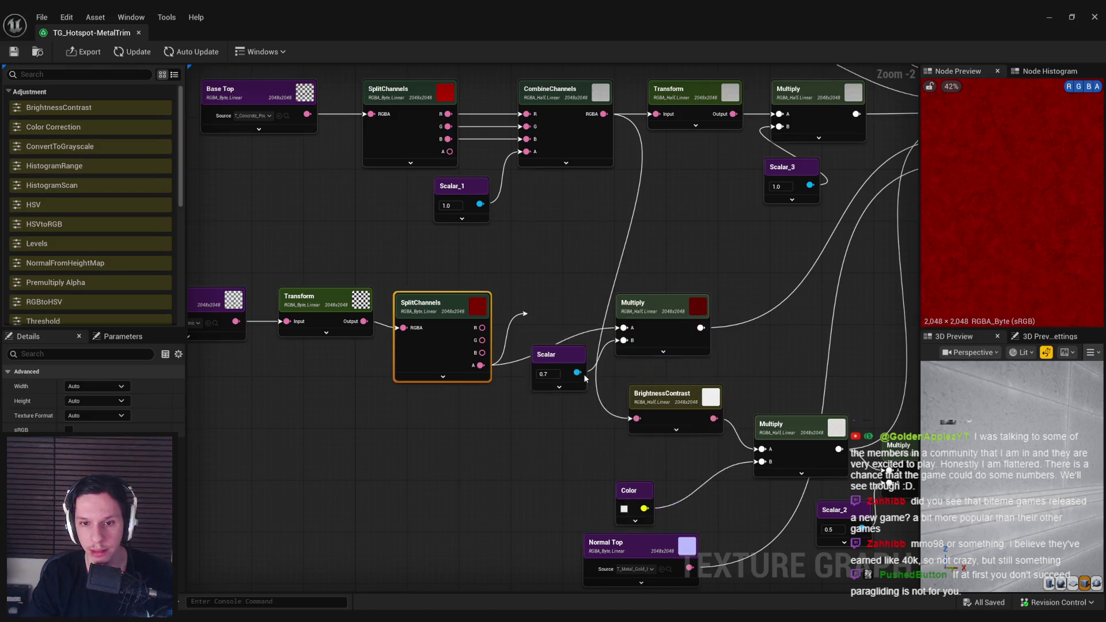
left_click(662, 333)
left_click(574, 337)
left_click(124, 52)
left_click(662, 311)
left_click_drag(554, 325, 542, 318)
Step: Move the Scalar below ConvertToGrayscale, set it to 1.0, and enable Auto Update
left_click(547, 371)
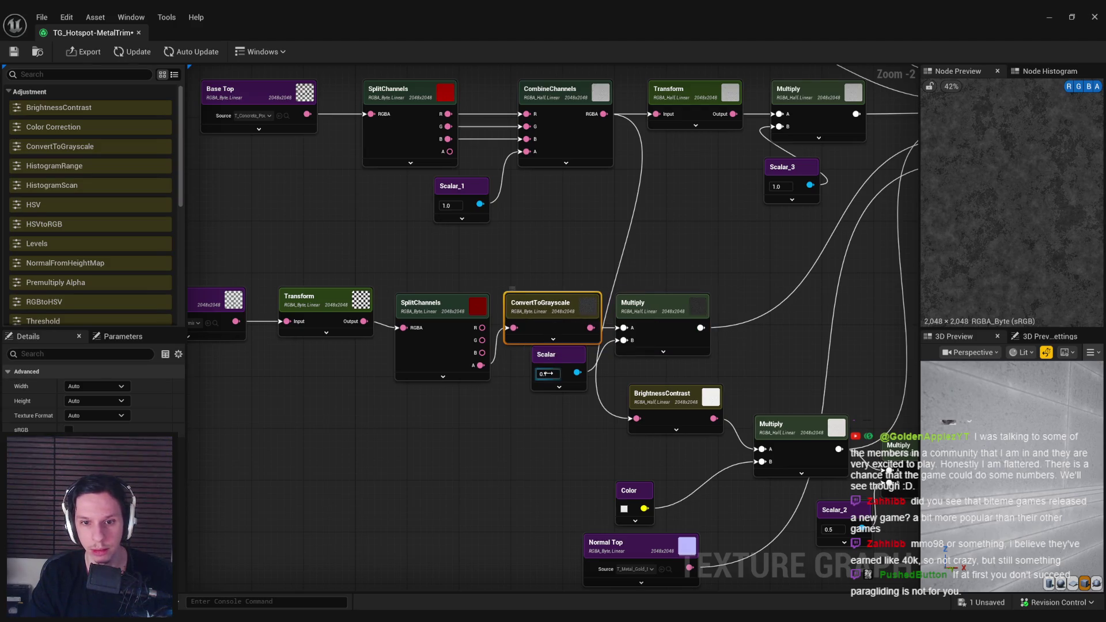
left_click_drag(547, 371, 547, 383)
left_click(669, 320)
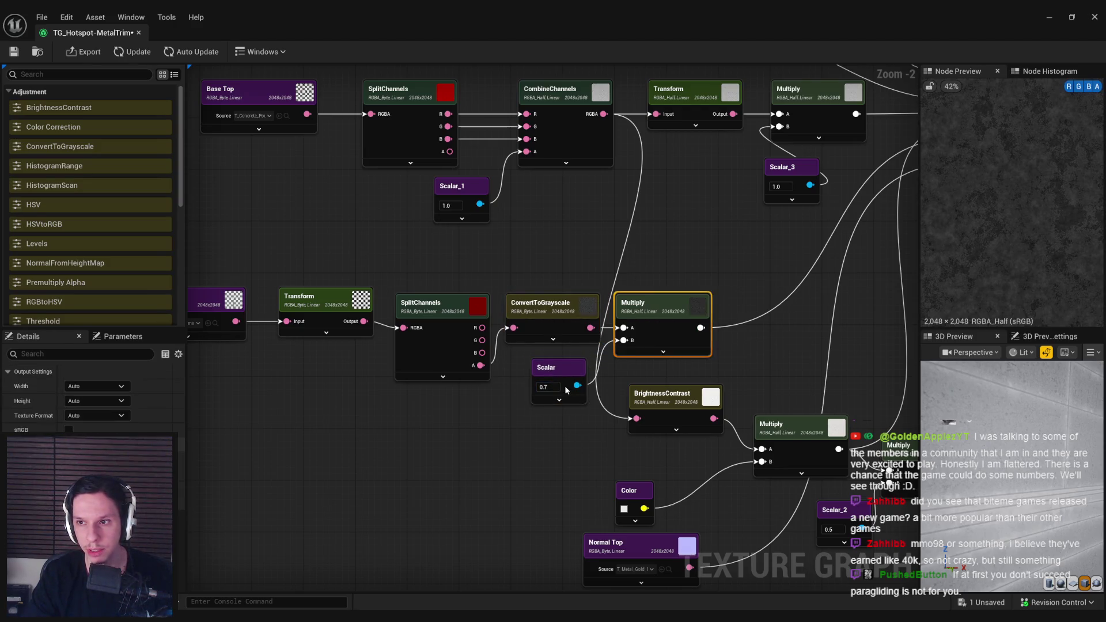
left_click(541, 438)
left_click(191, 52)
Step: Turn Auto Update back off and preview the ORM Map output
left_click_drag(645, 267, 461, 284)
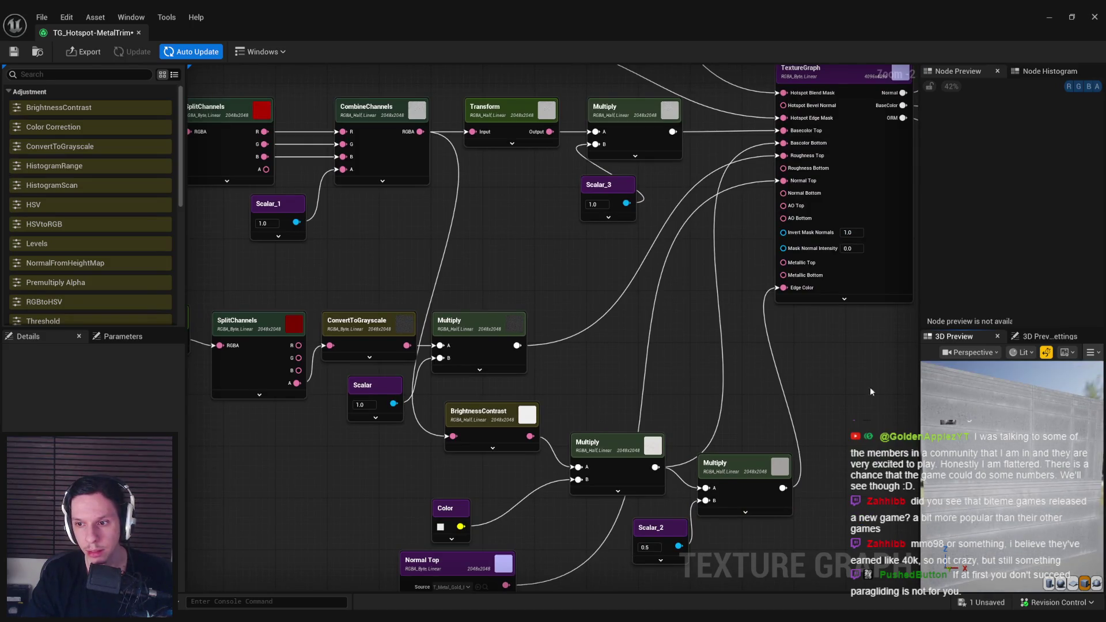
left_click(197, 57)
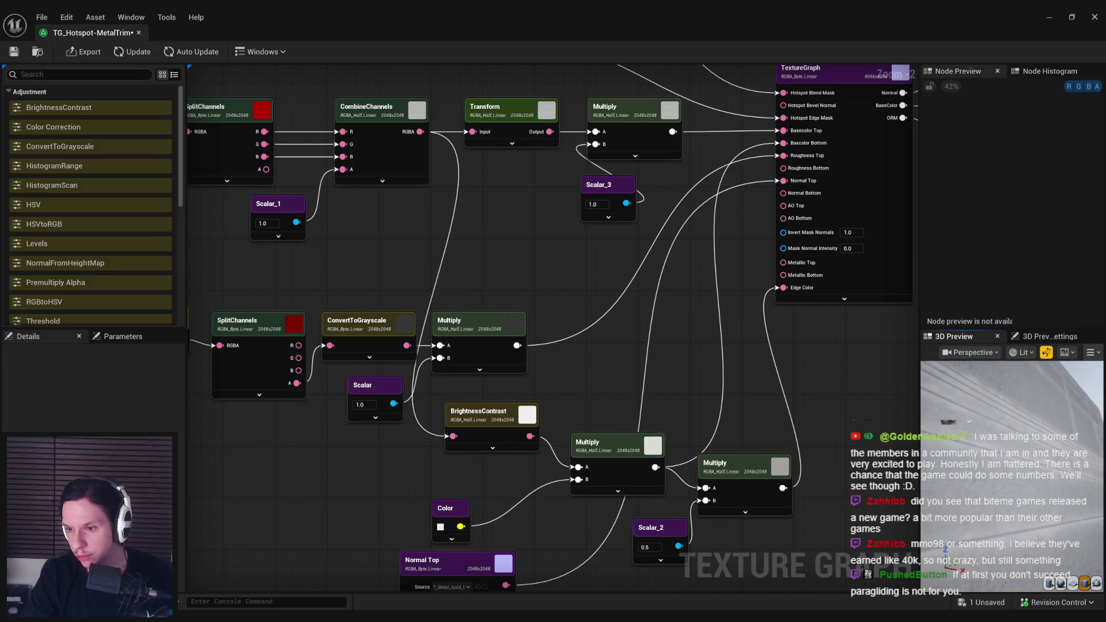
left_click_drag(710, 331, 784, 275)
left_click(819, 249)
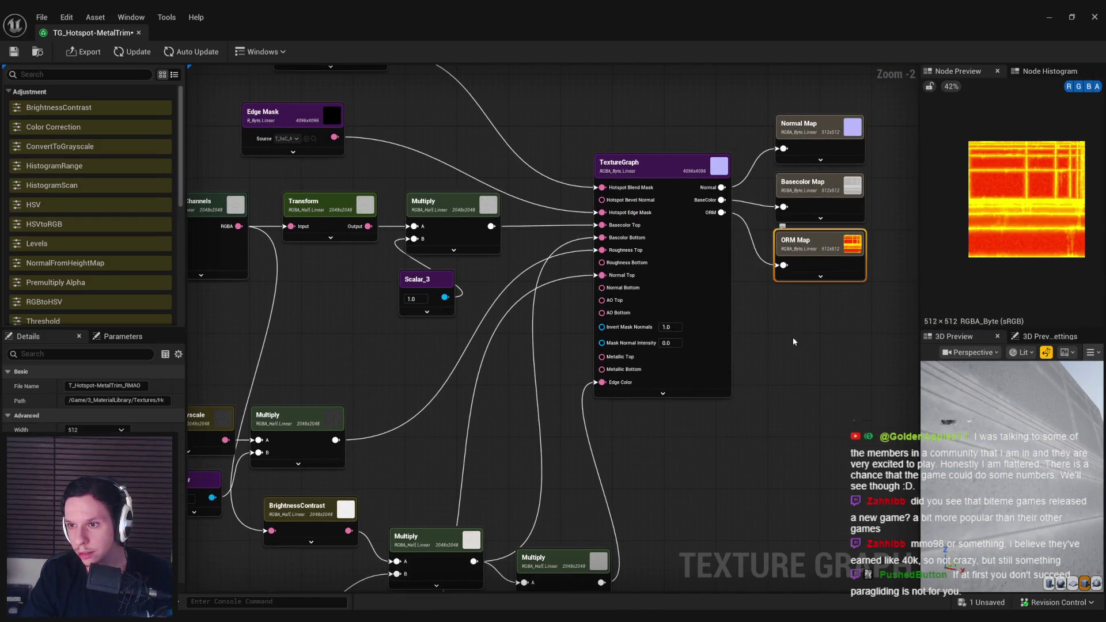
left_click(1069, 86)
left_click(1079, 87)
left_click(1079, 87)
left_click(1088, 86)
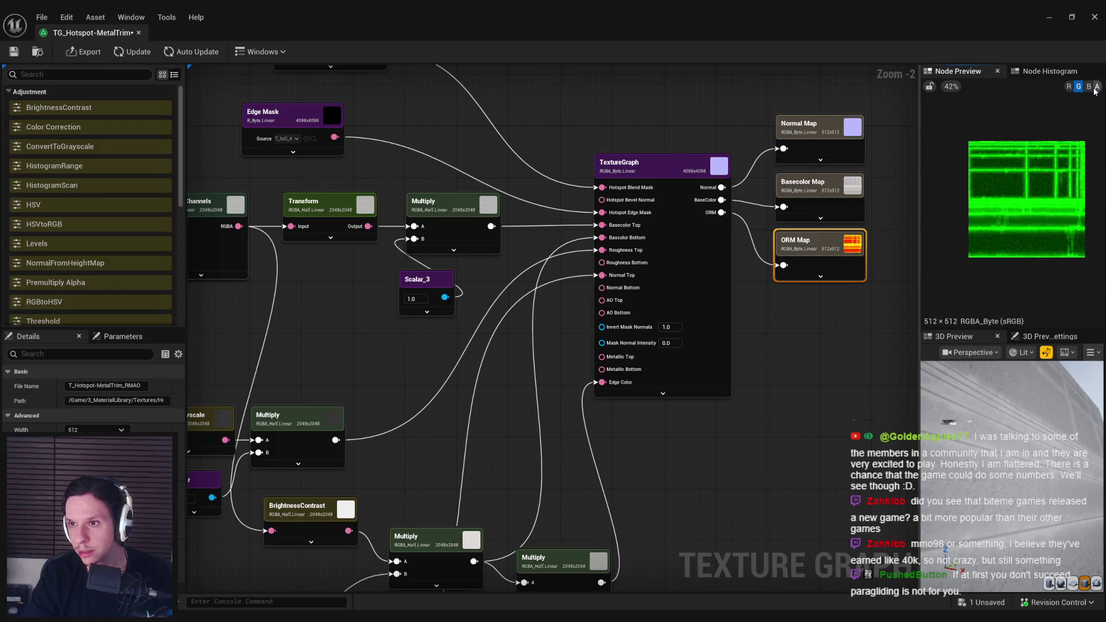
scroll(1032, 184, "up", 2)
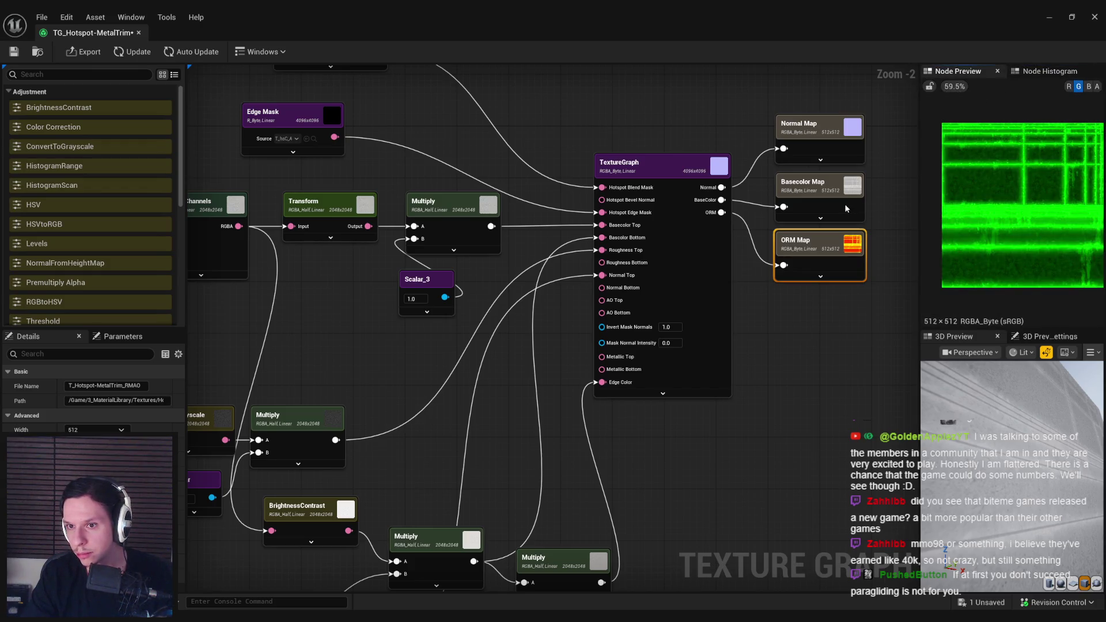
left_click(1069, 86)
left_click(1069, 86)
left_click(1079, 87)
left_click(1069, 87)
left_click(1069, 86)
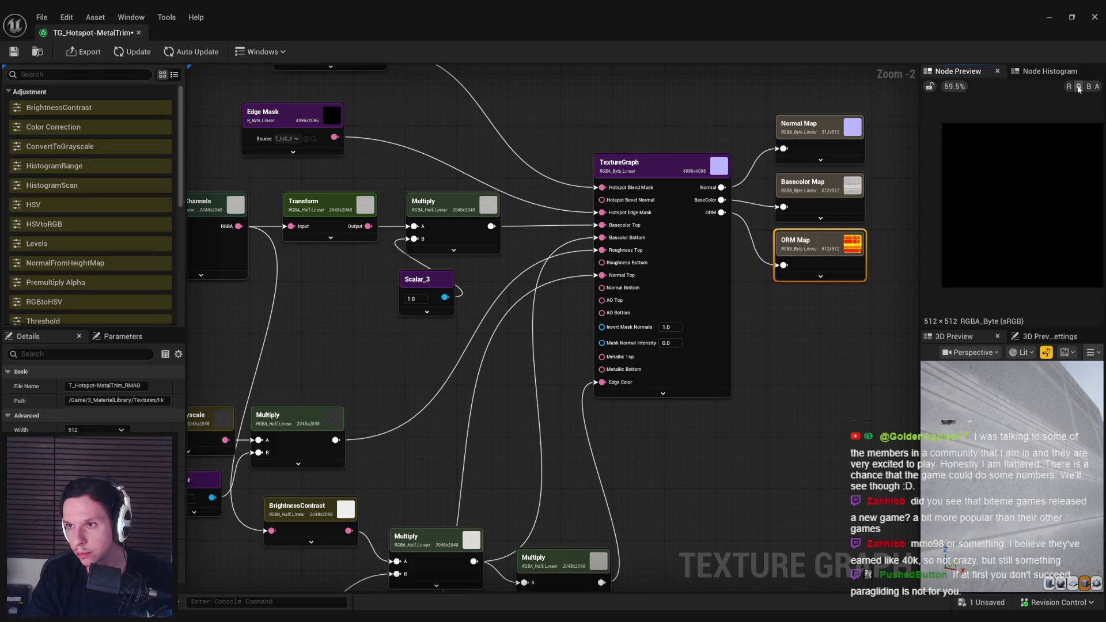
left_click(1078, 87)
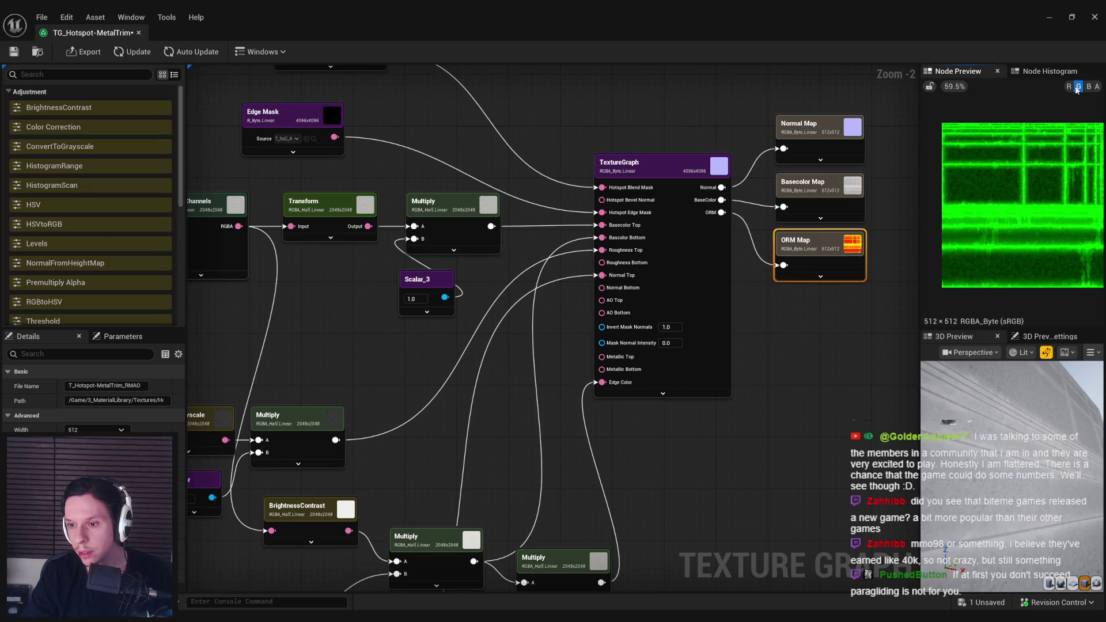
left_click(813, 376)
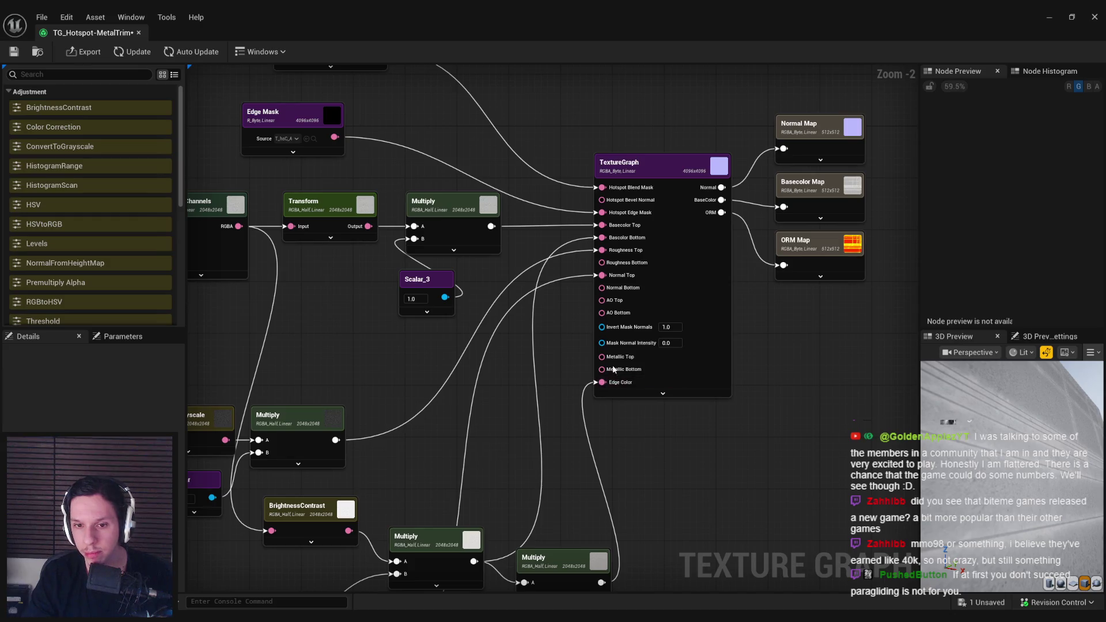
left_click_drag(602, 370, 546, 410)
Step: Add a Scalar_4 node (1.0) feeding TextureGraph's Metallic Bottom input, placed below TextureGraph
left_click(498, 431)
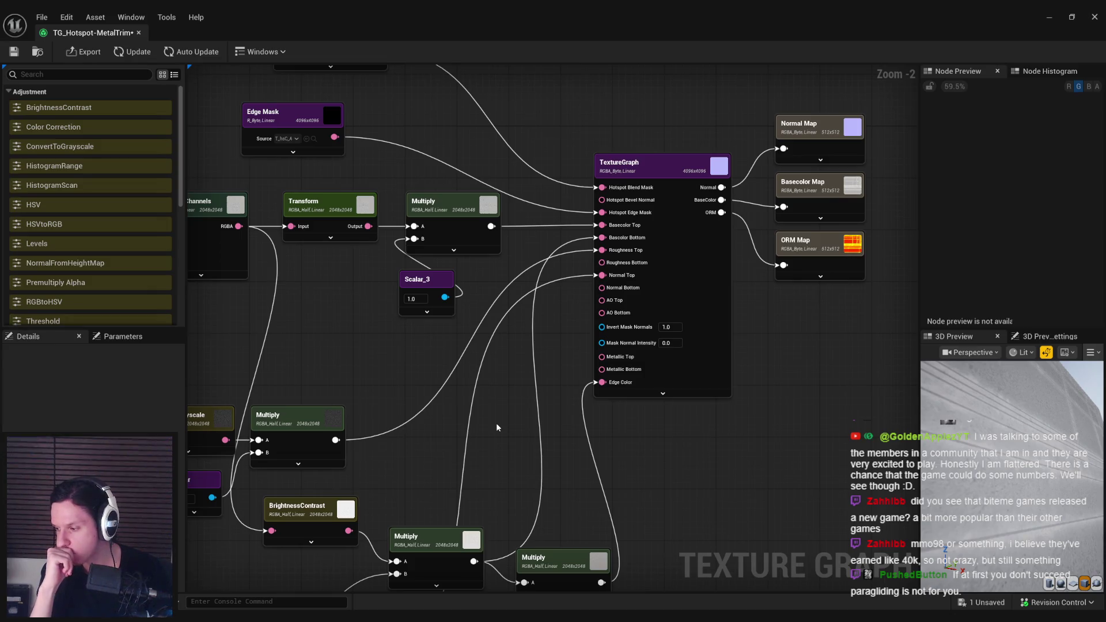
mouse_move(616, 372)
left_mouse_down()
mouse_move(668, 340)
mouse_move(583, 394)
left_mouse_up()
type("scala")
key("Return")
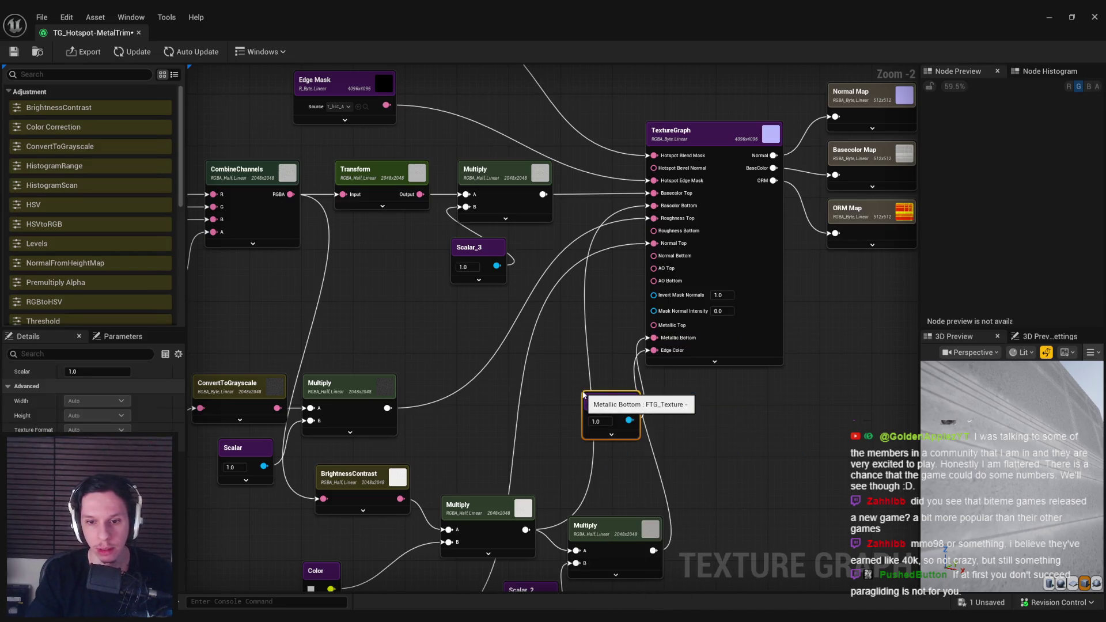
left_click_drag(603, 402, 573, 384)
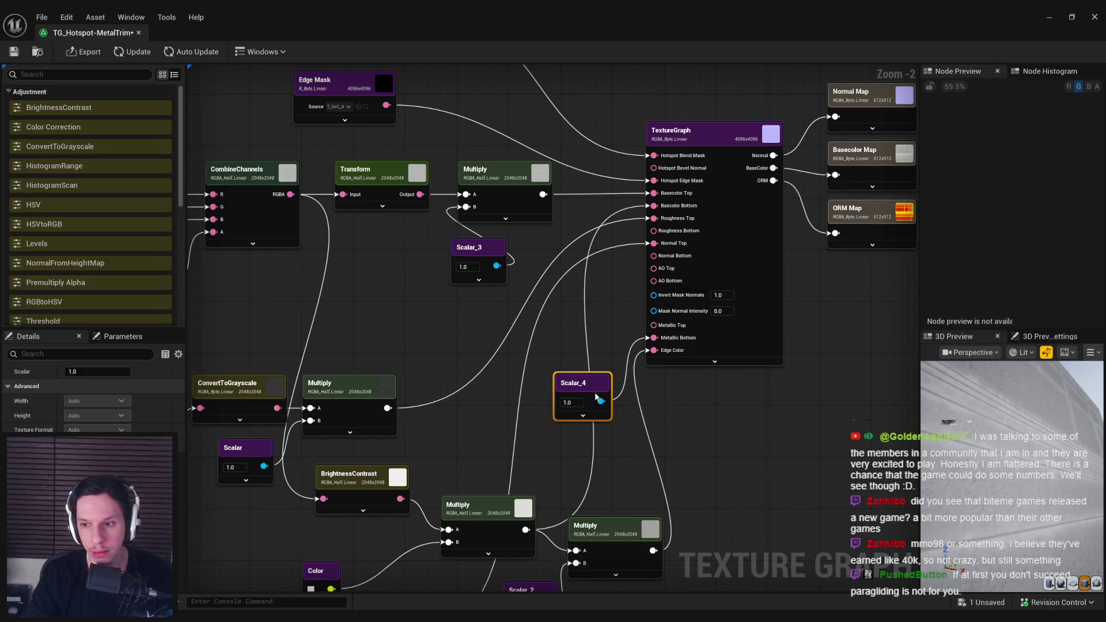
Step: Export the Basecolor, Normal and ORM maps, then check the ORM map's blue channel
left_click(89, 52)
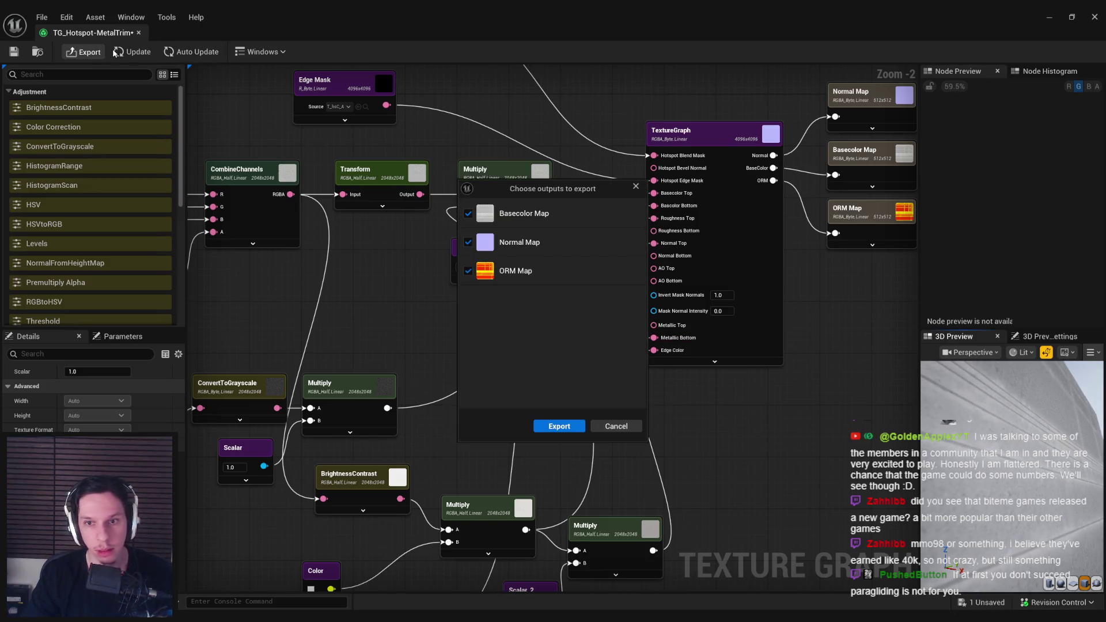
left_click(559, 427)
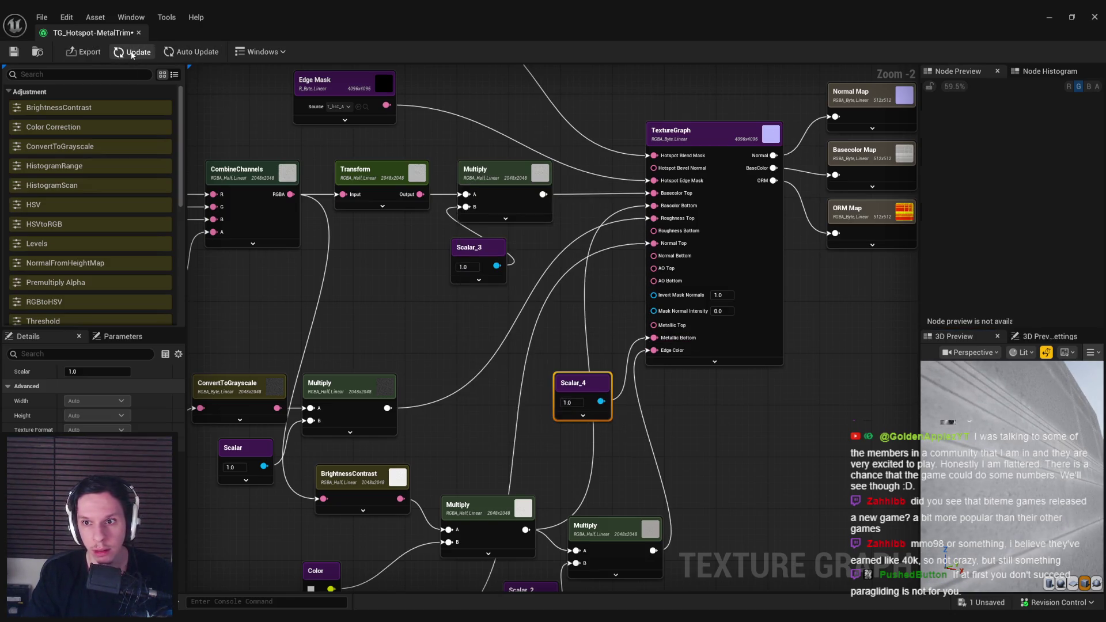
left_click(864, 212)
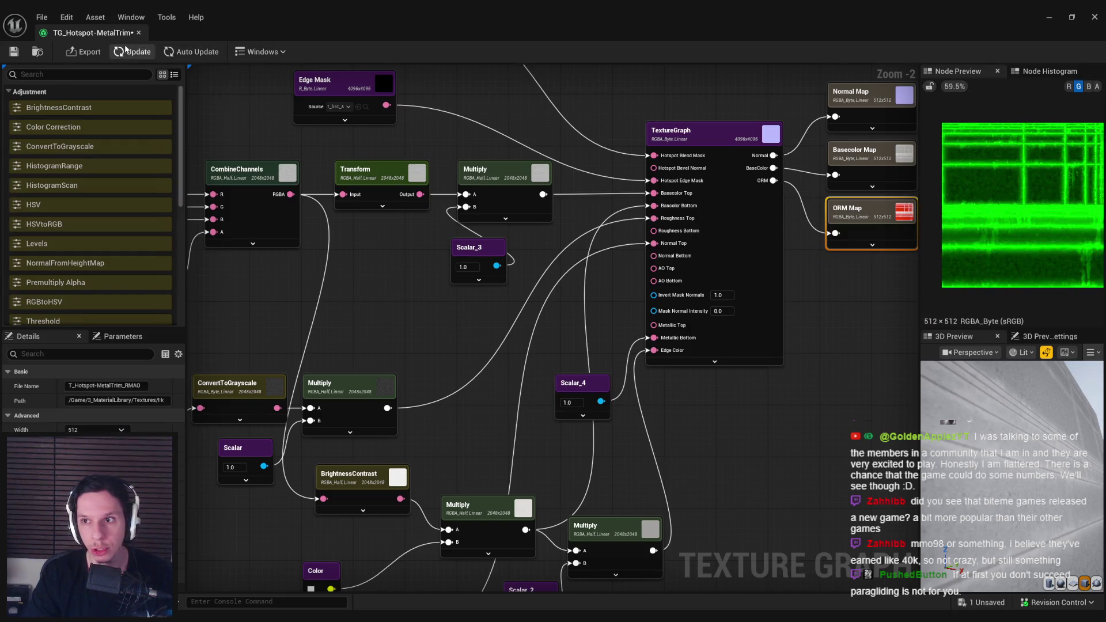
left_click(1088, 86)
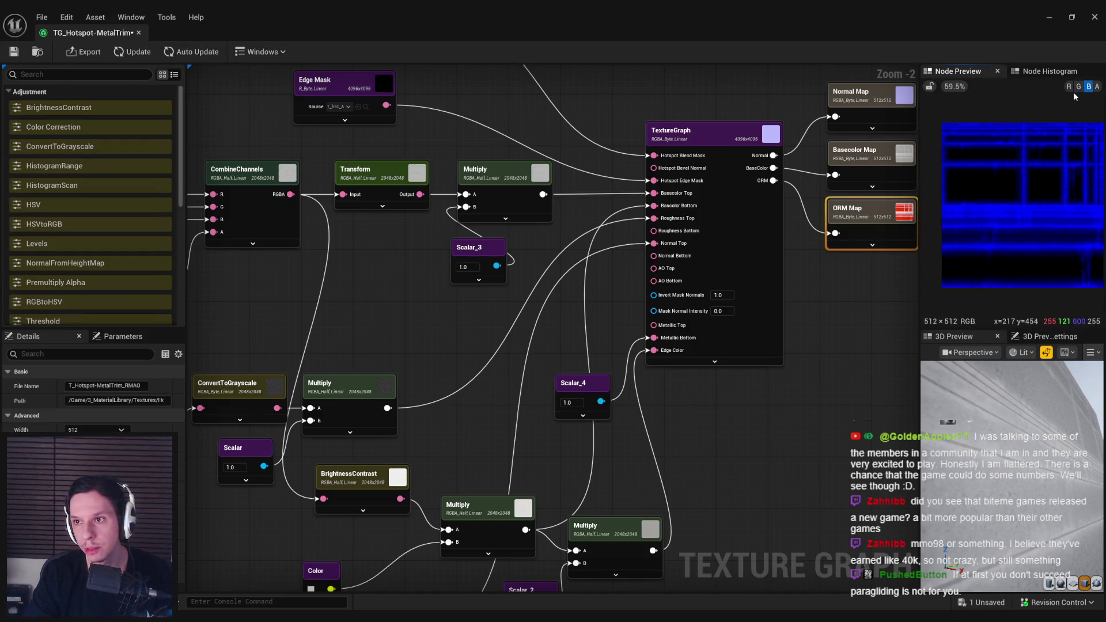
left_click(1090, 86)
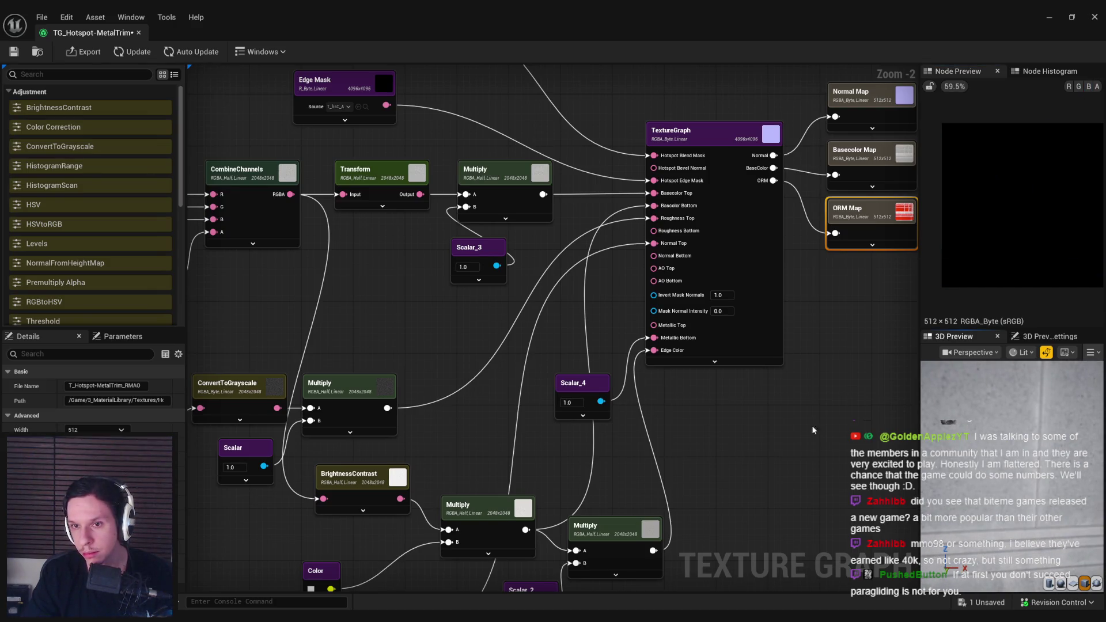
mouse_move(583, 315)
left_mouse_down()
mouse_move(572, 349)
mouse_move(595, 273)
left_mouse_up()
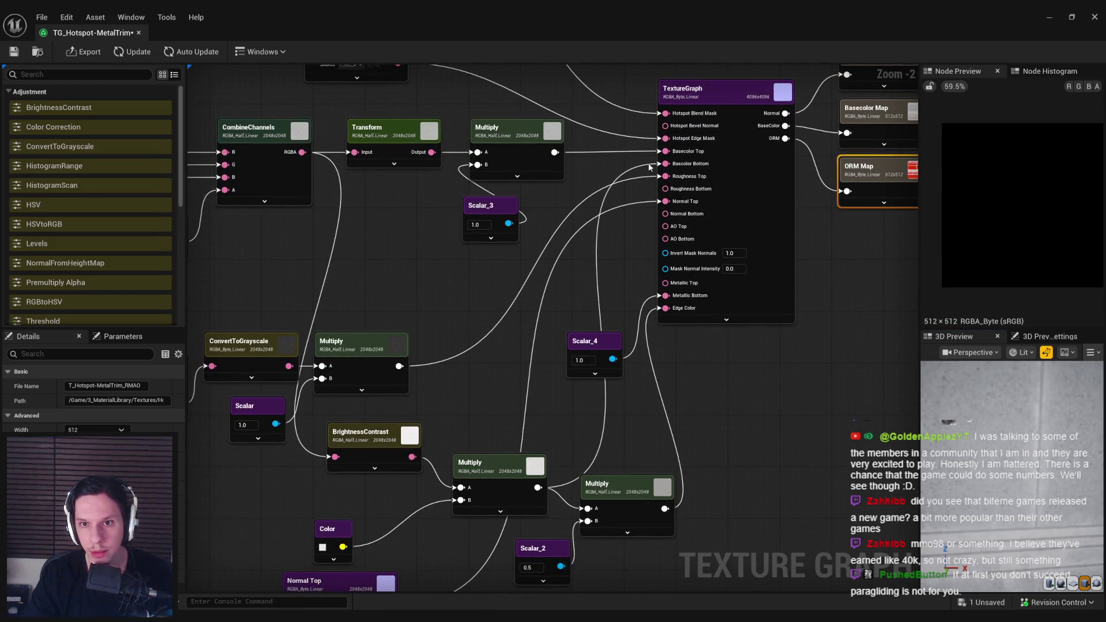
Step: Disconnect the Basecolor Bottom input and locate the metal Texture node
left_click_drag(648, 164, 641, 170)
left_click(484, 281)
left_click_drag(484, 286, 877, 274)
left_click(253, 323)
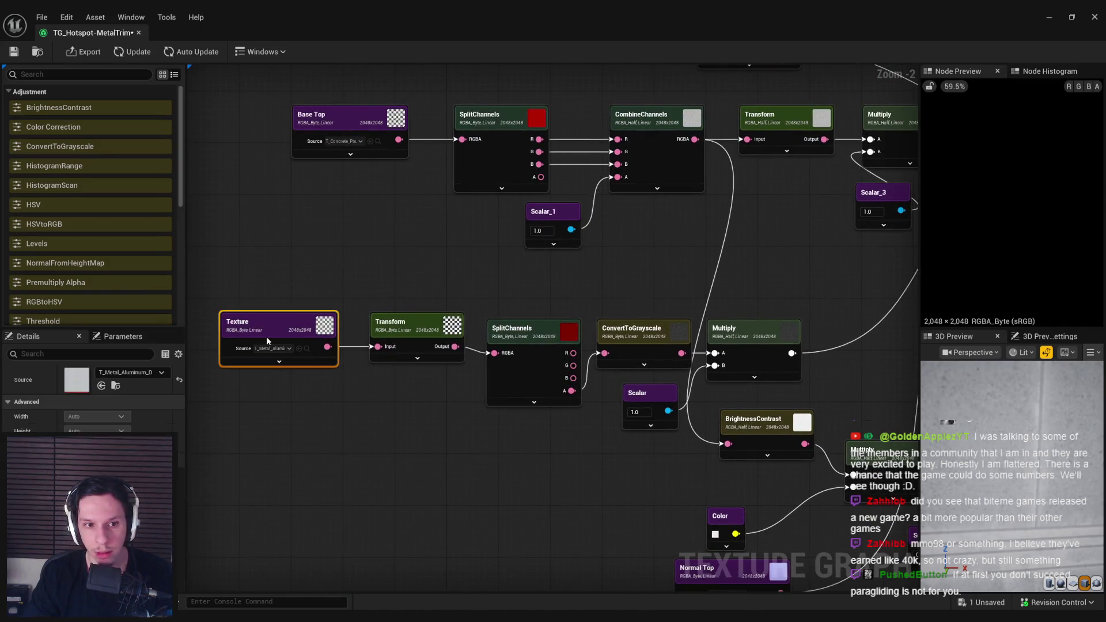
left_click_drag(639, 297, 578, 297)
scroll(582, 295, "down", 1)
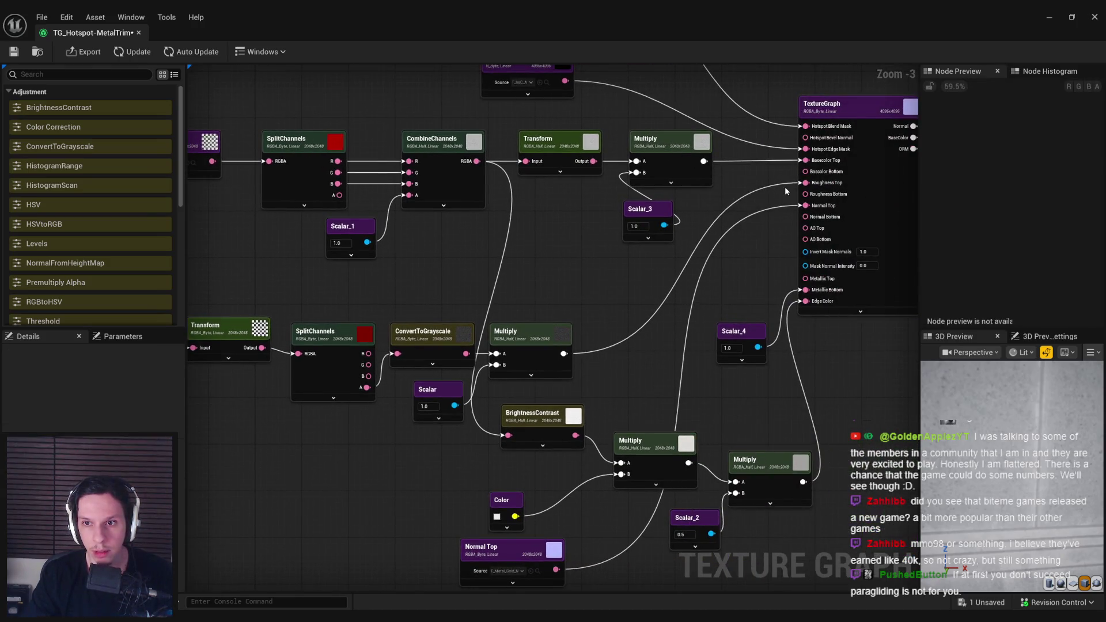
Step: Select the Texture and Transform nodes together for copying
left_click_drag(401, 294, 649, 277)
left_click(334, 314)
mouse_move(481, 298)
left_mouse_down()
mouse_move(722, 272)
mouse_move(524, 268)
mouse_move(875, 263)
left_mouse_up()
left_click_drag(341, 280, 527, 382)
left_click_drag(634, 288, 421, 288)
left_click_drag(673, 294, 572, 295)
left_click(572, 295)
Step: Paste a copy of the Texture/Transform pair, wire it into TextureGraph, and recompute
key("ctrl+v")
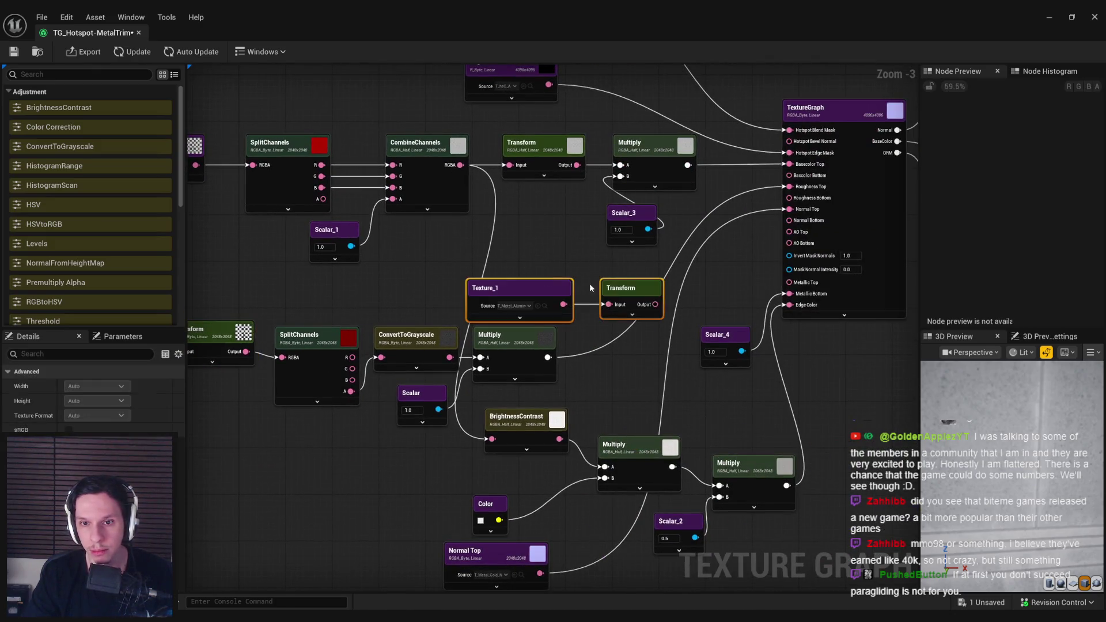
mouse_move(643, 292)
left_mouse_down()
mouse_move(731, 264)
mouse_move(791, 210)
mouse_move(790, 178)
left_mouse_up()
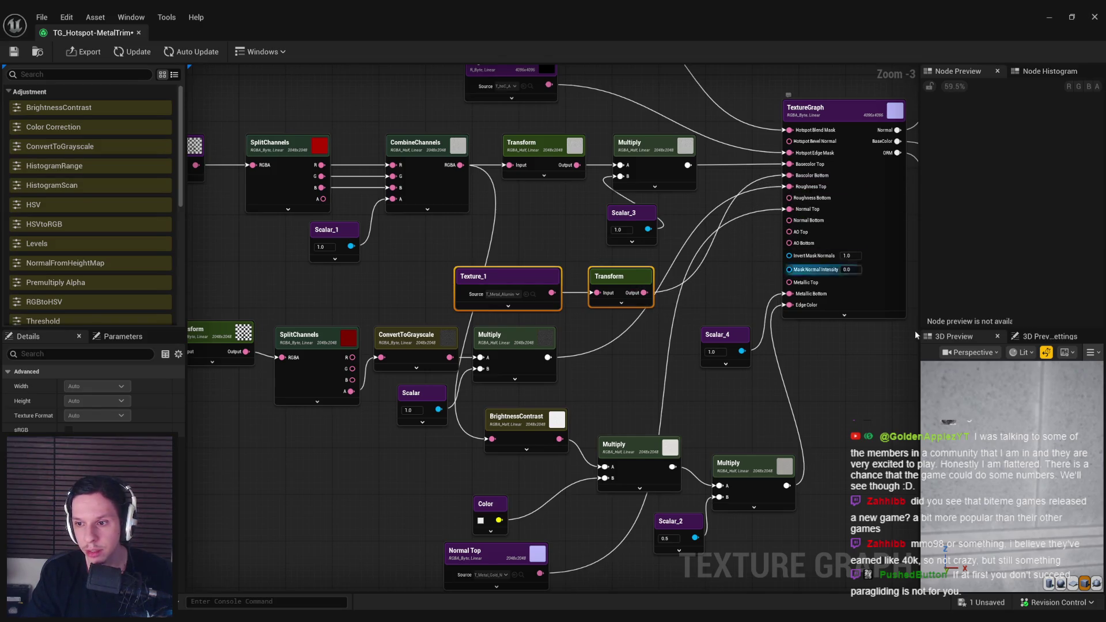
left_click(137, 52)
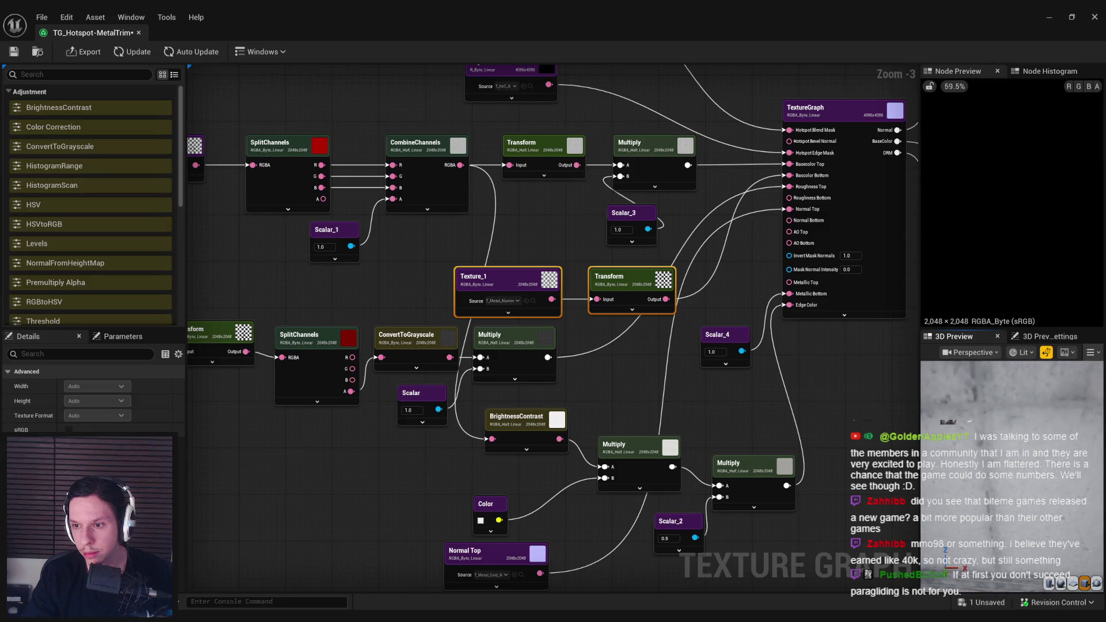
left_click_drag(1014, 473, 1033, 472)
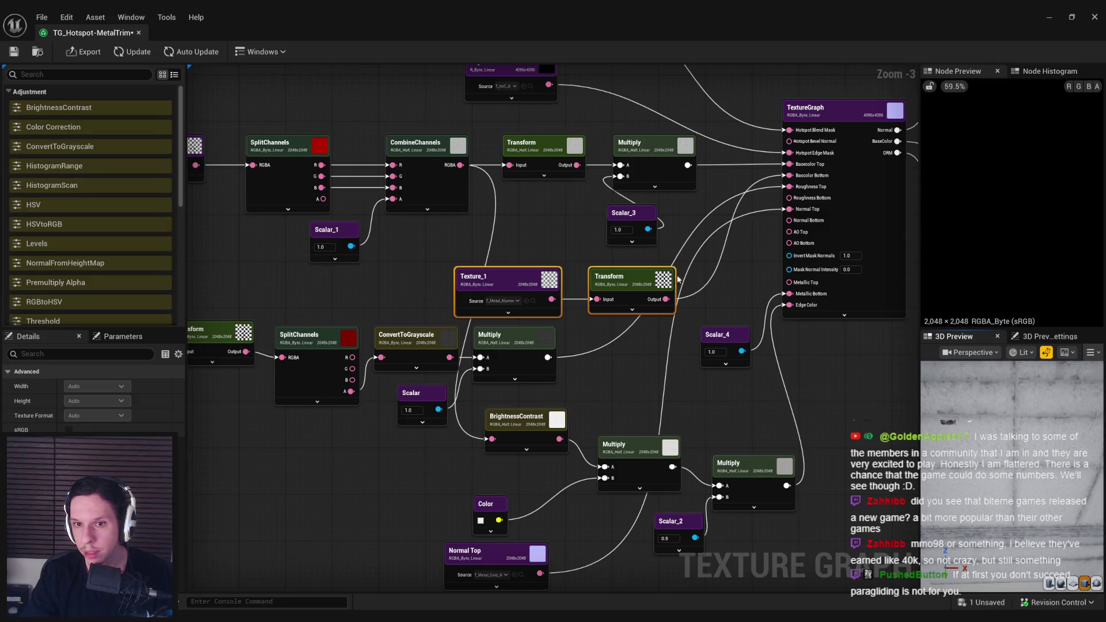
Step: Reposition Texture_1 and its Transform, moving the wire from Roughness Top to Roughness Bottom
left_click_drag(641, 290, 624, 279)
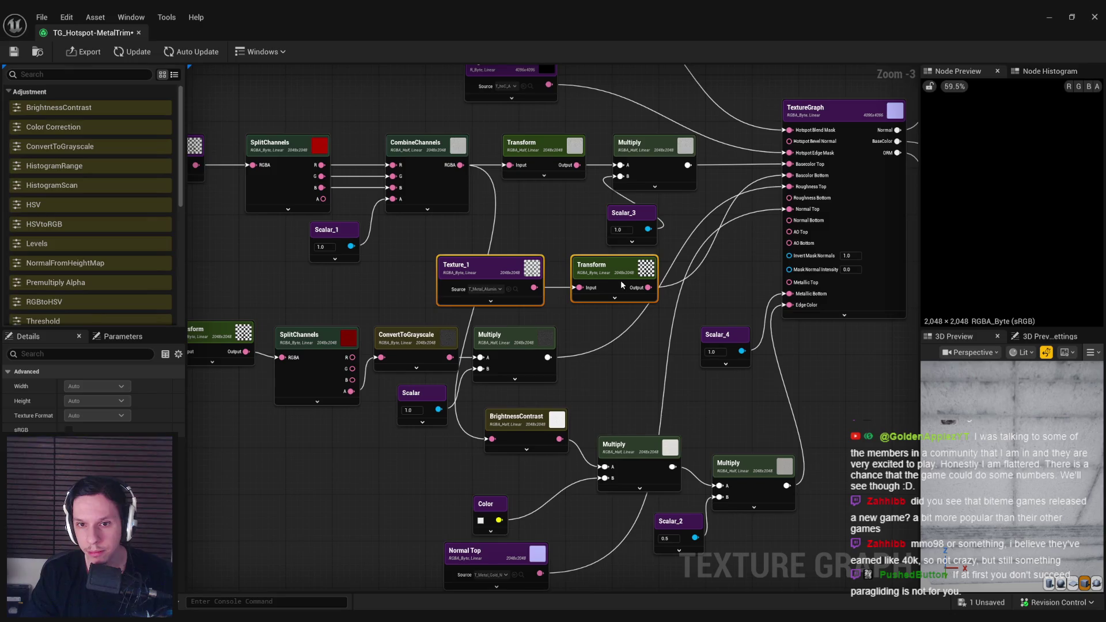
left_click(604, 316)
left_click_drag(588, 332, 584, 339)
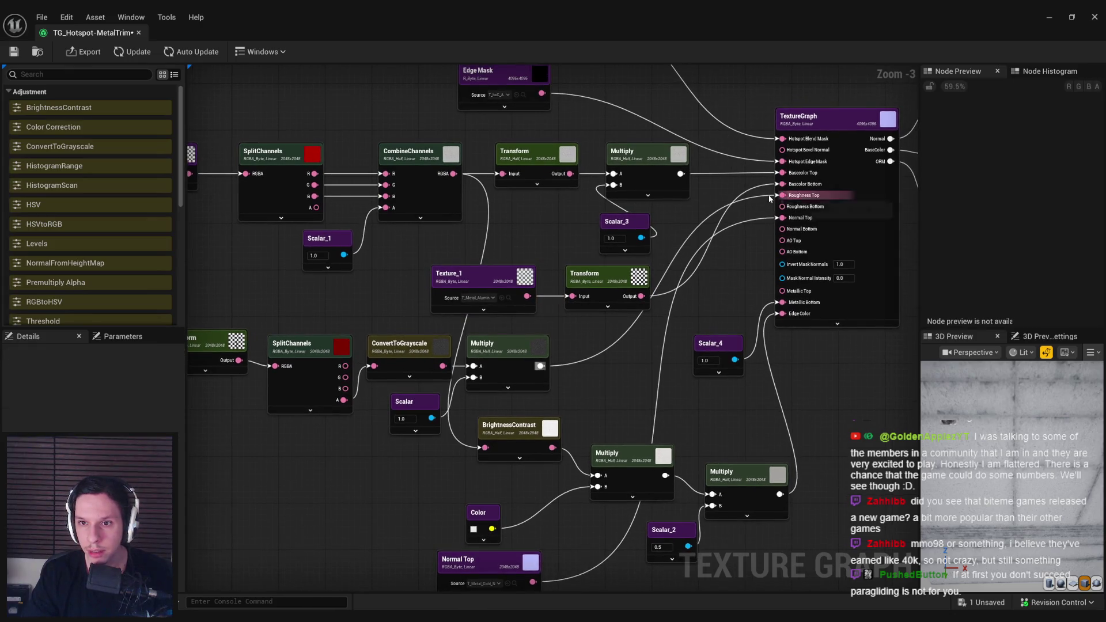
left_click_drag(770, 197, 782, 207)
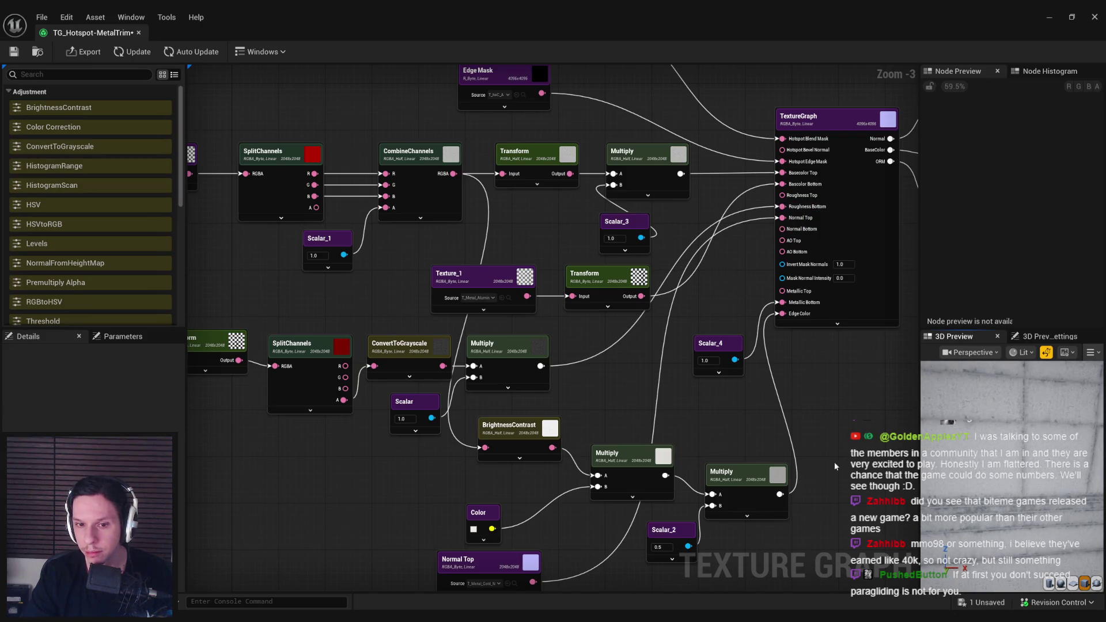
left_click_drag(1020, 451, 1017, 453)
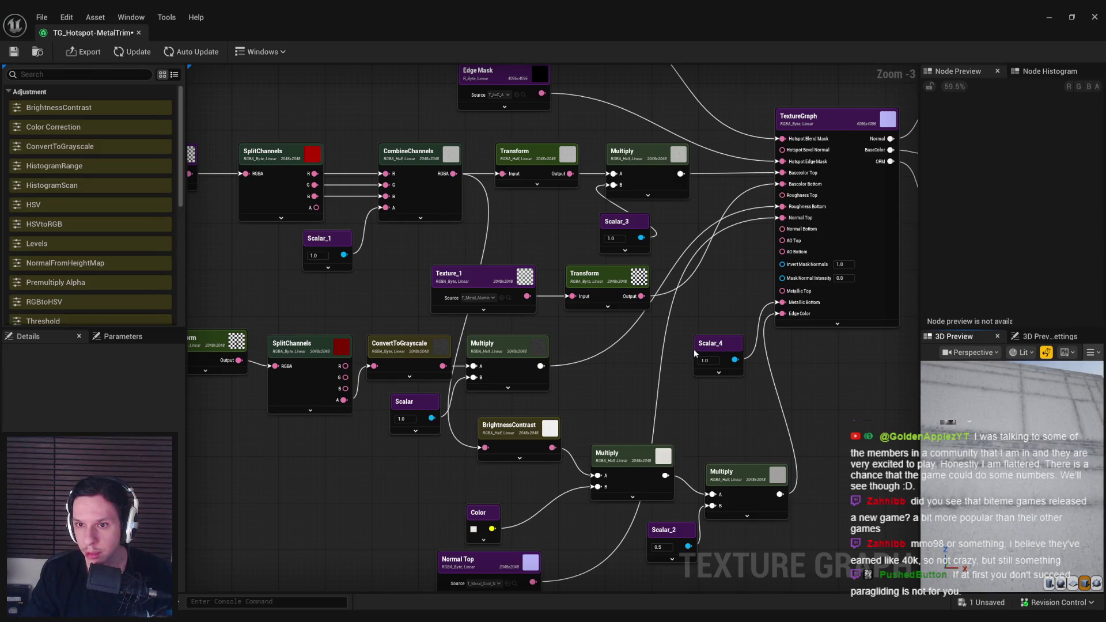
left_click_drag(782, 201, 694, 209)
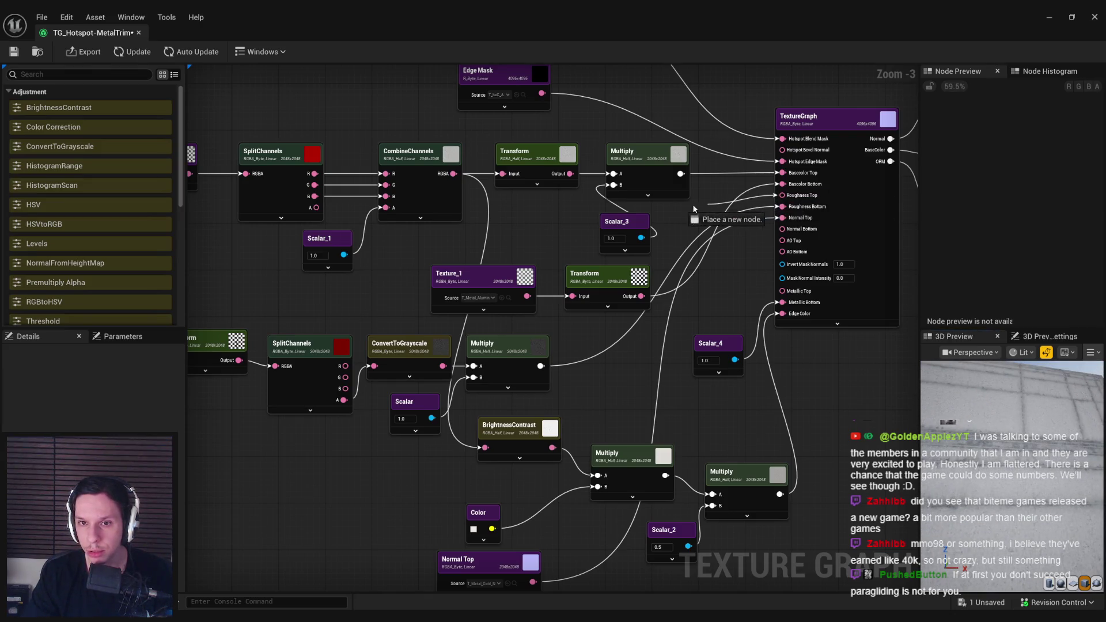
scroll(529, 260, "down", 1)
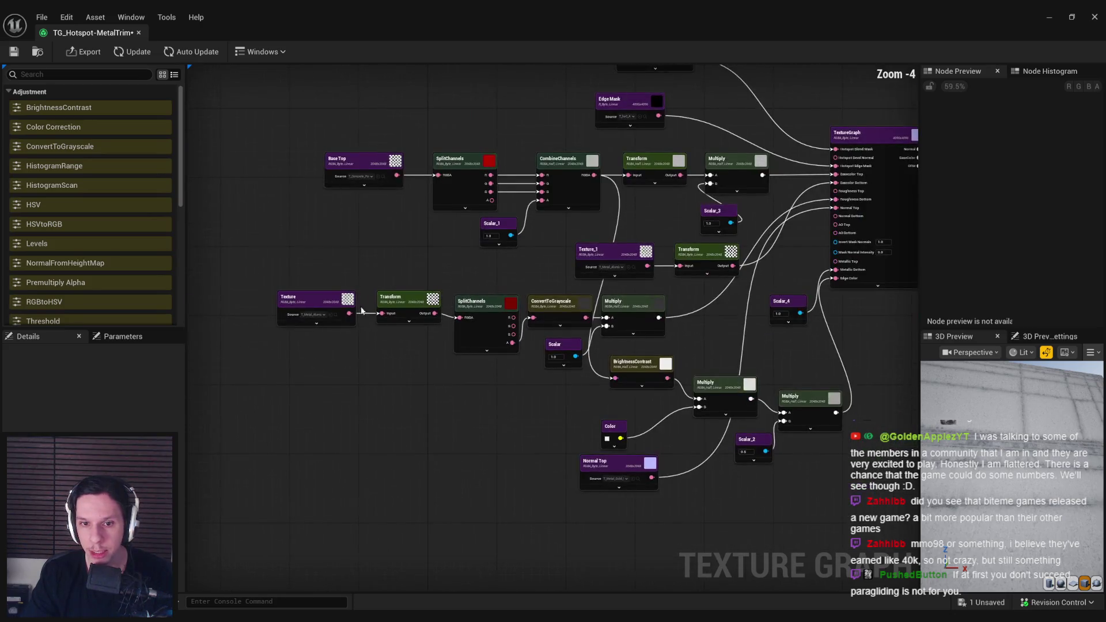
Step: Inspect the middle row of nodes from Texture to Multiply and the original Texture/Transform pair
mouse_move(252, 294)
left_mouse_down()
mouse_move(594, 351)
mouse_move(668, 352)
mouse_move(516, 357)
left_mouse_up()
left_click(523, 299)
scroll(725, 233, "up", 2)
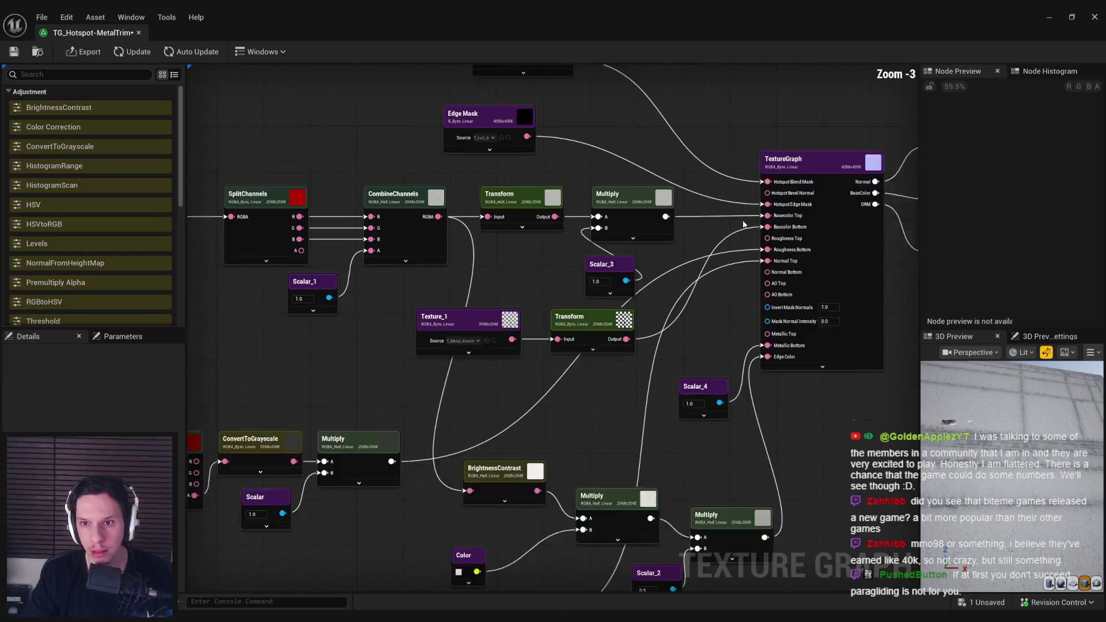
scroll(661, 257, "down", 1)
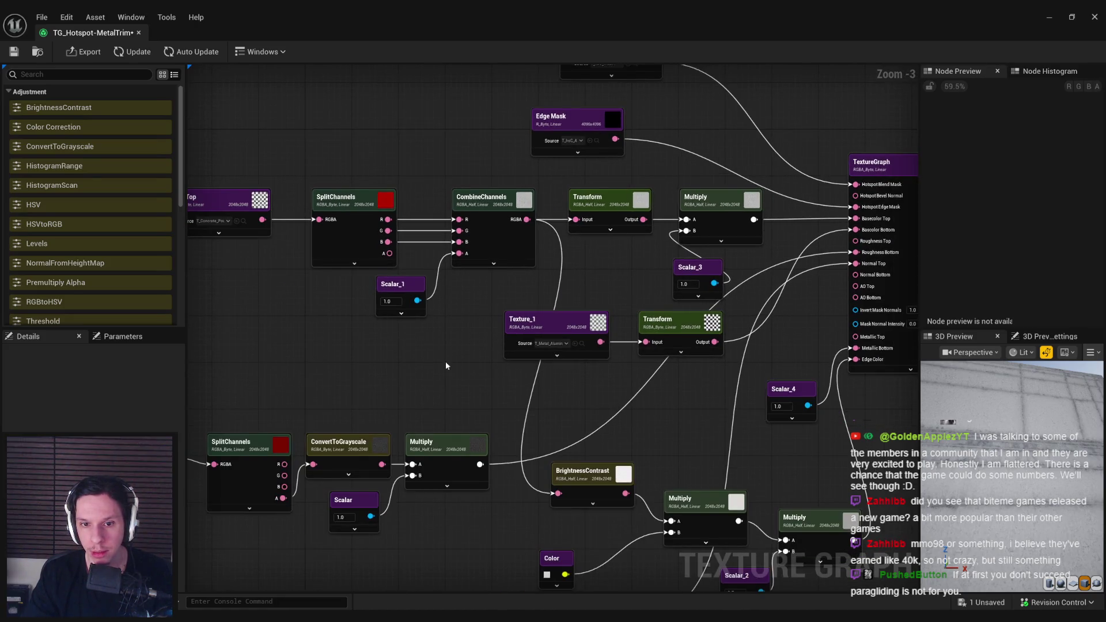
scroll(445, 364, "down", 1)
left_click_drag(460, 360, 632, 346)
Step: Duplicate the Texture/Transform pair as Texture_2 with T_Grunge-Abstract as its source
left_click_drag(286, 352, 417, 411)
key("ctrl+d")
left_click_drag(643, 347, 631, 334)
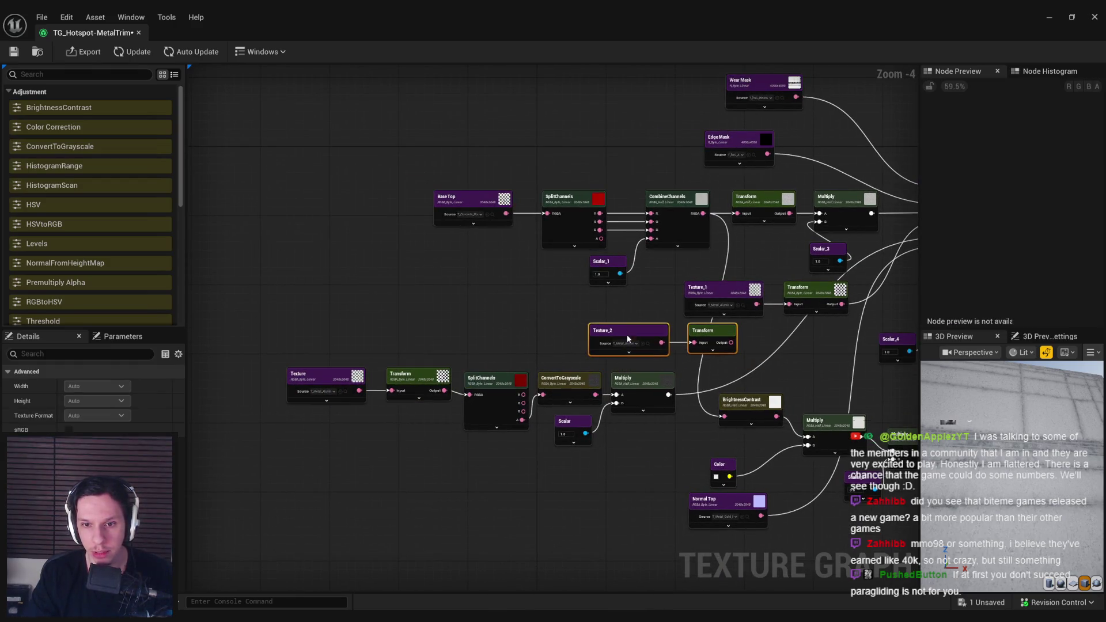
left_click(622, 343)
type("grunge")
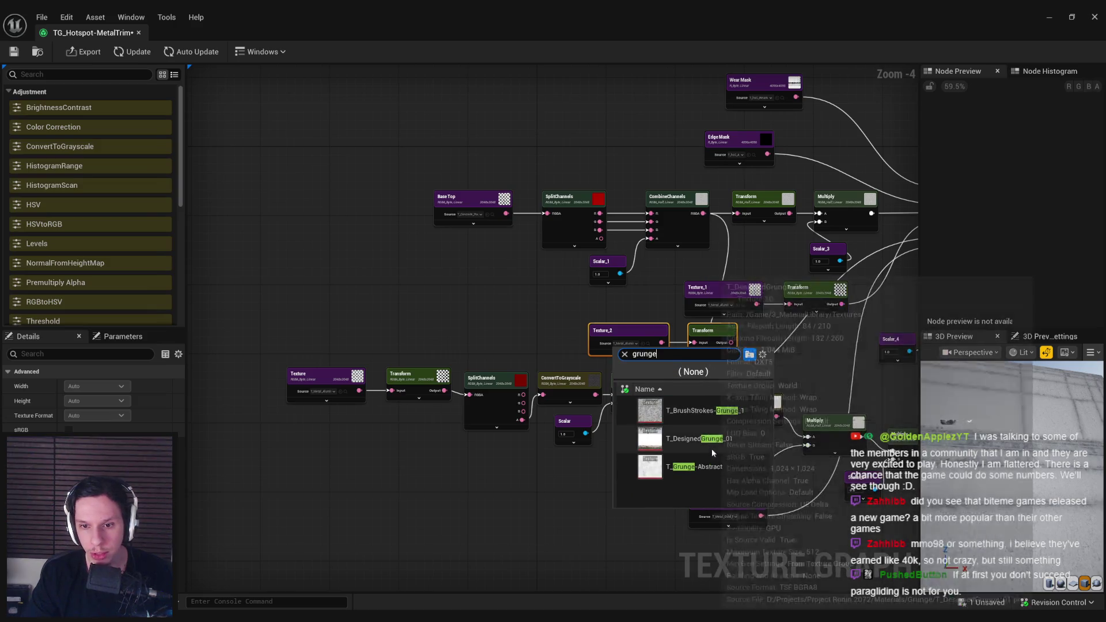
left_click(717, 469)
Step: Wire Texture_2's Transform output into the graph, recompute, and save TG_Hotspot-MetalTrim
scroll(536, 358, "up", 2)
mouse_move(496, 354)
left_mouse_down()
mouse_move(663, 363)
mouse_move(645, 360)
mouse_move(722, 333)
mouse_move(847, 210)
mouse_move(842, 184)
left_mouse_up()
left_click(127, 53)
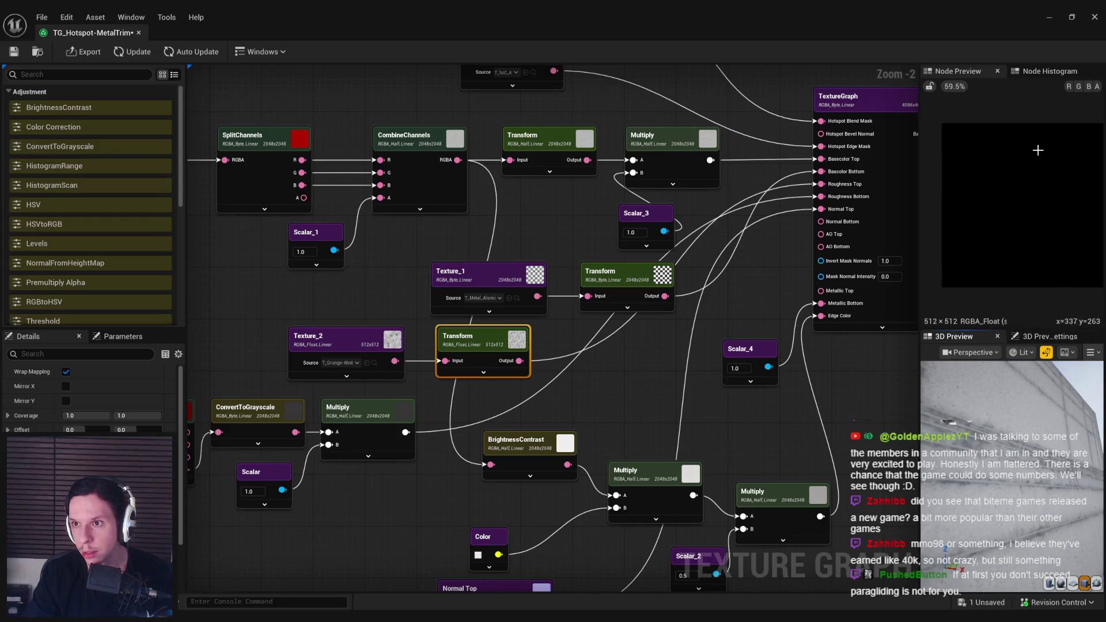
left_click_drag(894, 229, 655, 283)
left_click(775, 227)
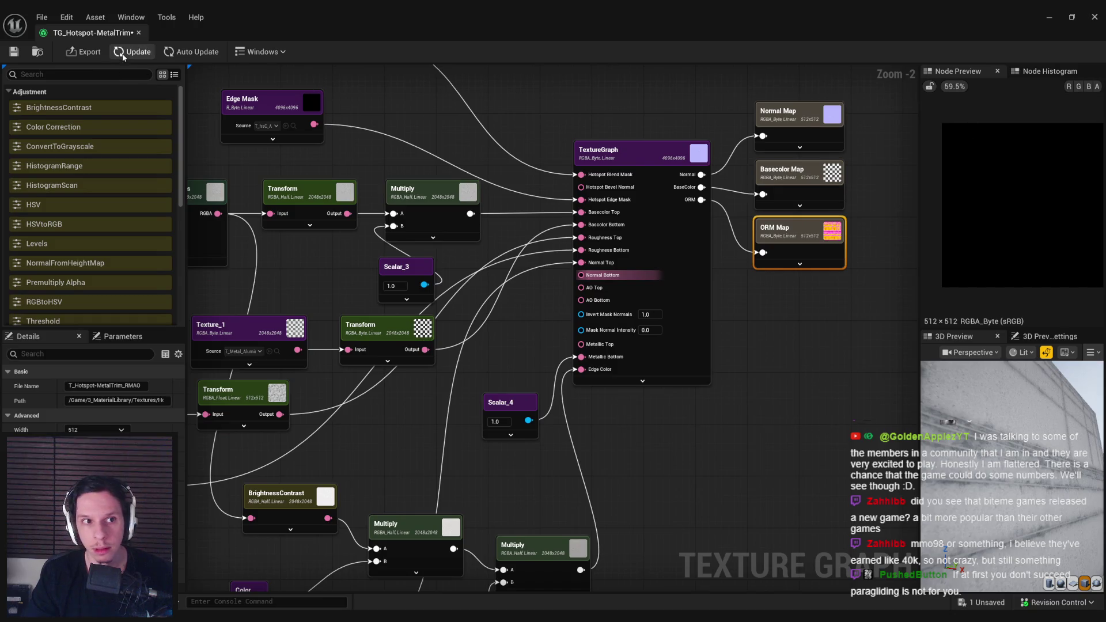
left_click(18, 56)
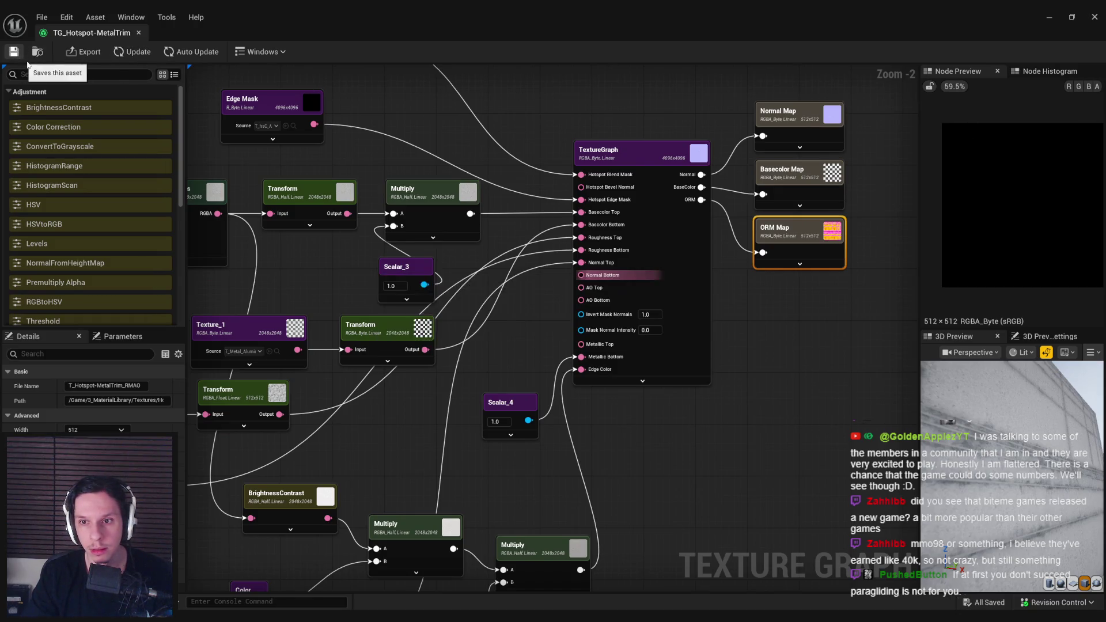
Step: Preview the ORM Map's green, blue, red and alpha channels individually, then restore full RGB
left_click(676, 285)
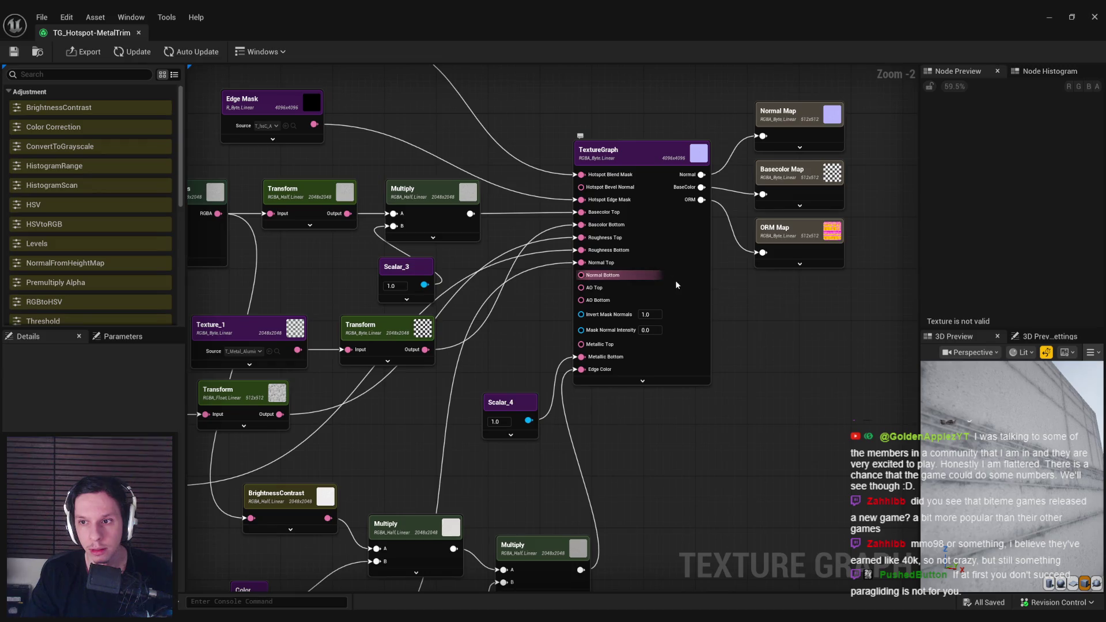
left_click(795, 254)
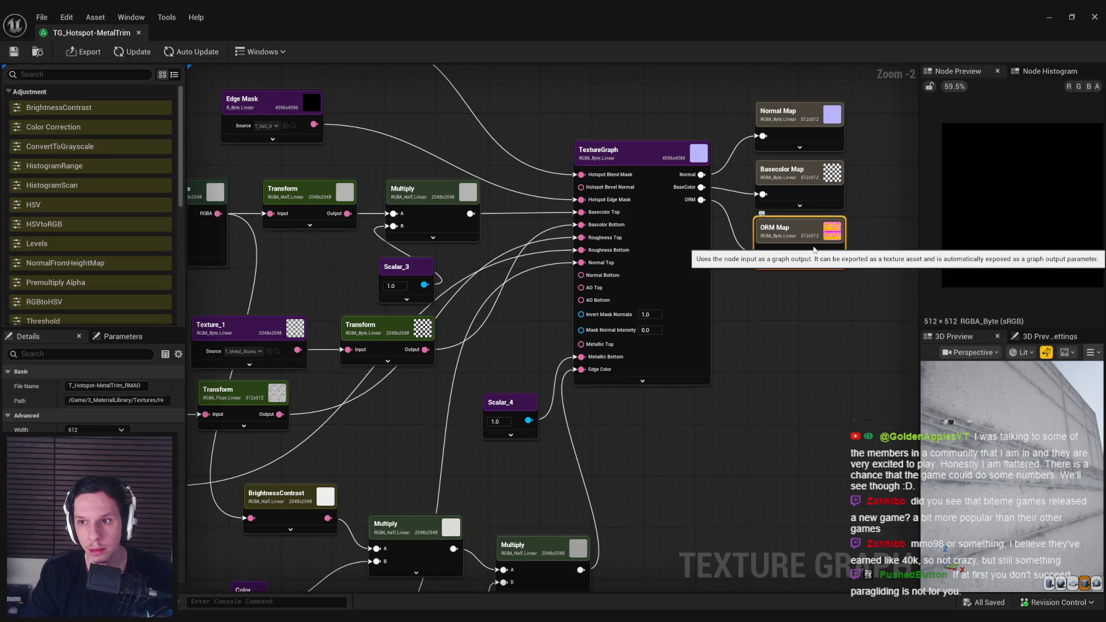
left_click(1079, 87)
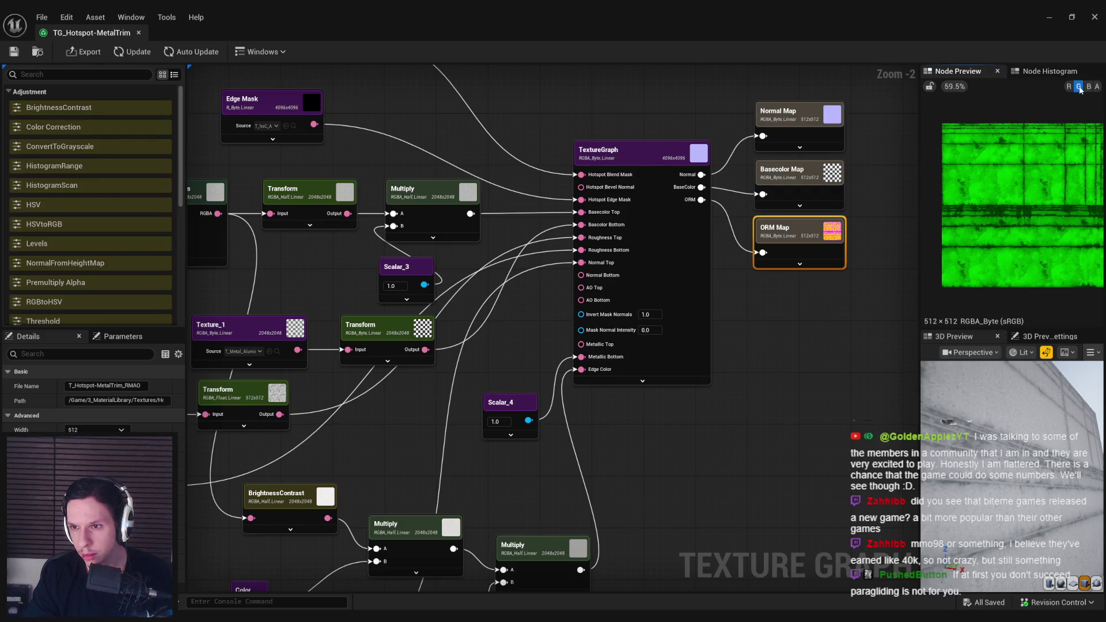
left_click(1079, 86)
left_click(1089, 87)
left_click(1089, 86)
left_click(1069, 86)
left_click(1069, 87)
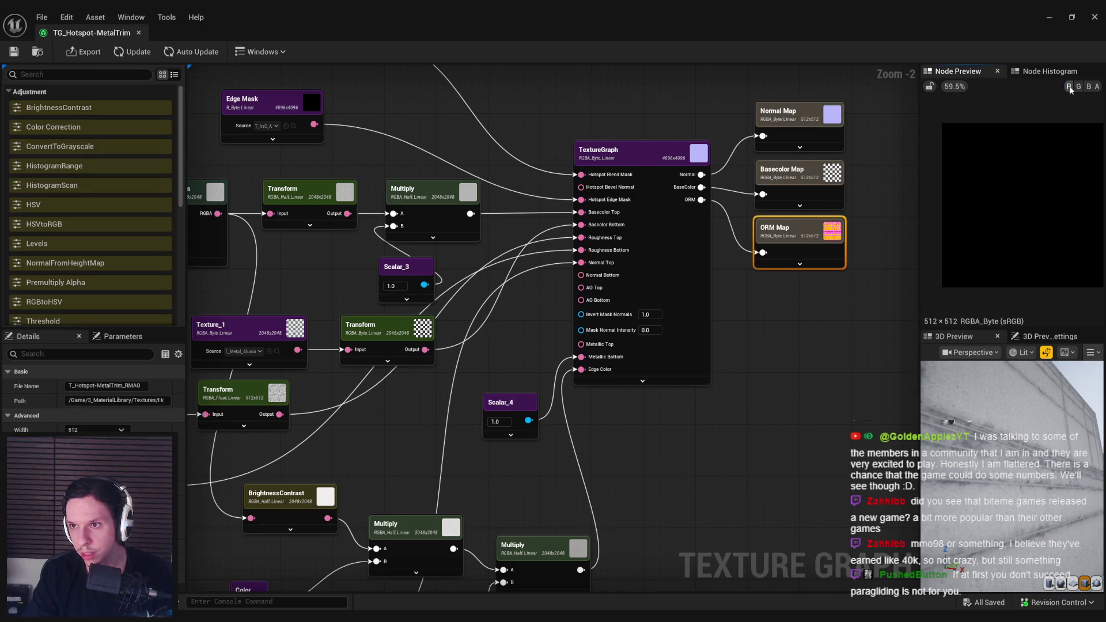
left_click(1089, 86)
left_click(1088, 87)
left_click(1097, 87)
left_click(1098, 86)
left_click(1070, 87)
left_click(1079, 86)
left_click(1089, 86)
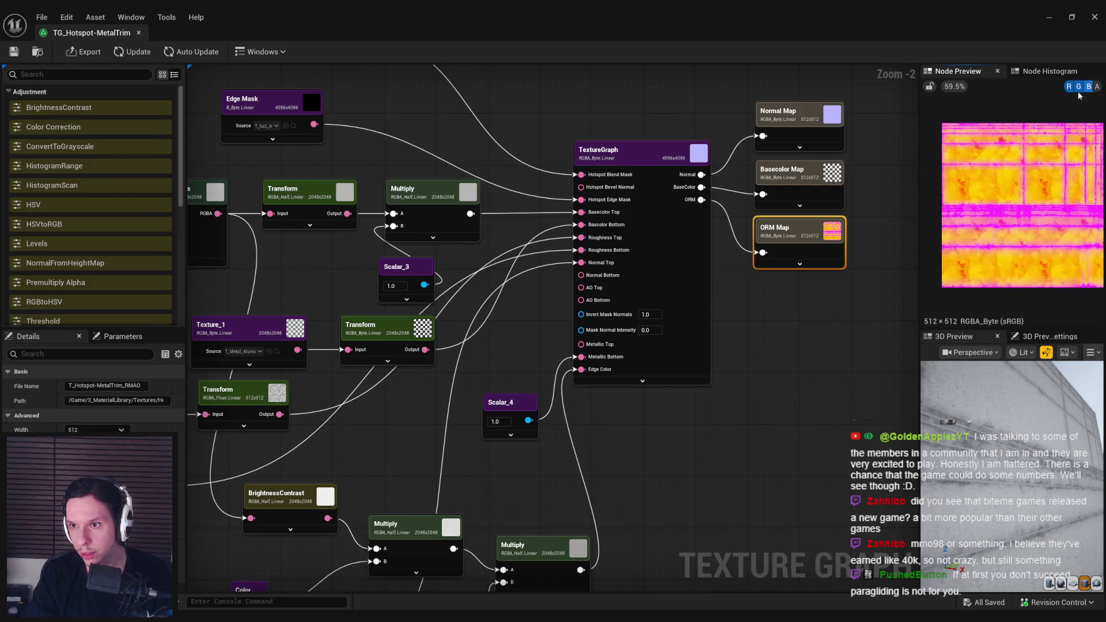
Step: Orbit the 3D preview and bring the Wear Mask and Base Top row into view
left_click_drag(991, 404, 1043, 432)
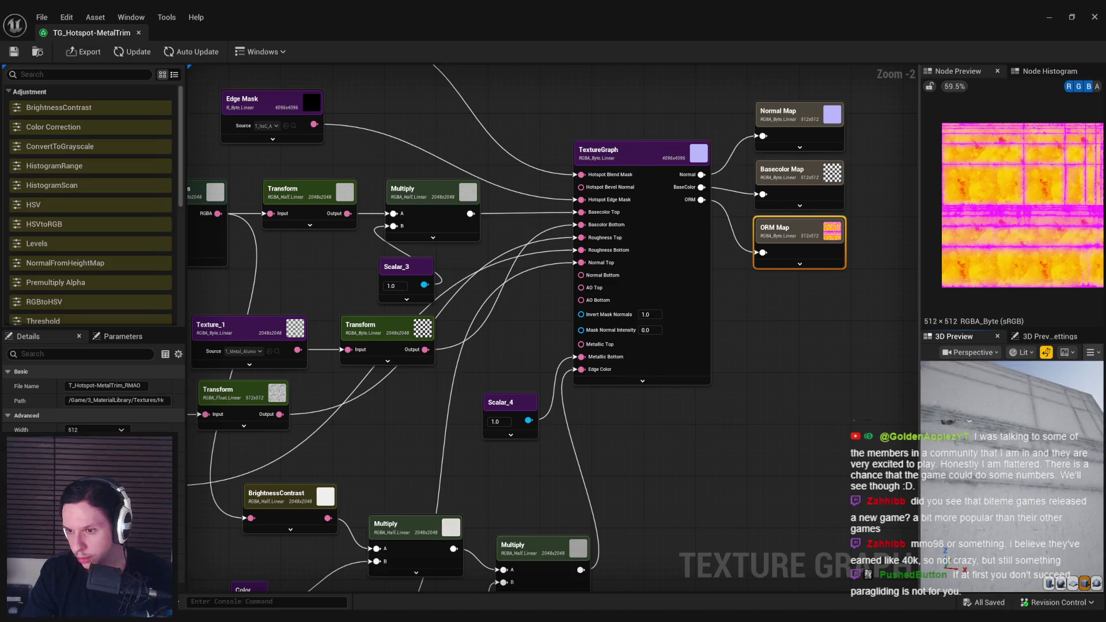
left_click_drag(619, 459, 645, 464)
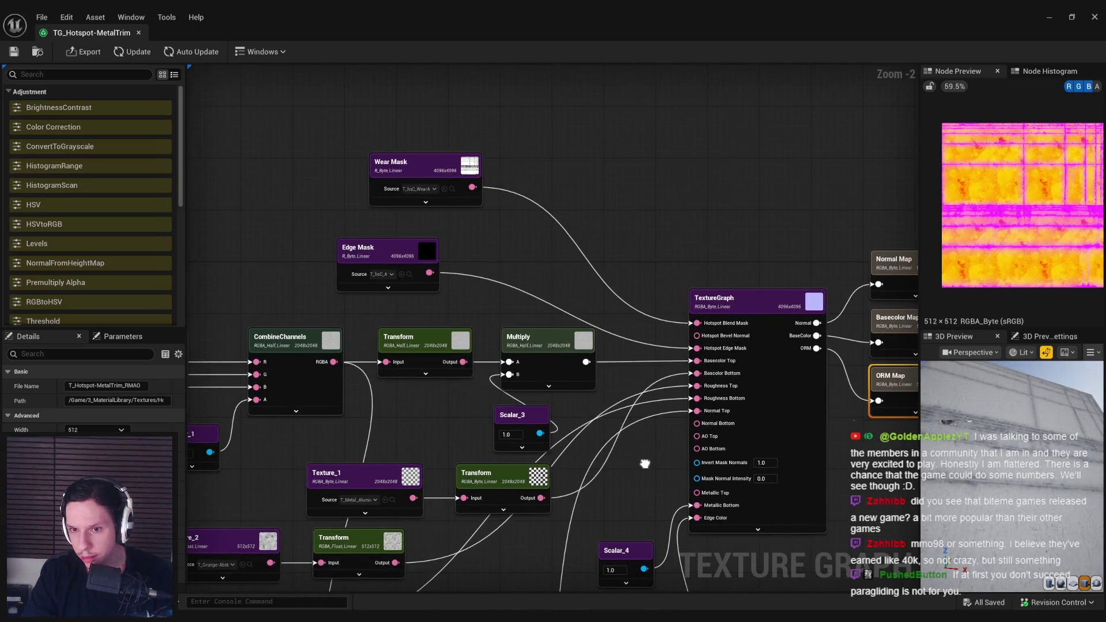
scroll(645, 464, "down", 1)
mouse_move(686, 388)
left_mouse_down()
mouse_move(680, 316)
mouse_move(699, 299)
left_mouse_up()
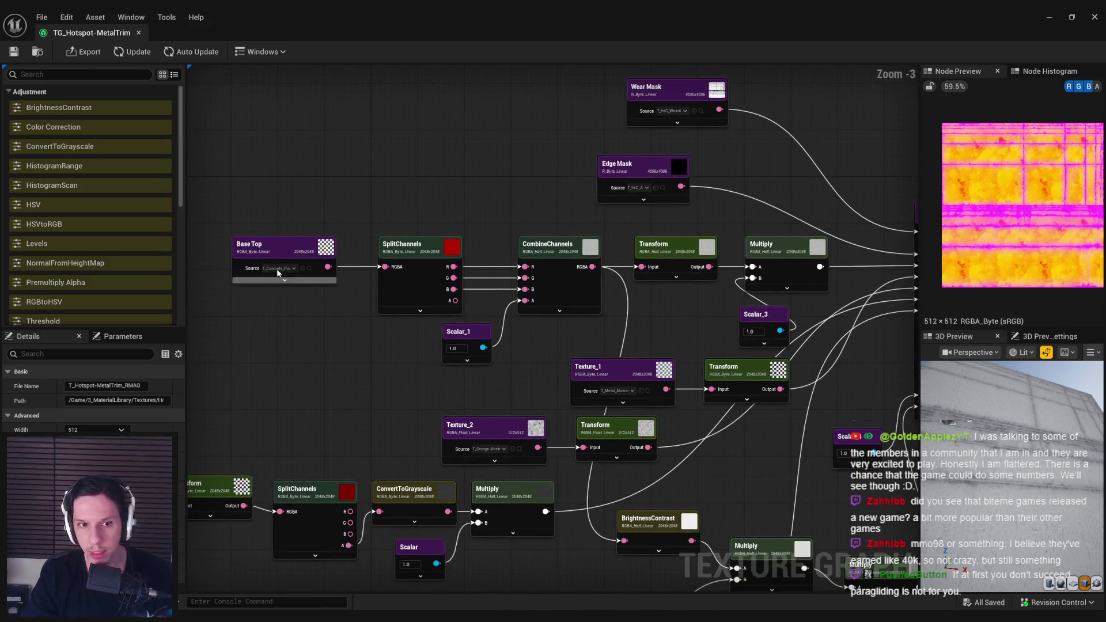
Step: Add a Color constant node feeding the upper Multiply's B input
mouse_move(212, 232)
left_mouse_down()
mouse_move(797, 349)
mouse_move(789, 344)
left_mouse_up()
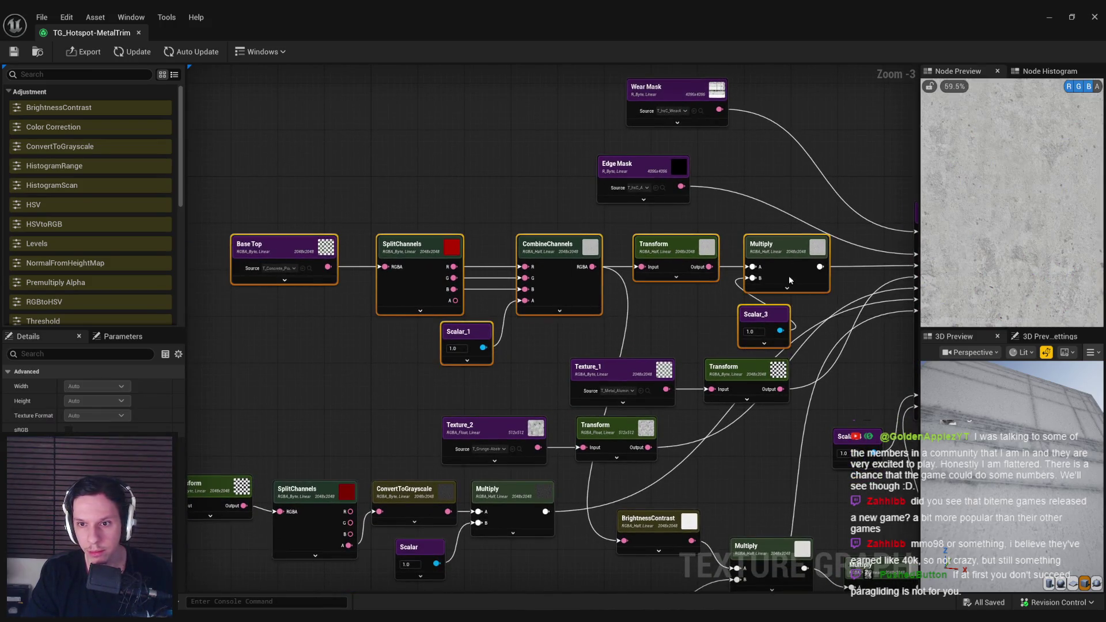
left_click(749, 316)
left_click_drag(752, 278, 689, 316)
type("color")
key("Return")
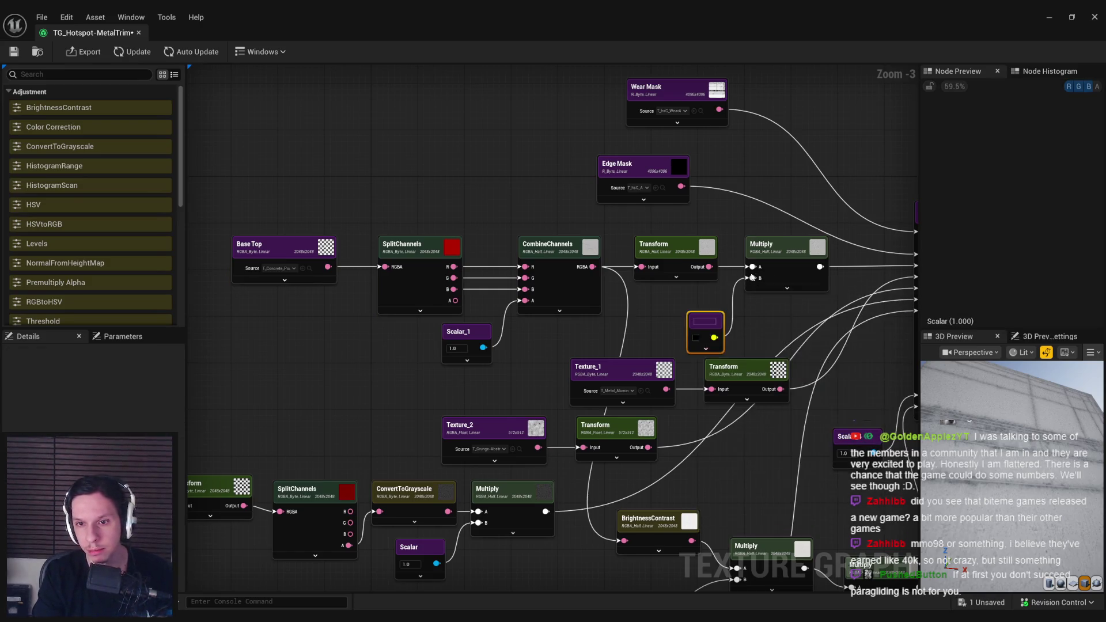
left_click_drag(753, 333, 515, 317)
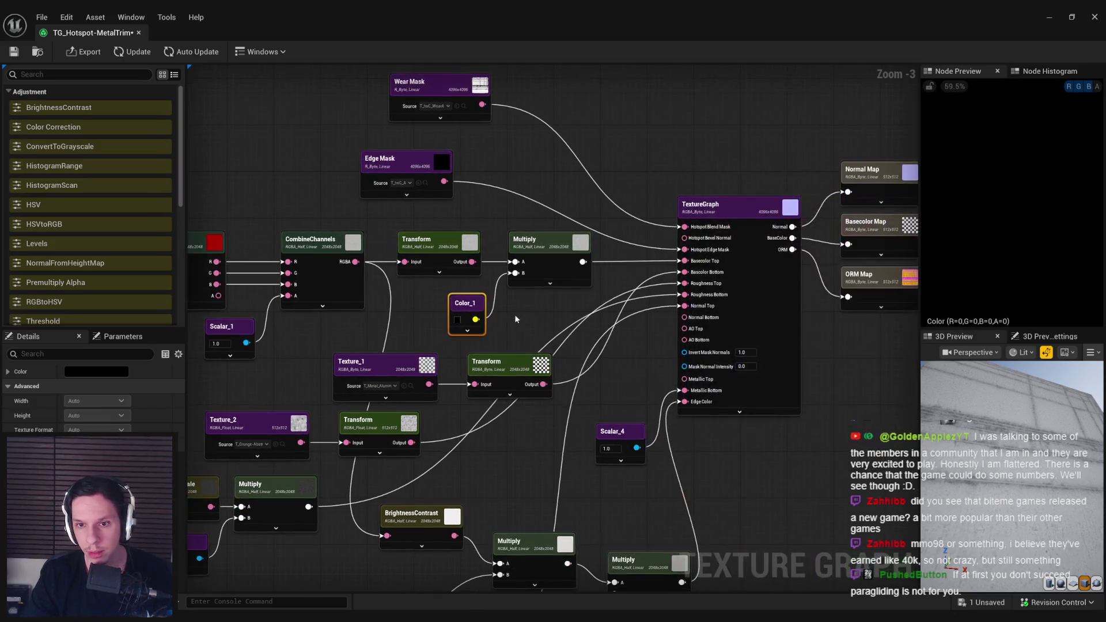
Step: Set Color_1 to a dark grey-brown (R=80, G=71, B=62)
left_click(457, 321)
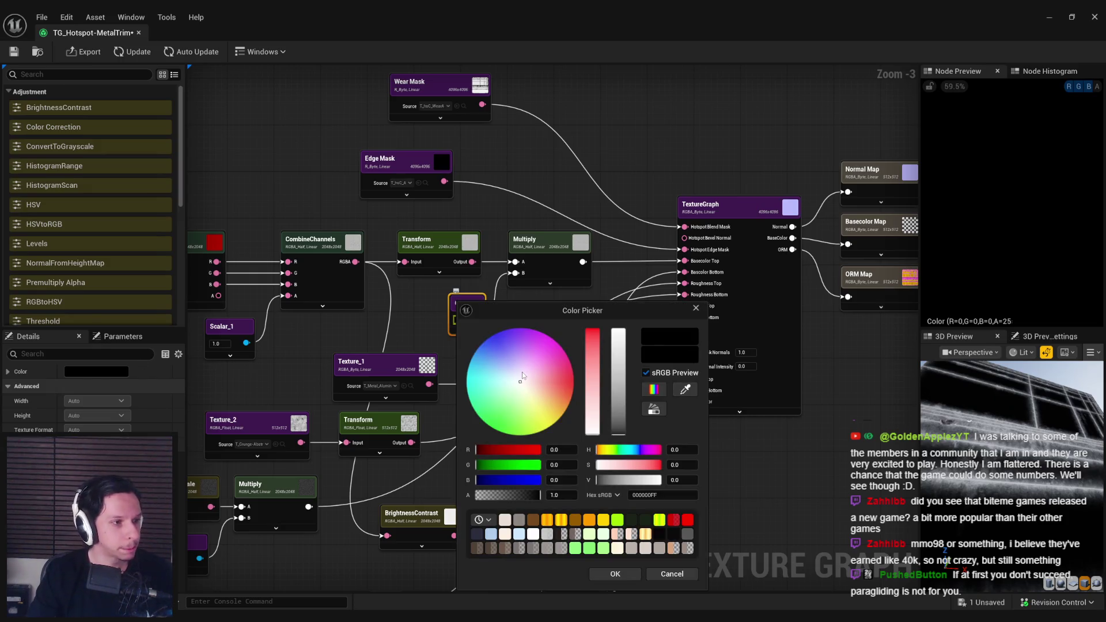
mouse_move(599, 429)
left_mouse_down()
mouse_move(591, 412)
mouse_move(617, 391)
mouse_move(616, 412)
mouse_move(616, 401)
left_mouse_up()
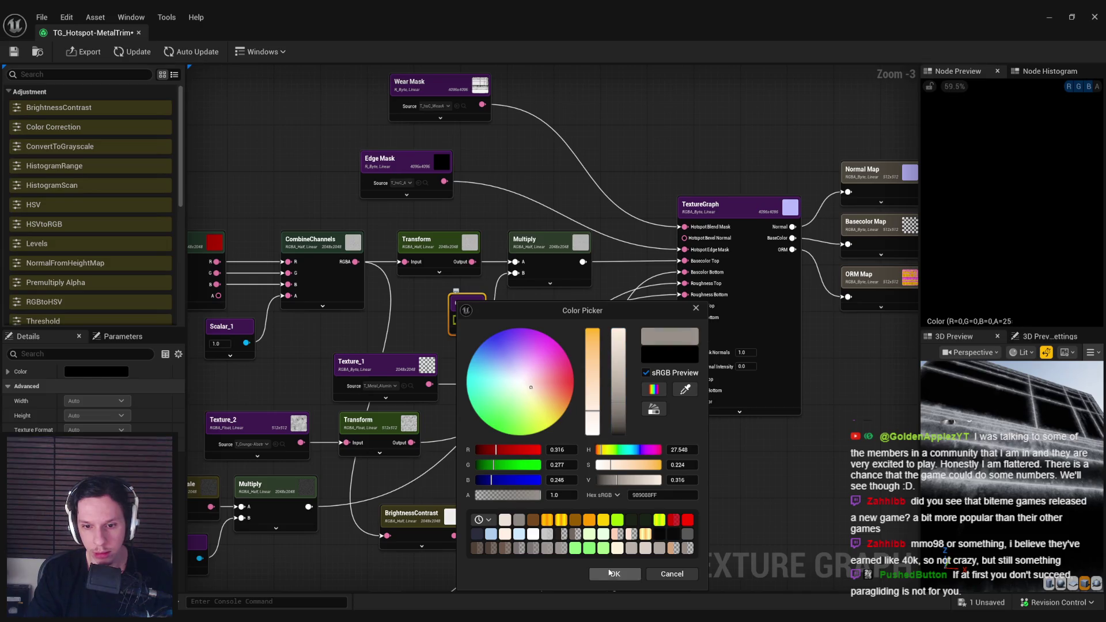
left_click(610, 571)
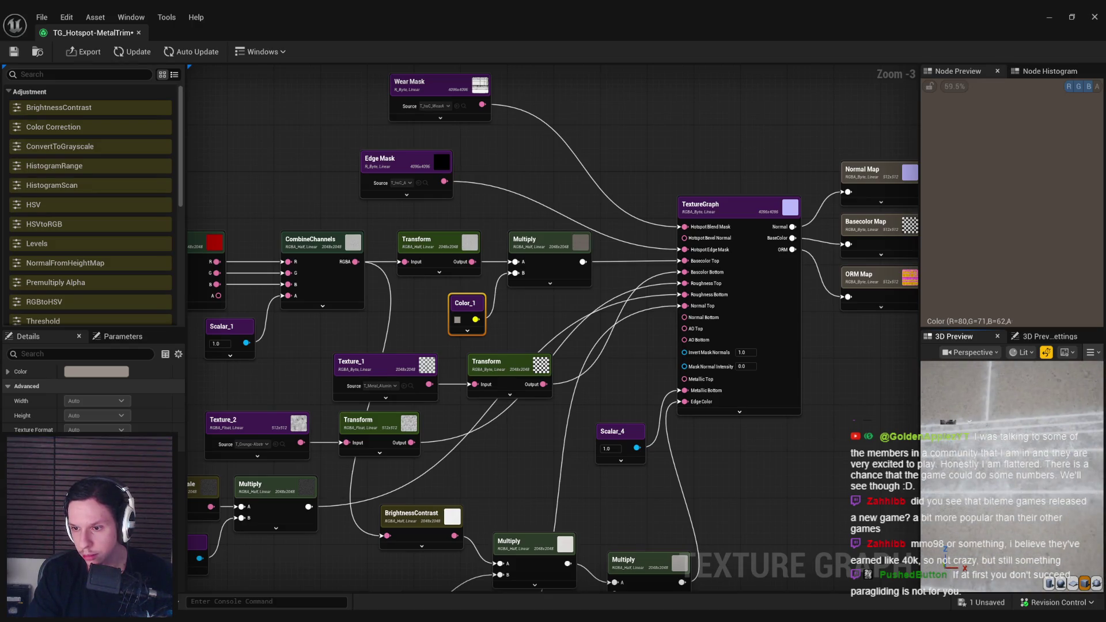
left_click(614, 366)
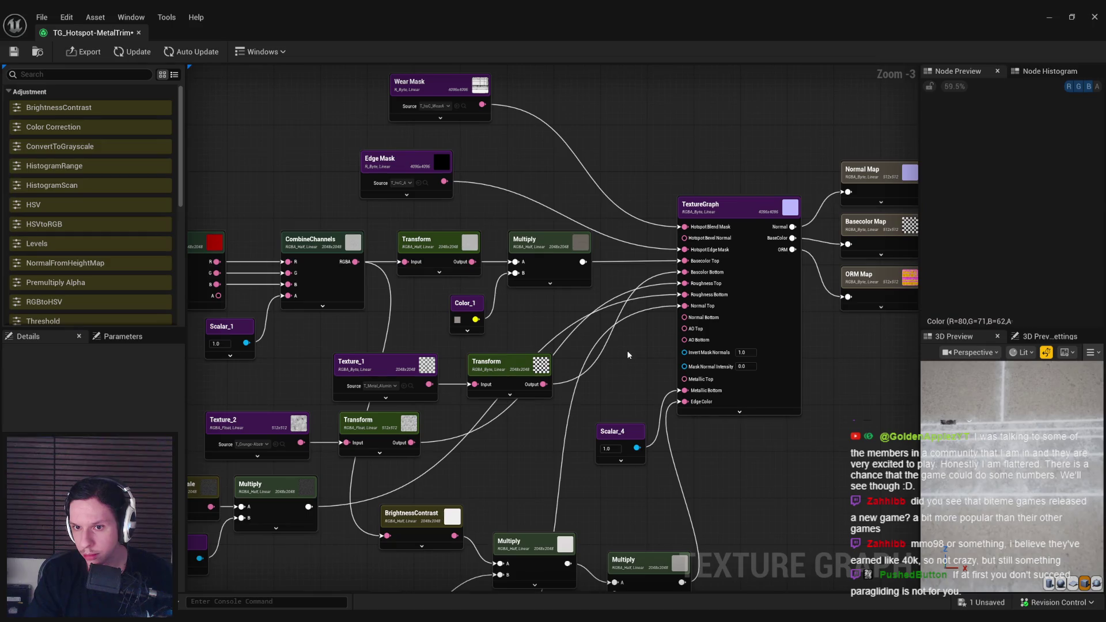
Step: Paste a Multiply/Scalar pair, multiply the transformed metal texture by 0.5, and feed Basecolor Bottom
mouse_move(545, 383)
left_mouse_down()
mouse_move(553, 369)
mouse_move(586, 372)
left_mouse_up()
mouse_move(466, 405)
left_mouse_down()
mouse_move(358, 494)
mouse_move(400, 490)
left_mouse_up()
left_click(305, 461)
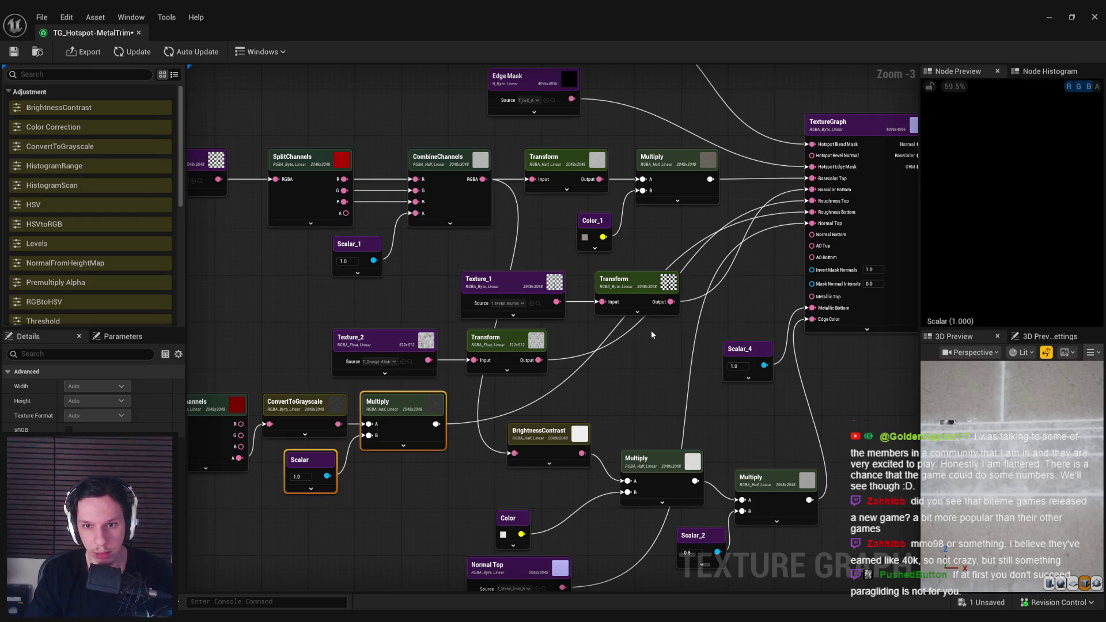
key("ctrl+v")
mouse_move(706, 319)
left_mouse_down()
mouse_move(718, 295)
mouse_move(707, 301)
left_mouse_up()
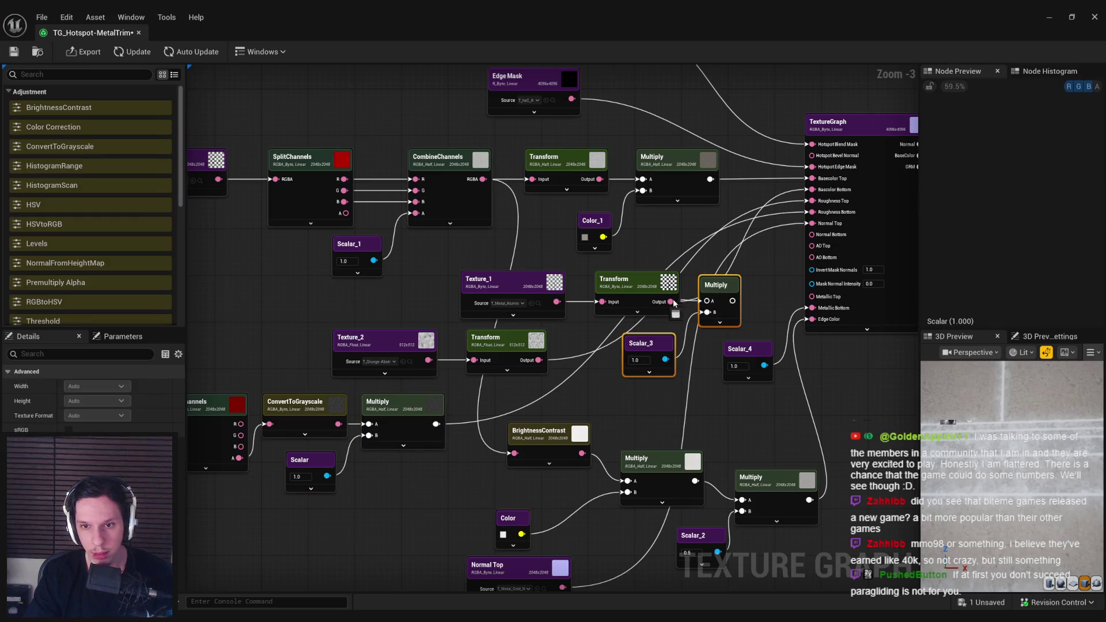
mouse_move(808, 228)
left_mouse_down()
mouse_move(807, 242)
mouse_move(810, 199)
left_mouse_up()
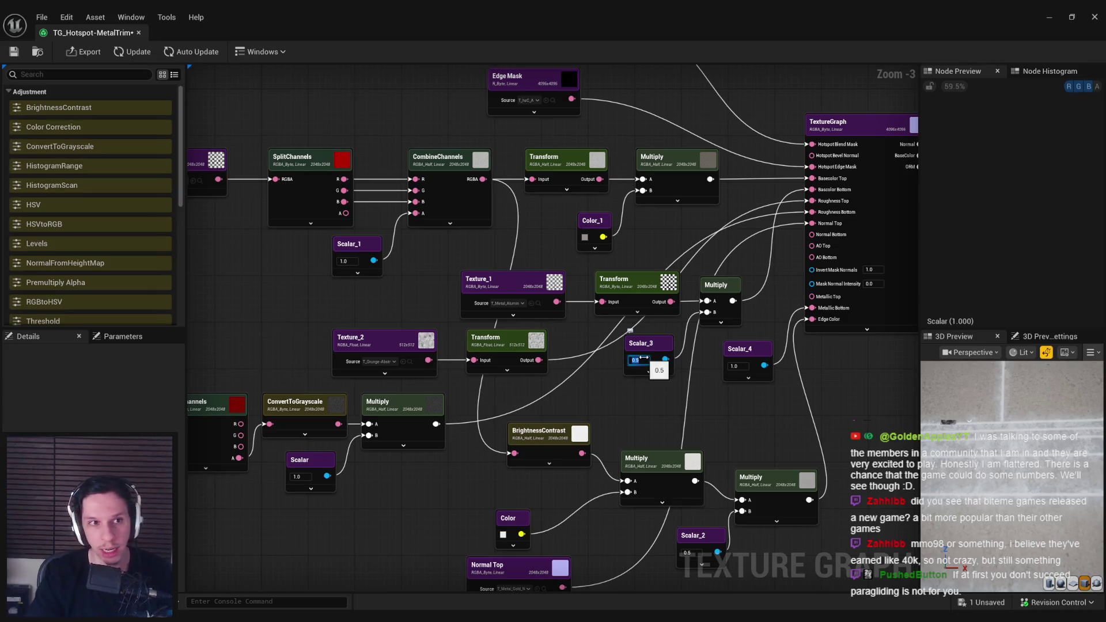
left_click(130, 51)
Step: Connect the Multiply output to Edge Color and select the old Multiply/Scalar_2 chain
left_click_drag(779, 309, 730, 322)
left_click_drag(980, 392, 1042, 396)
left_click_drag(737, 397, 705, 368)
scroll(611, 331, "up", 1)
left_click_drag(706, 287, 748, 305)
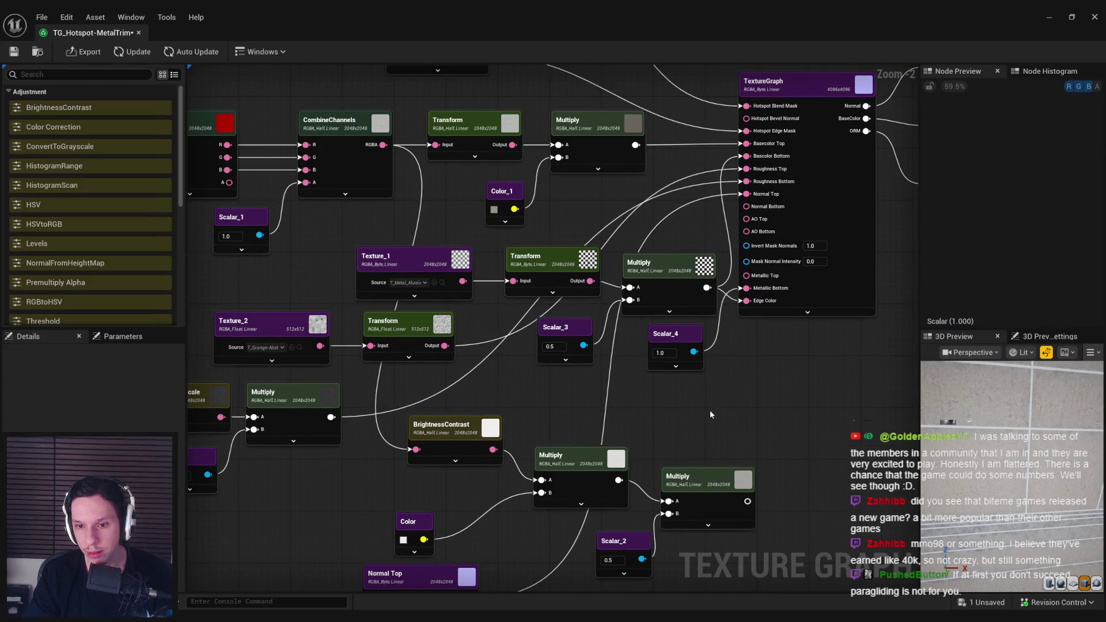
left_click_drag(710, 410, 697, 316)
mouse_move(717, 488)
left_mouse_down()
mouse_move(581, 376)
mouse_move(510, 419)
mouse_move(403, 357)
left_mouse_up()
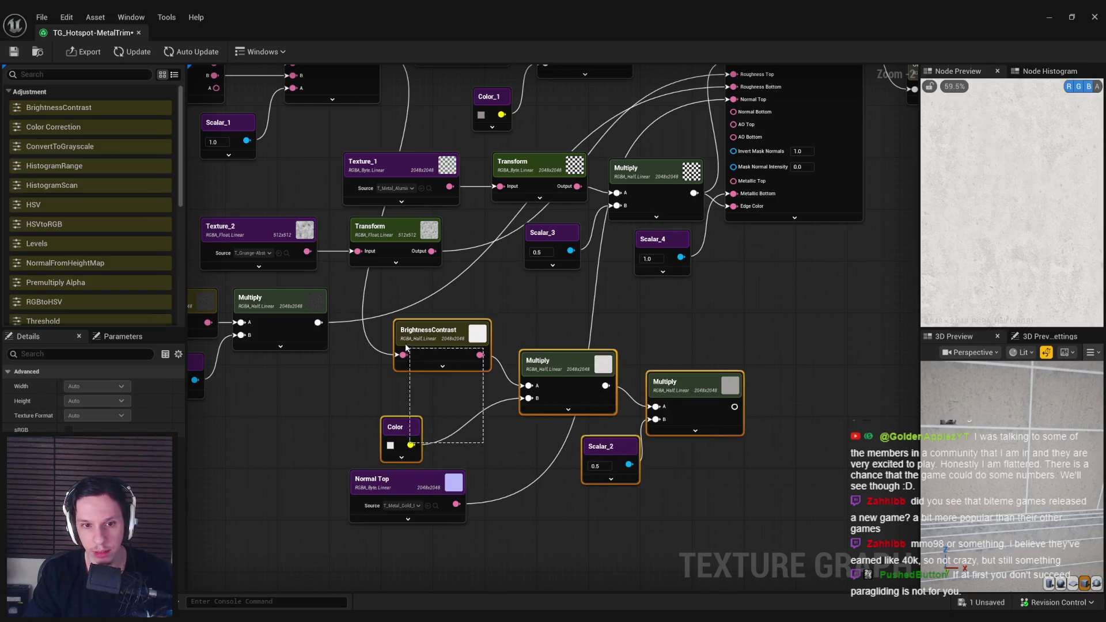
Step: Delete the old BrightnessContrast, Color, Multiply and Scalar_2 chain and refresh the outputs
key("Delete")
left_click_drag(437, 269, 426, 348)
left_click(121, 58)
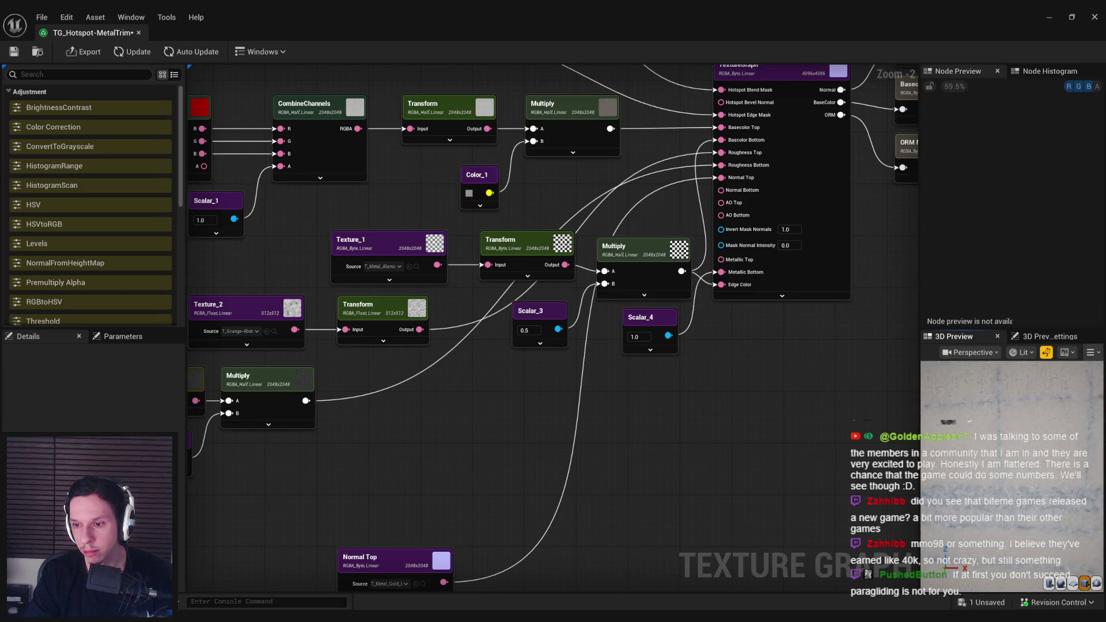
left_click_drag(1024, 463, 1024, 464)
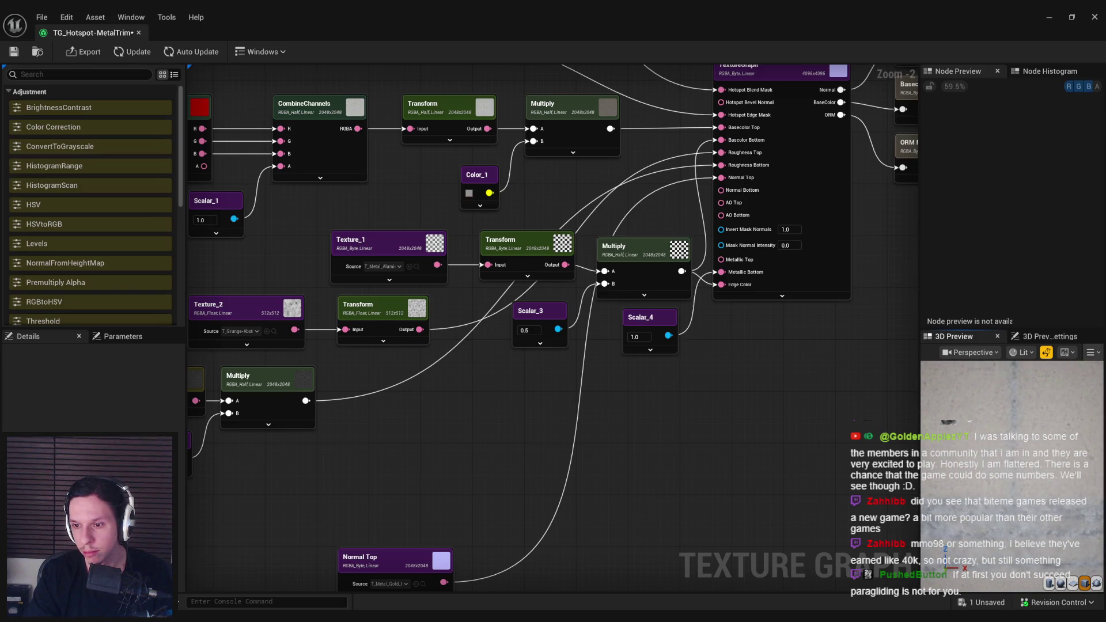
Step: Paste a Multiply with Scalar_2 (0.5) fed by the metal result, wired into Edge Color
left_click_drag(802, 428, 774, 441)
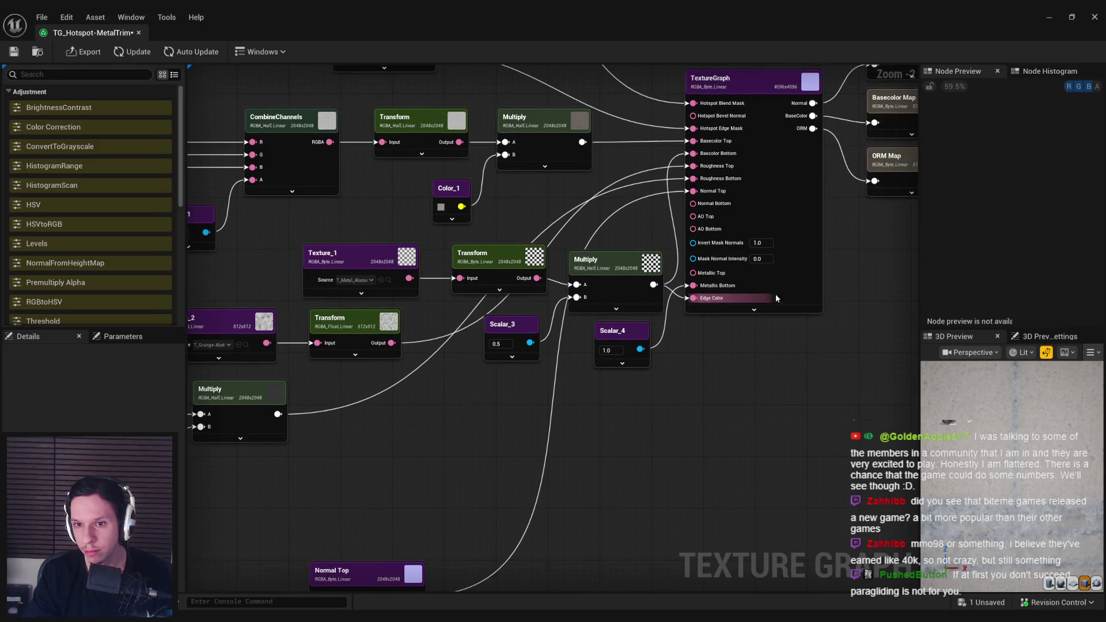
left_click_drag(784, 293, 677, 395)
left_click_drag(644, 154, 728, 155)
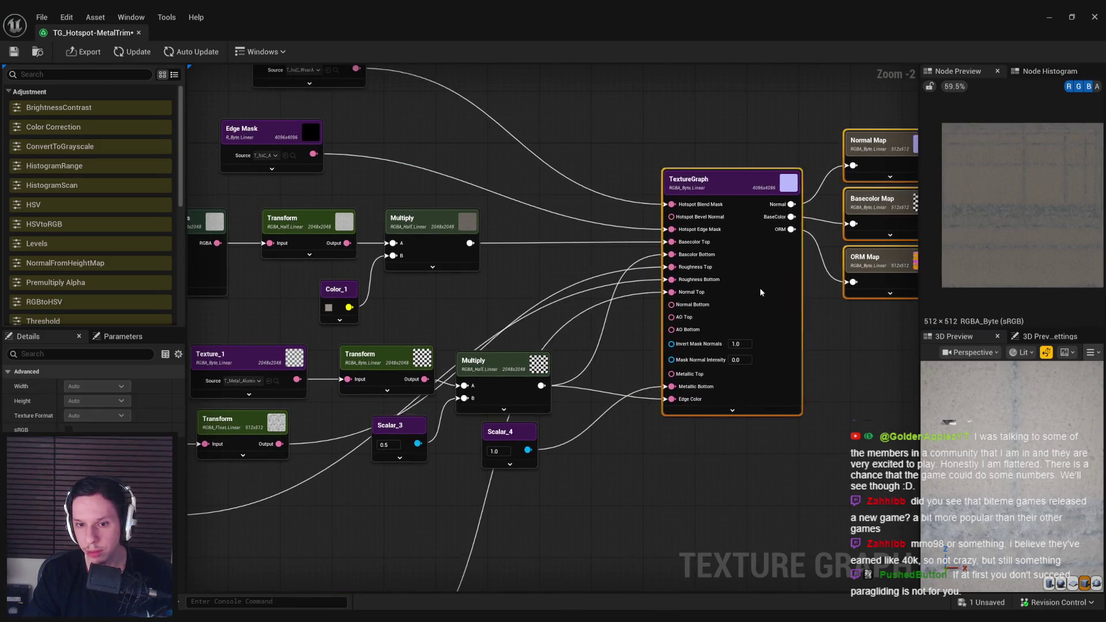
mouse_move(542, 386)
left_mouse_down()
mouse_move(582, 398)
mouse_move(599, 470)
left_mouse_up()
left_click_drag(444, 456, 417, 432)
left_click_drag(553, 510, 534, 307)
key("ctrl+v")
mouse_move(617, 421)
left_mouse_down()
mouse_move(662, 319)
mouse_move(614, 373)
left_mouse_up()
left_click(132, 51)
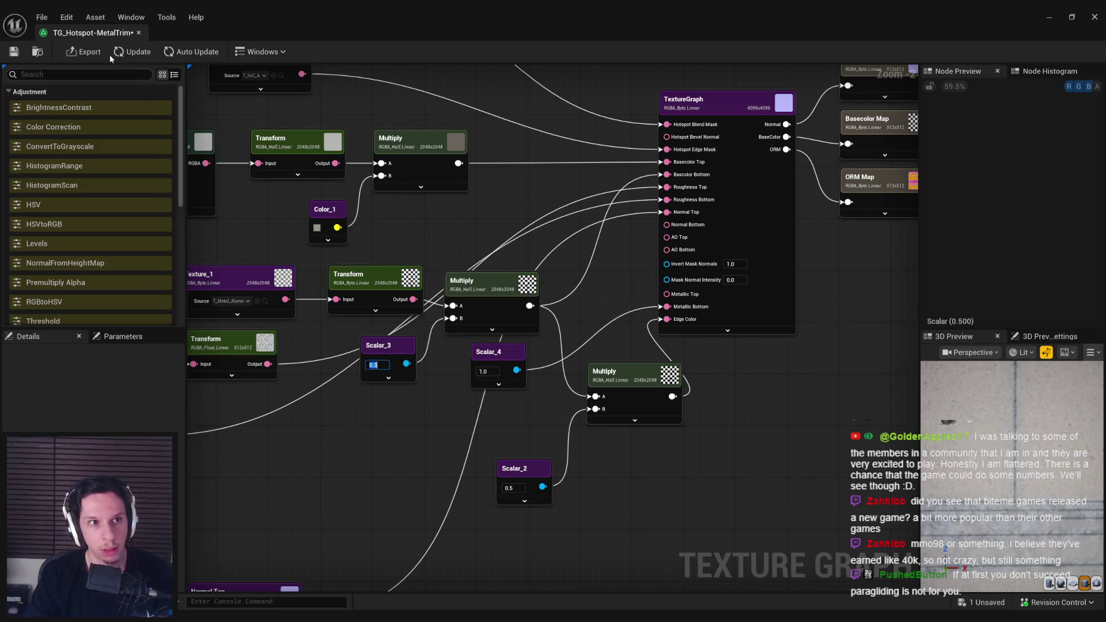
Step: Commit Scalar_3 at 0.3 and copy-paste Scalar_4 as a new scalar node
left_click(130, 52)
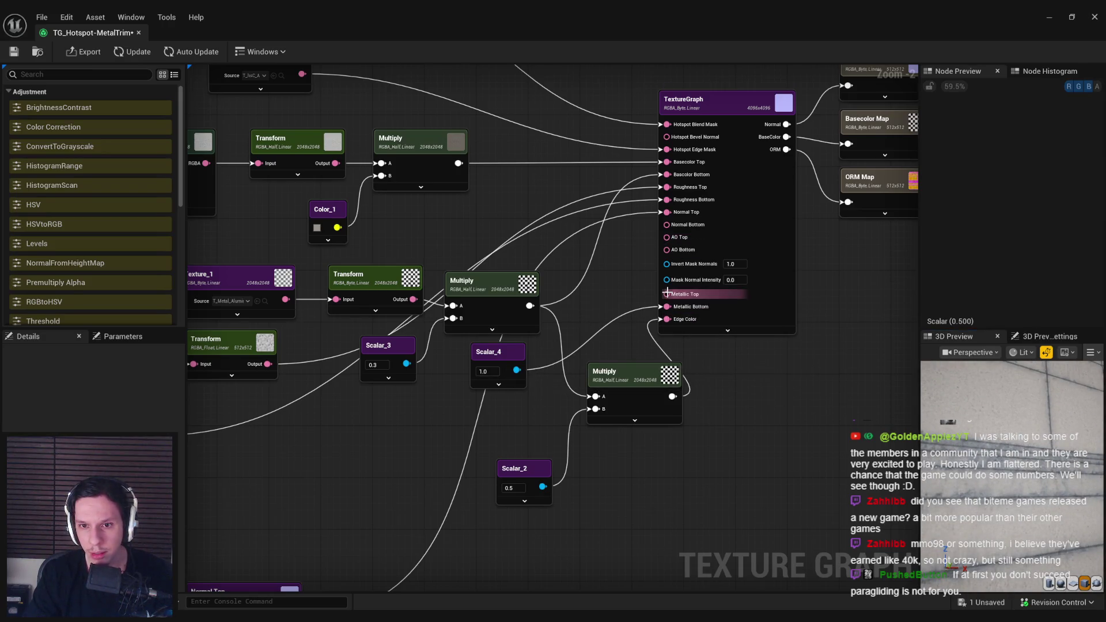
left_click(495, 352)
key("ctrl+c")
key("ctrl+v")
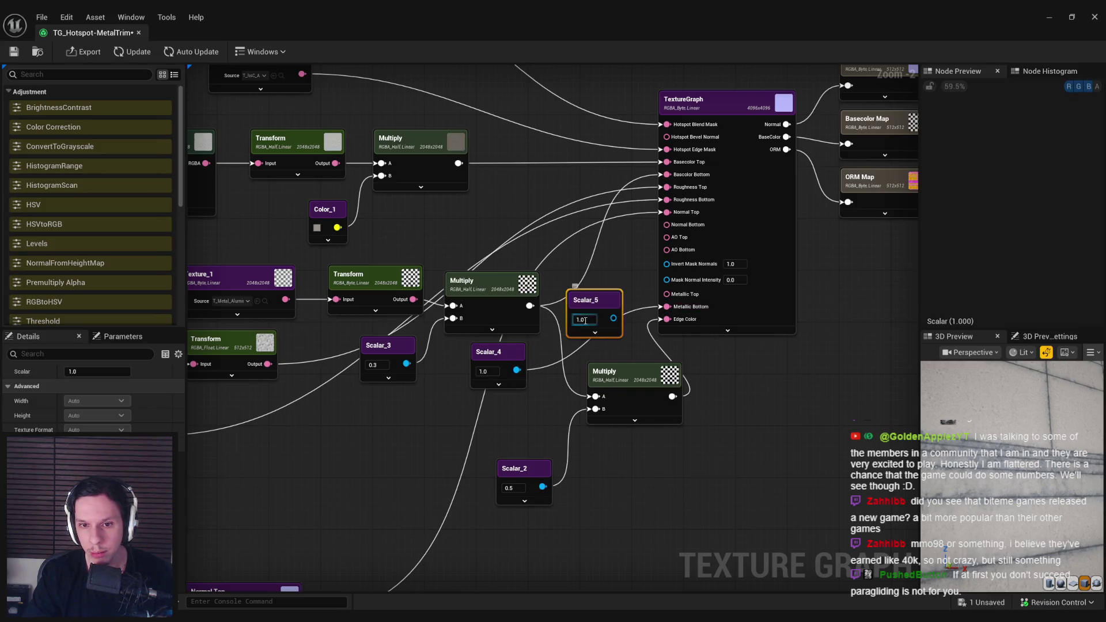
Step: Wire Scalar_5 (0.0) into Metallic Top and place it beside that input
mouse_move(614, 318)
left_mouse_down()
mouse_move(665, 306)
mouse_move(667, 294)
left_mouse_up()
left_click_drag(594, 300, 593, 274)
left_click(578, 316)
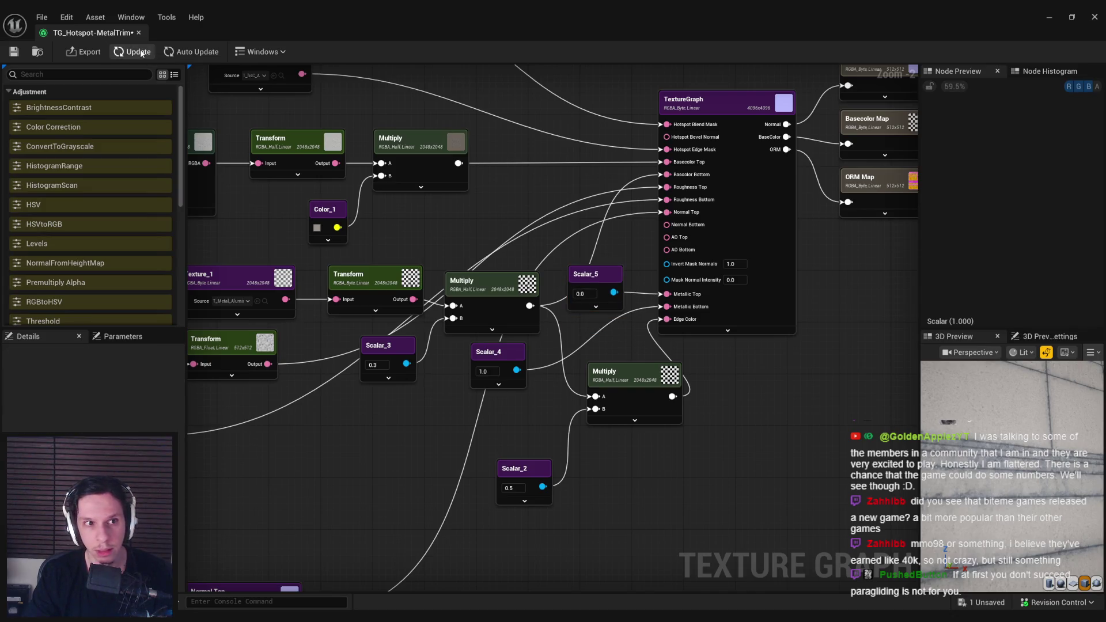
left_click_drag(664, 346, 554, 391)
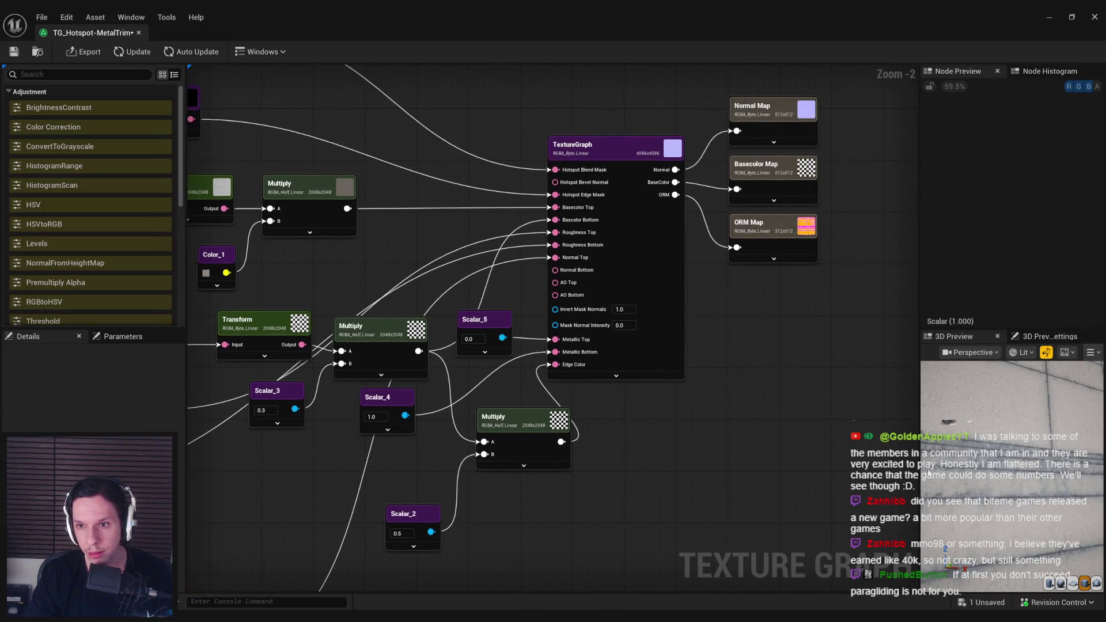
Step: Switch the 3D preview's scene profile to the Epic Headquarters environment
scroll(979, 438, "down", 5)
left_click(1025, 354)
left_click(1025, 353)
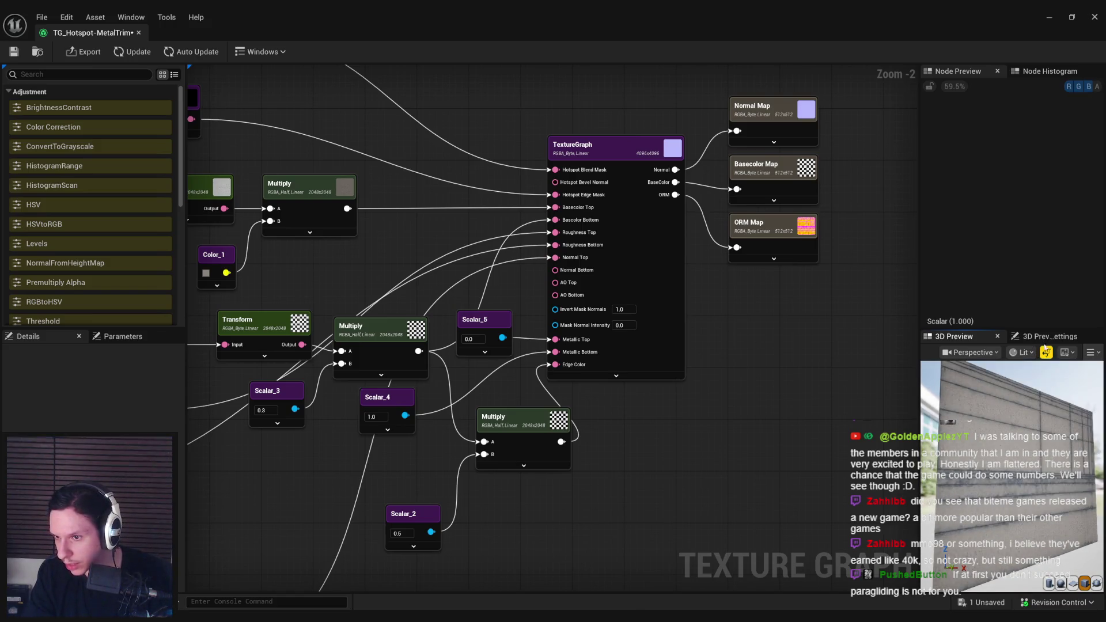
left_click(1074, 353)
left_click(1034, 395)
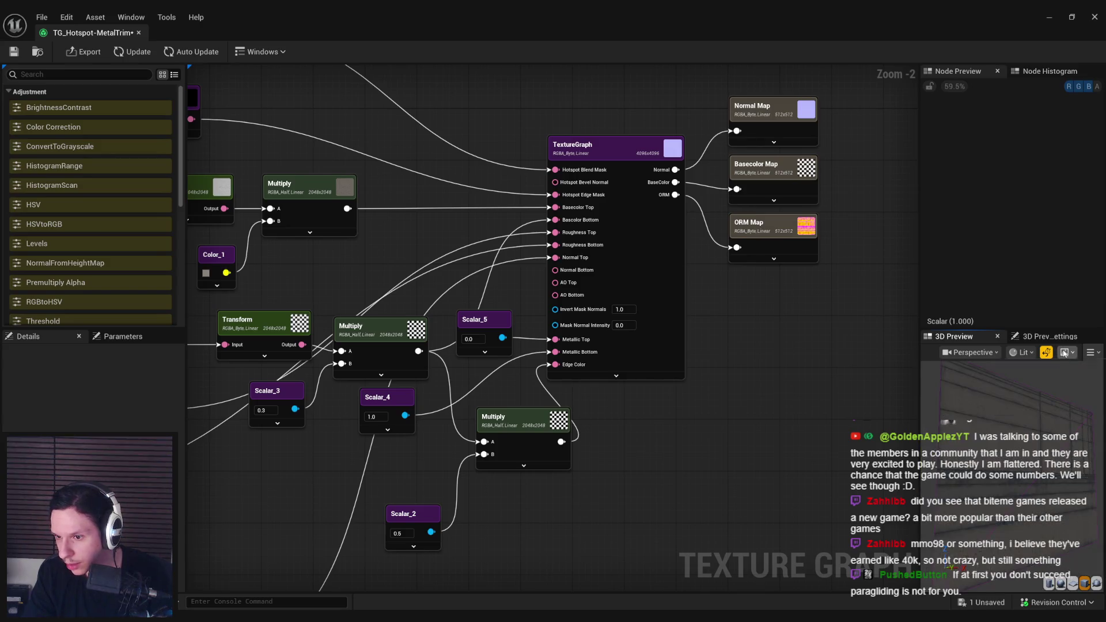
left_click(1035, 406)
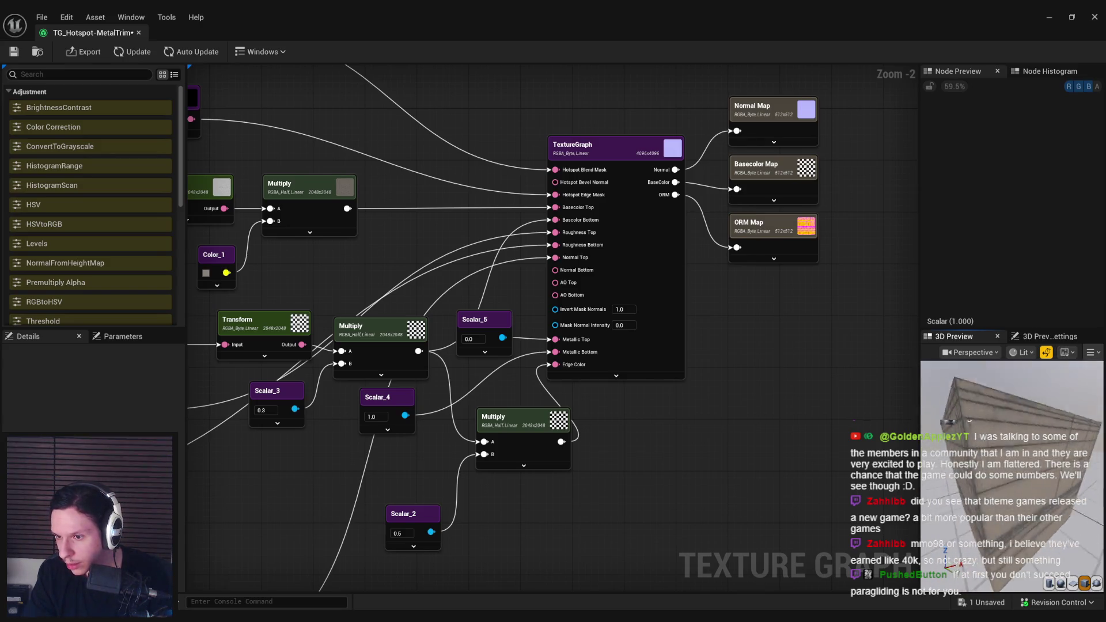
left_click(1064, 384)
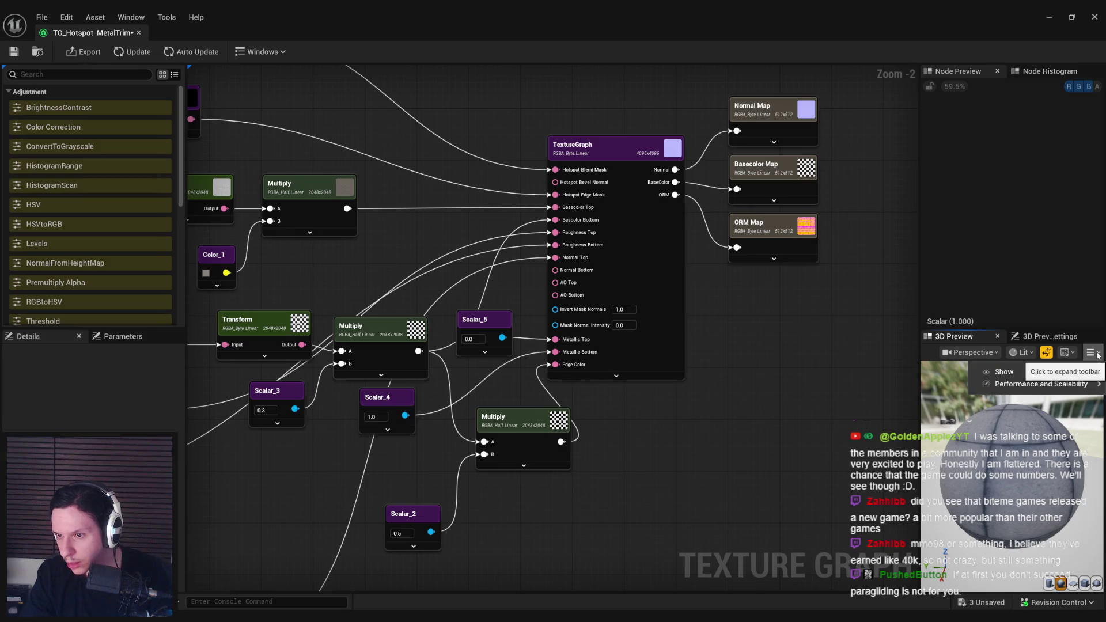
Step: Turn on Realtime Viewport and show the material on the cylinder preview mesh
mouse_move(1088, 384)
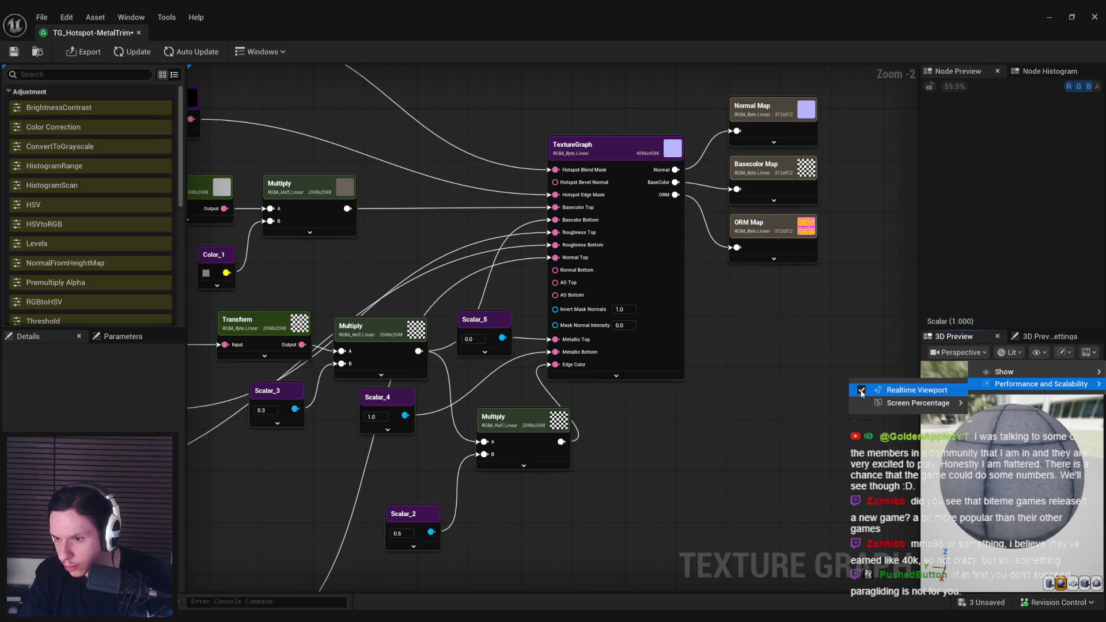
mouse_move(890, 402)
left_click(916, 390)
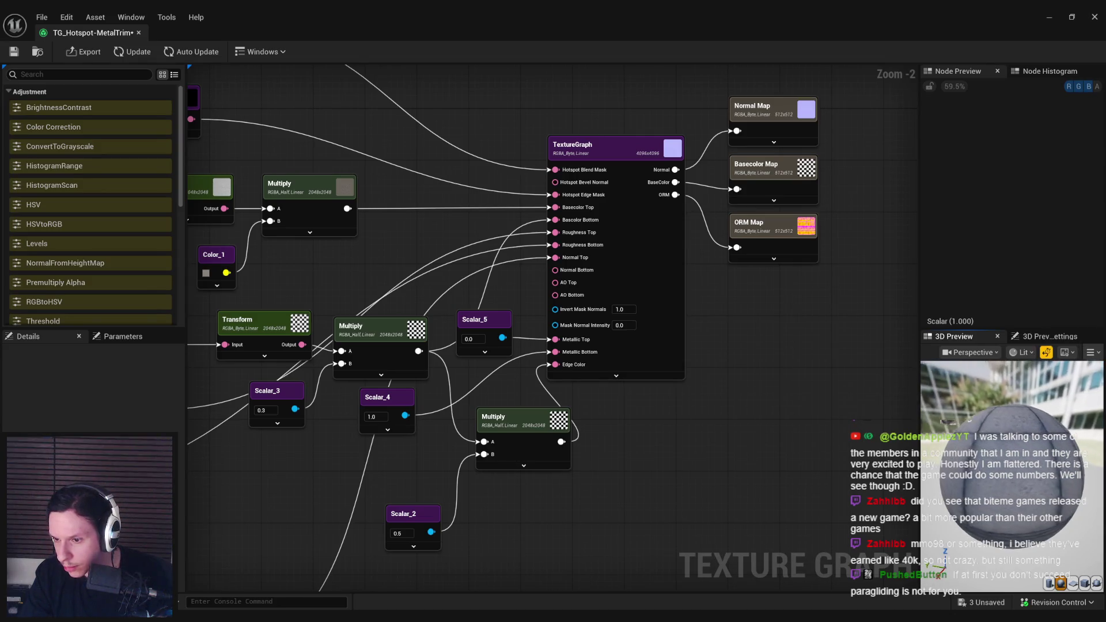
left_click(1050, 584)
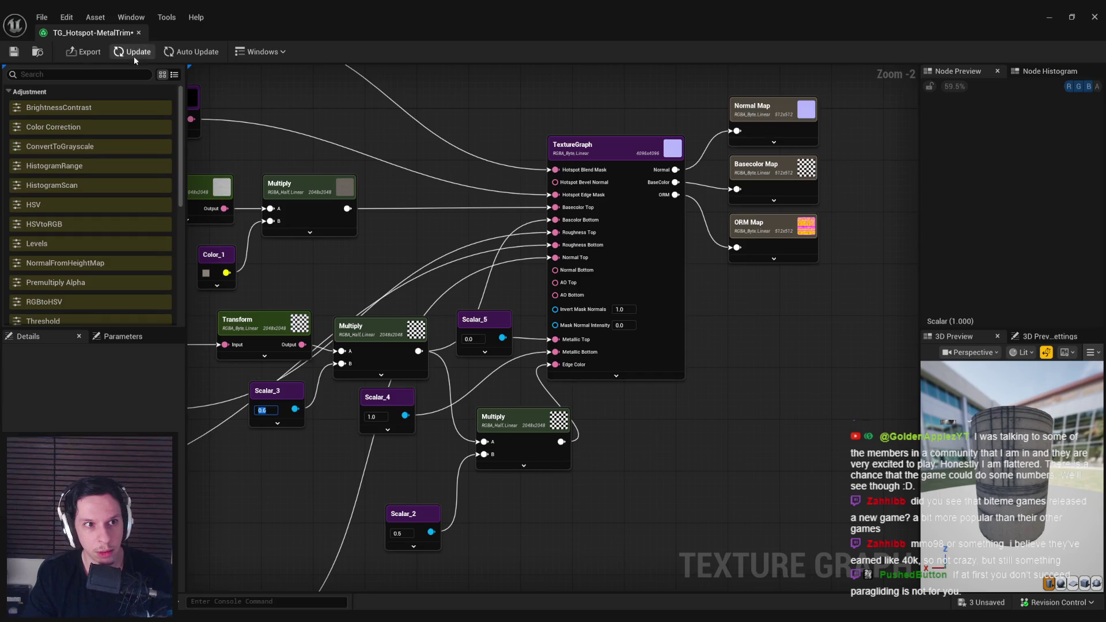
Step: Commit Scalar_3 back at 0.5 and view the cylinder from above
left_click_drag(979, 438, 1060, 438)
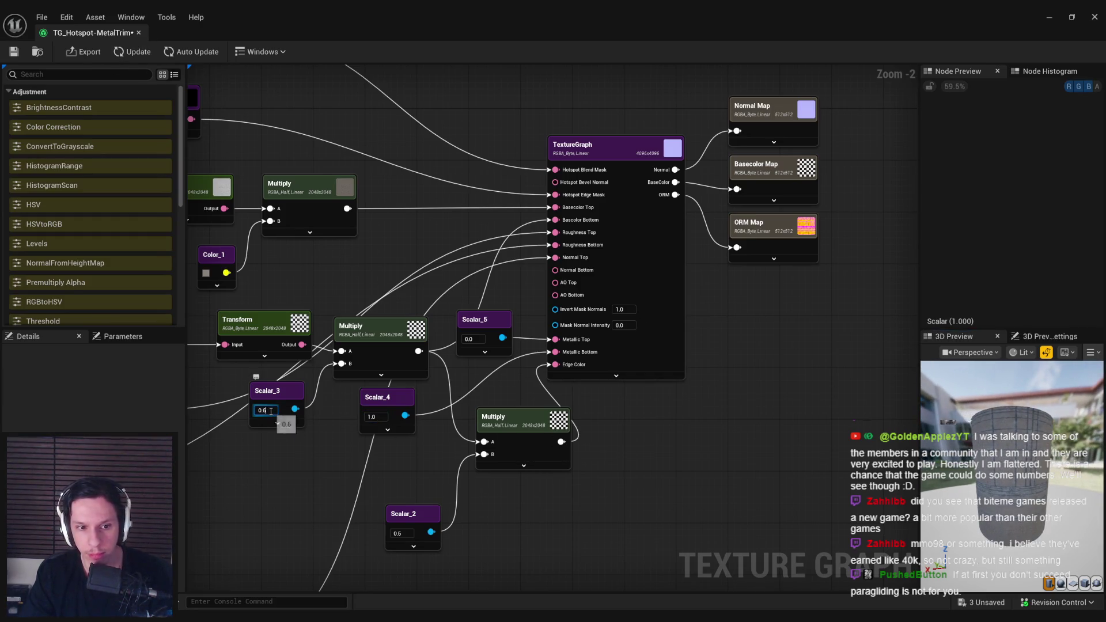
left_click(147, 53)
left_click_drag(1047, 481, 997, 449)
left_click_drag(353, 297, 673, 335)
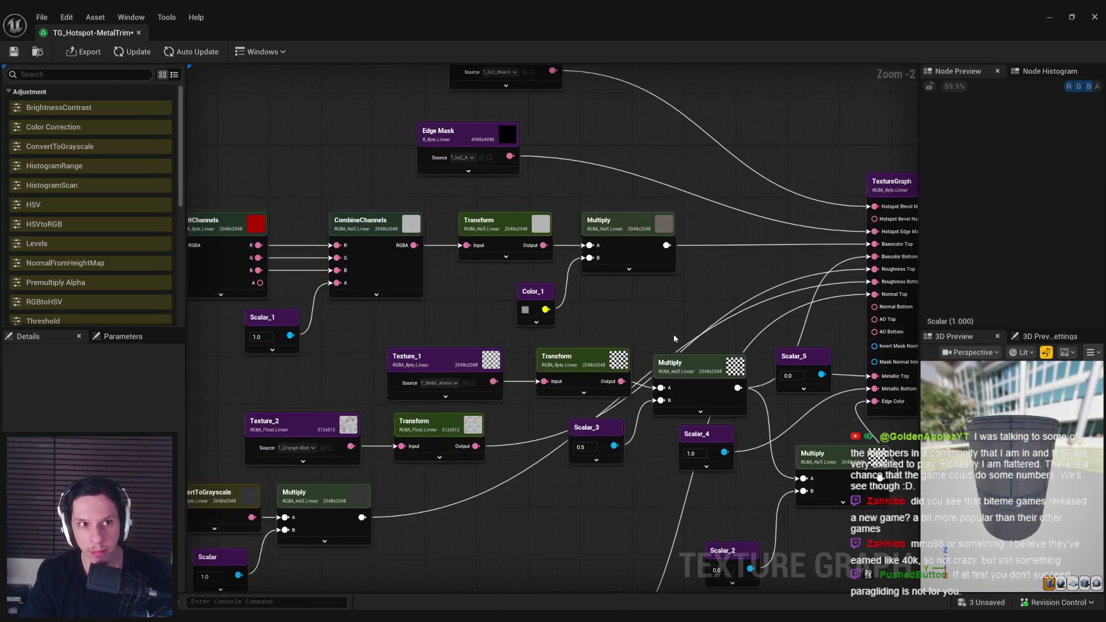
scroll(462, 310, "down", 1)
left_click_drag(1014, 437, 1014, 495)
left_click_drag(332, 307, 279, 322)
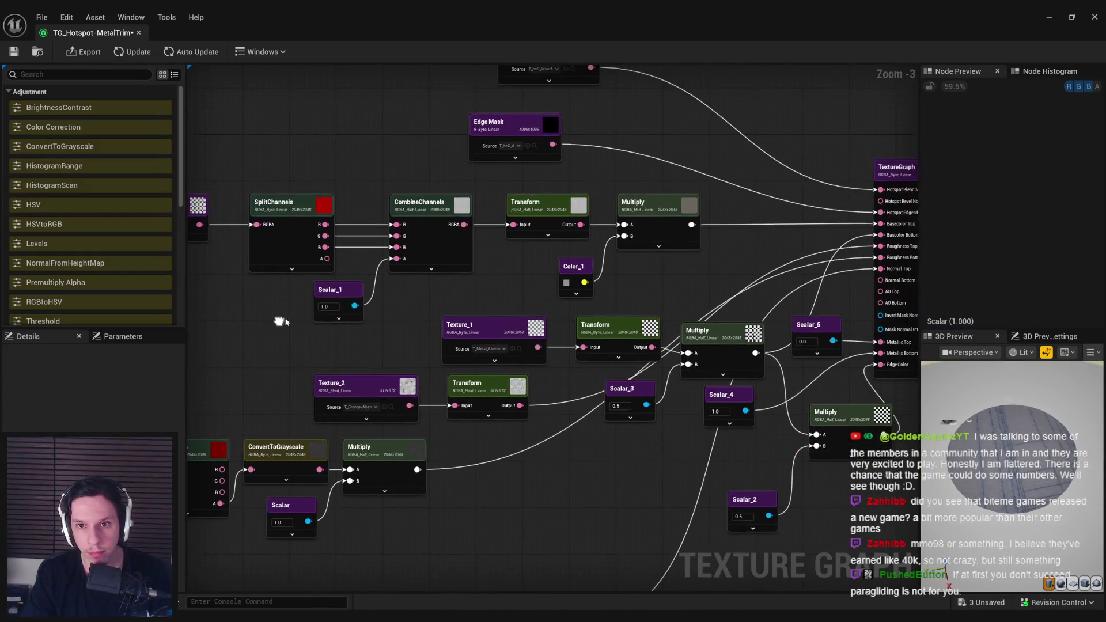
Step: Change Color_1 to a cool bluish grey (R 0.299, G 0.309, B 0.316)
left_click(566, 283)
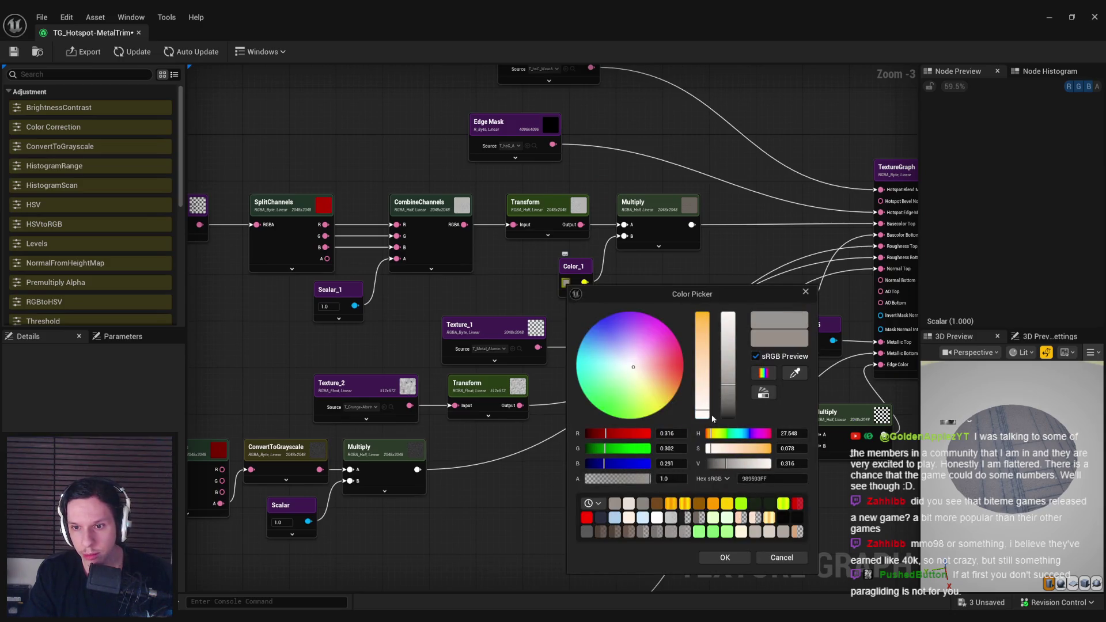
left_click(745, 434)
left_click_drag(708, 419, 704, 415)
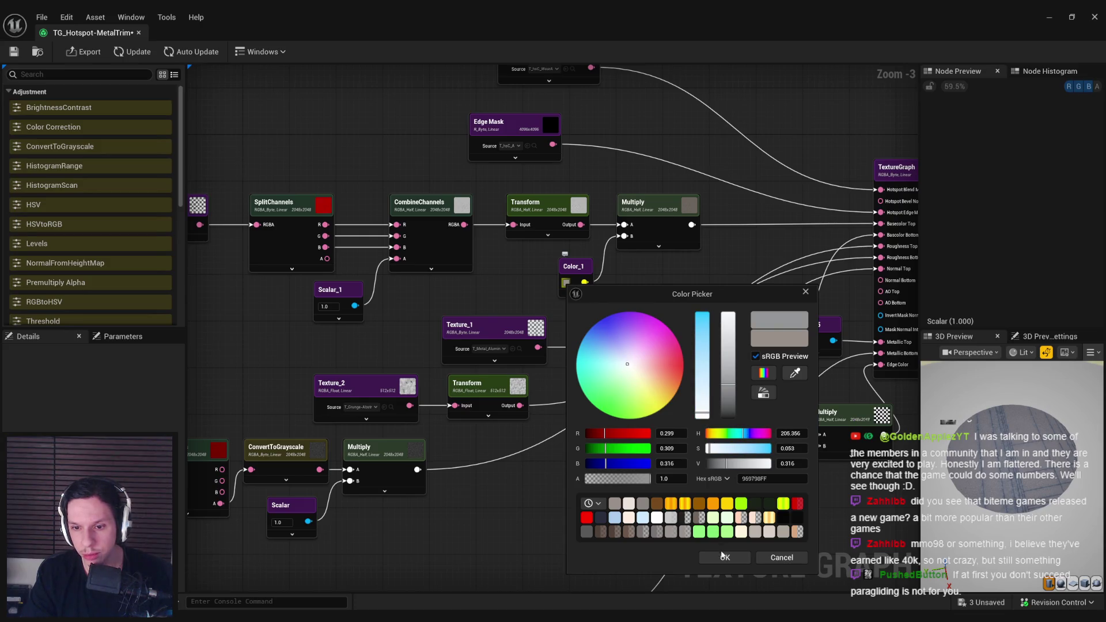
left_click(723, 556)
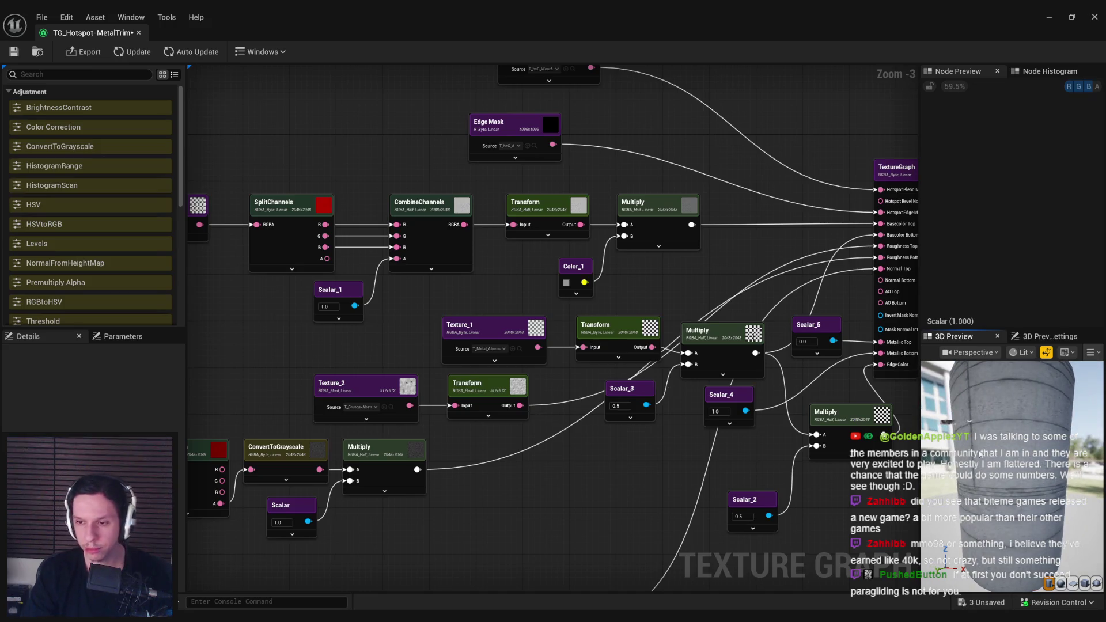
mouse_move(629, 282)
left_mouse_down()
mouse_move(636, 317)
mouse_move(916, 362)
left_mouse_up()
left_click(421, 276)
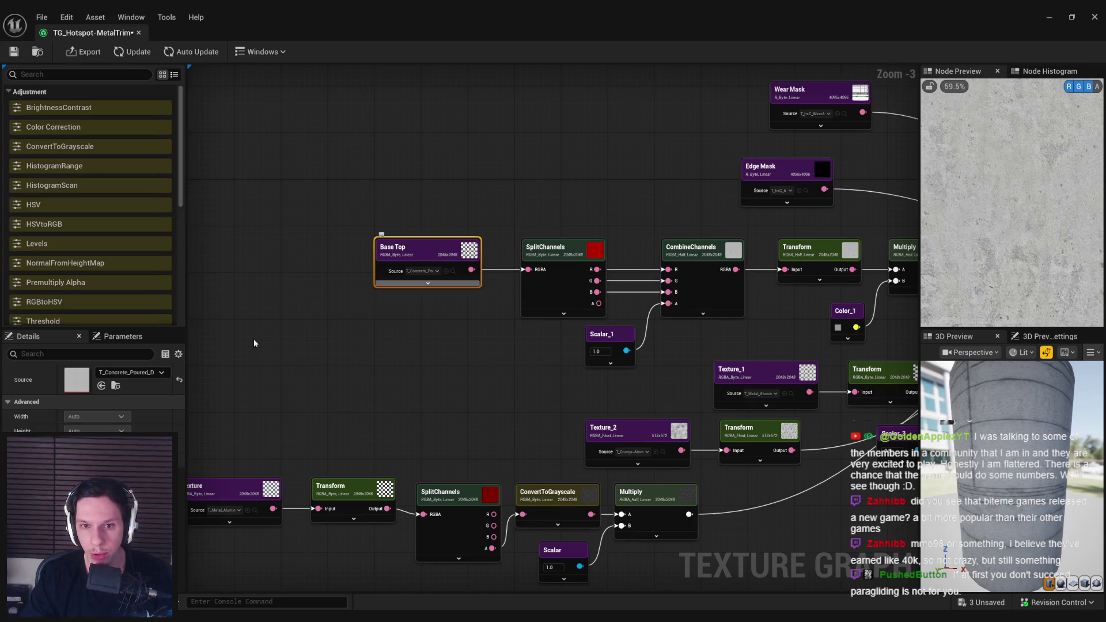
Step: Try T_Grunge-Abstract as Base Top's source texture and update the graph
left_click(130, 372)
scroll(278, 523, "up", 5)
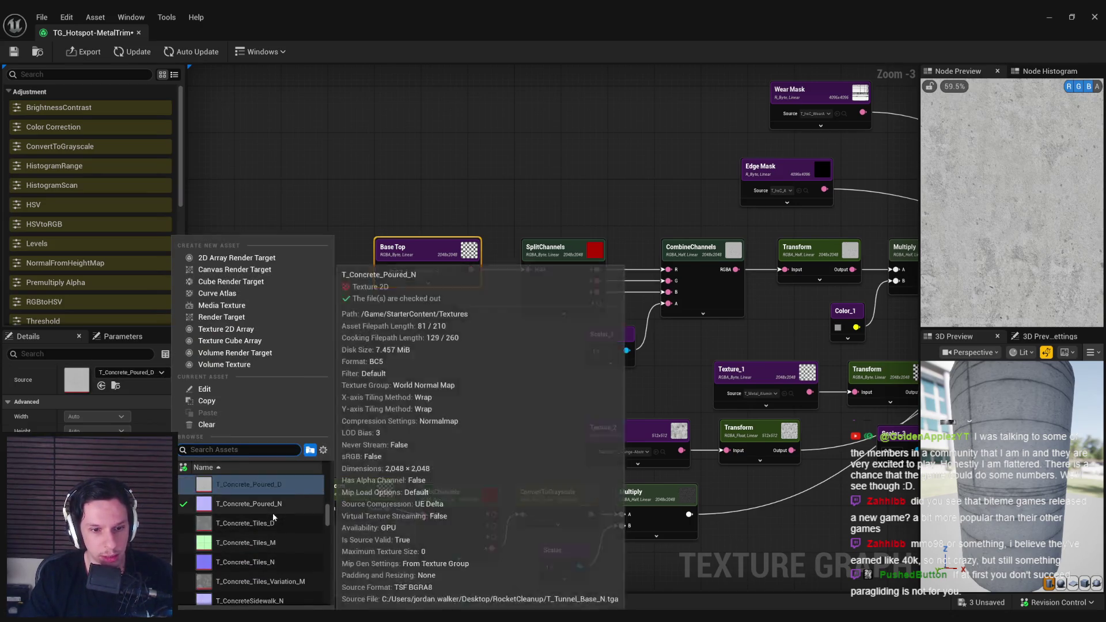
scroll(267, 524, "up", 5)
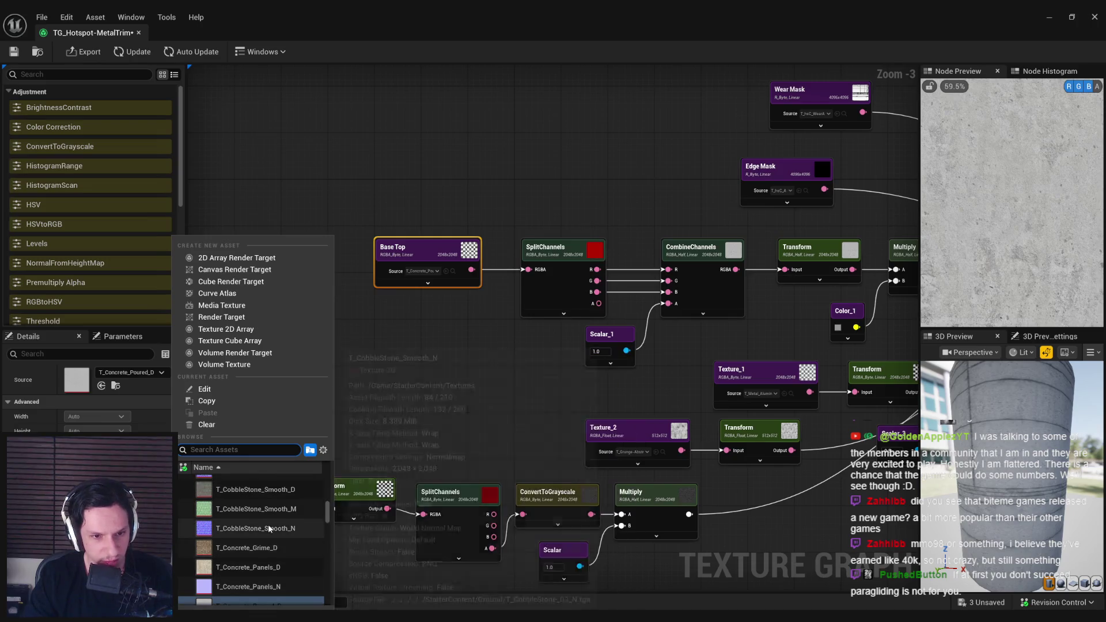
mouse_move(327, 508)
left_mouse_down()
mouse_move(331, 492)
mouse_move(330, 517)
left_mouse_up()
scroll(261, 525, "down", 5)
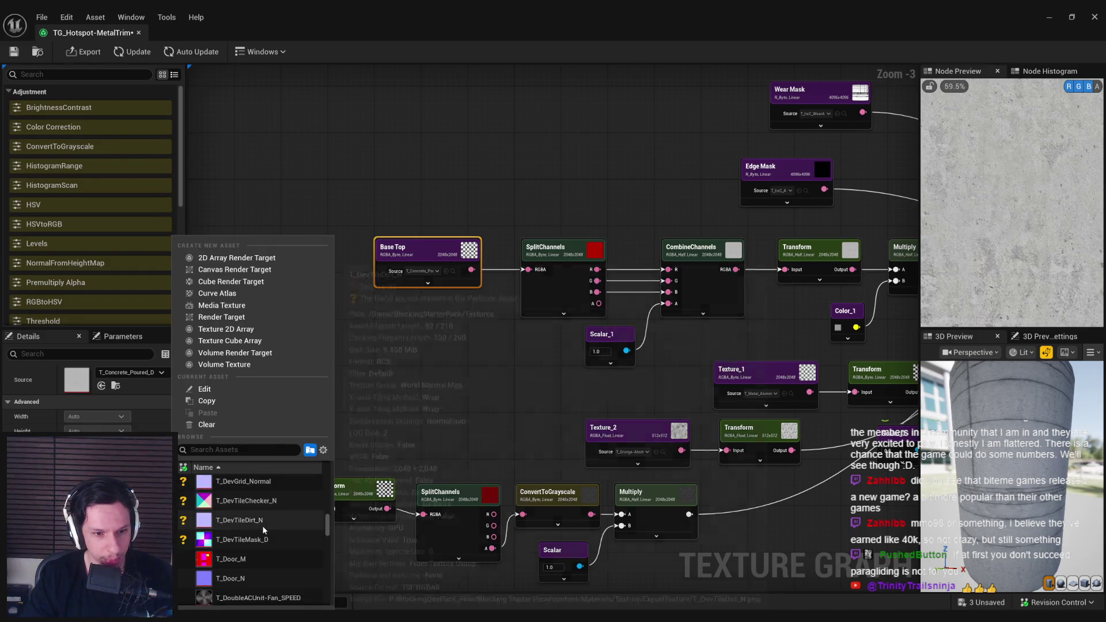
scroll(264, 525, "down", 5)
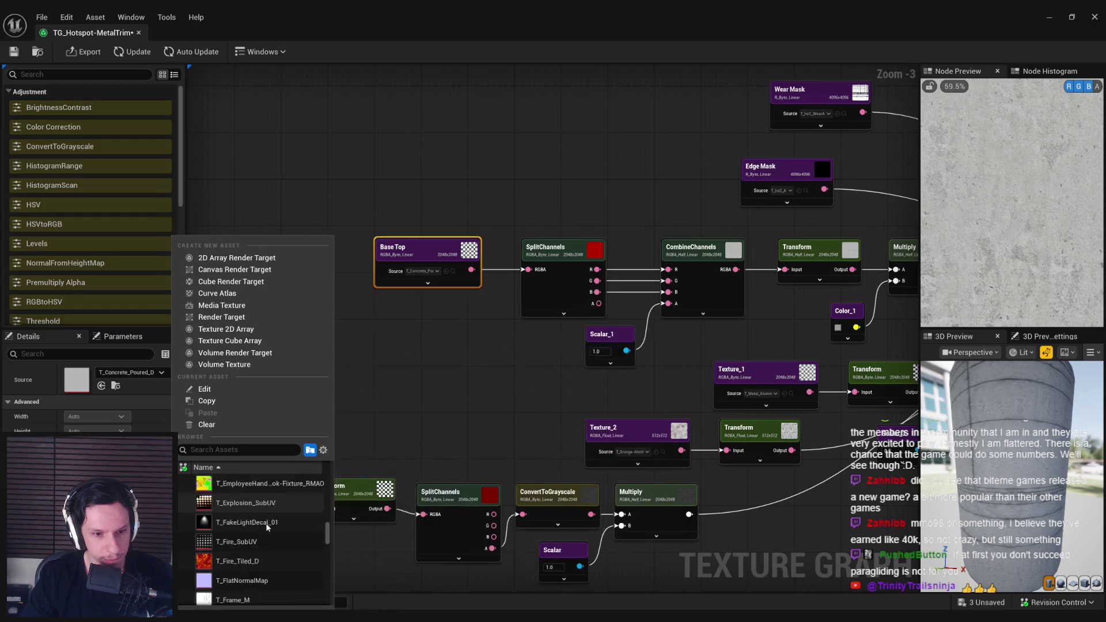
scroll(266, 526, "down", 5)
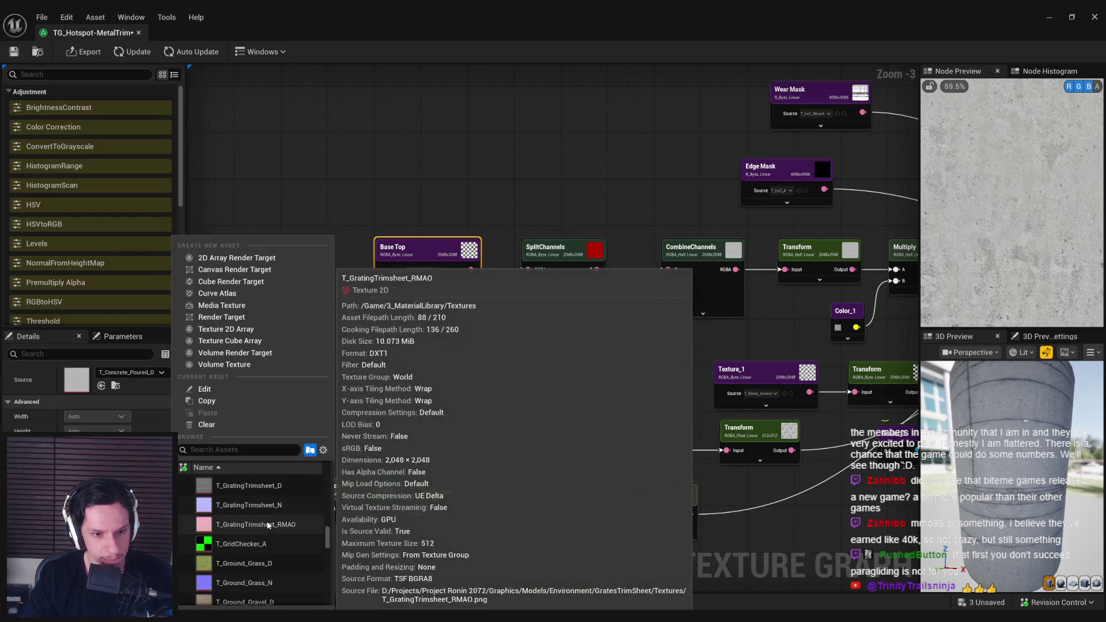
scroll(267, 521, "down", 5)
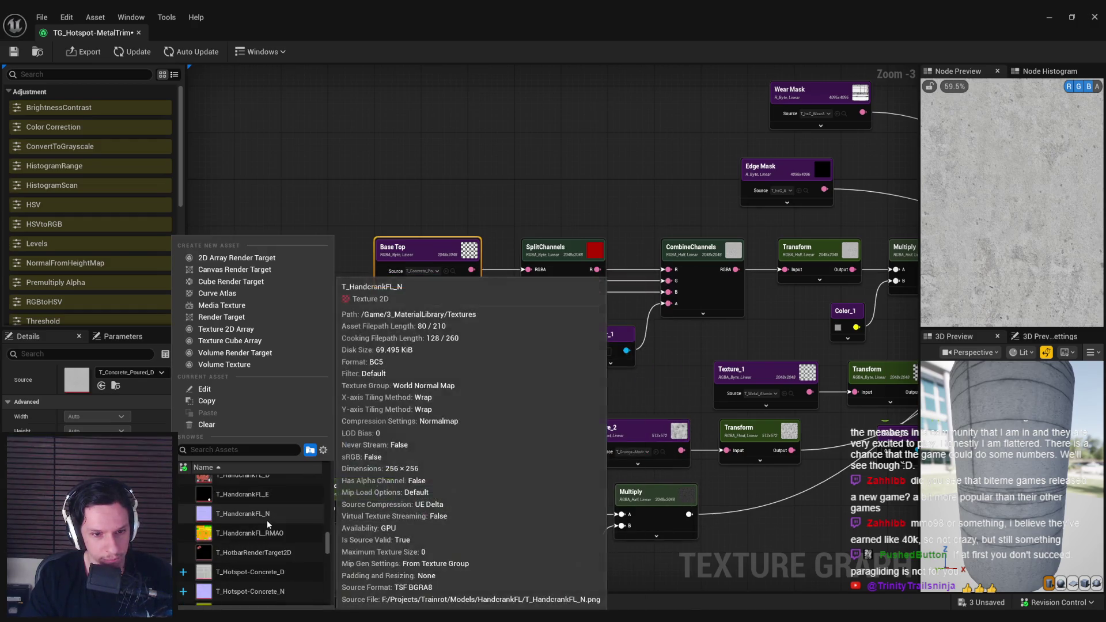
scroll(267, 520, "up", 3)
left_click(260, 513)
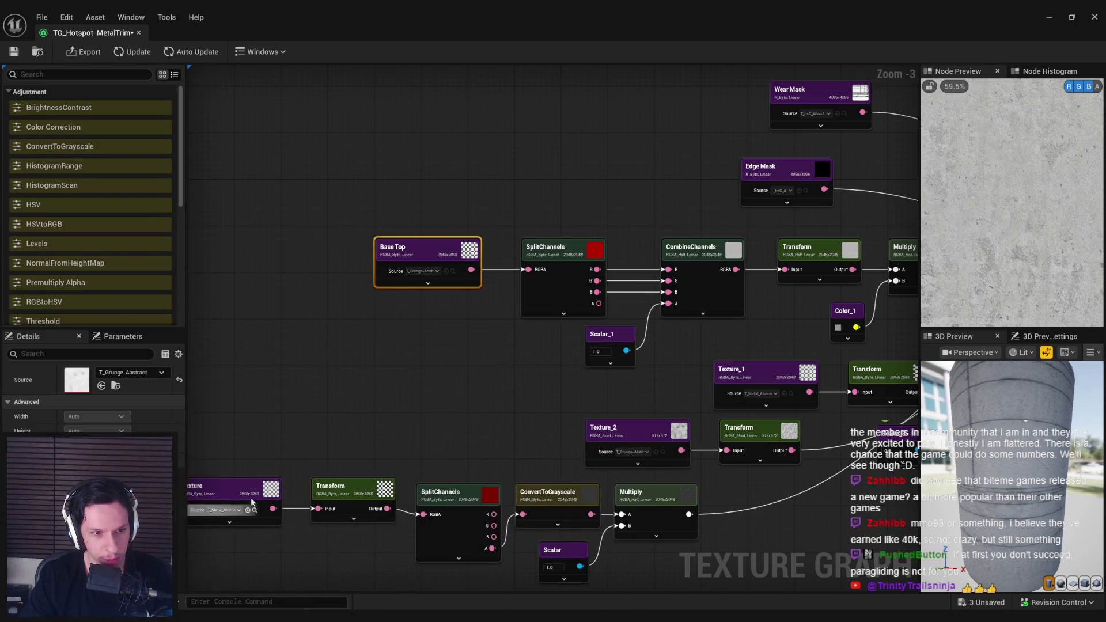
left_click(137, 52)
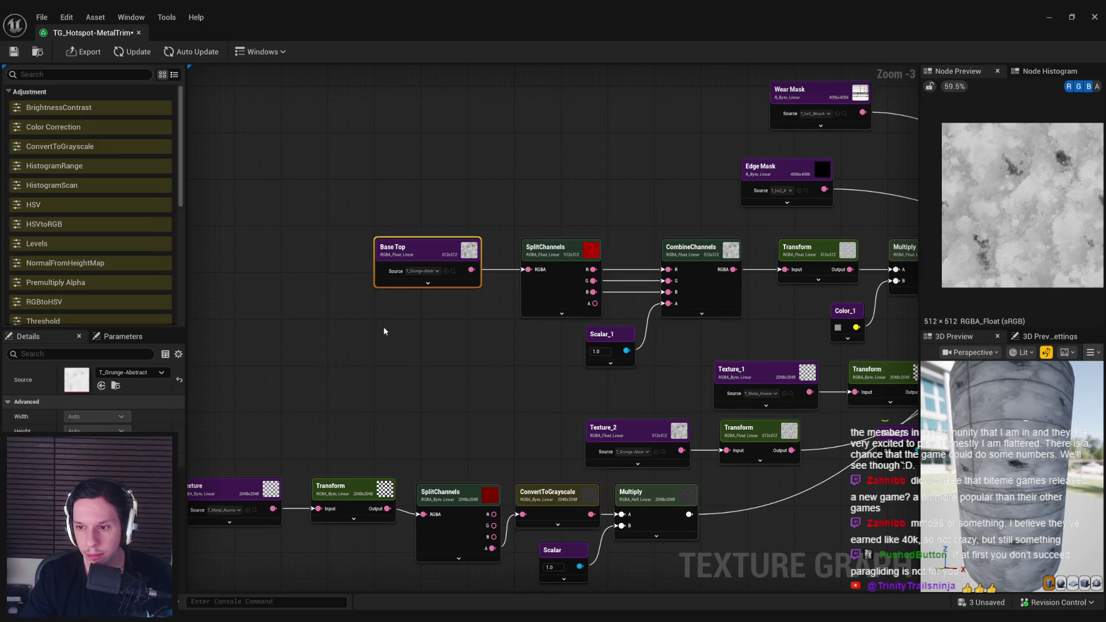
Step: Switch Base Top's source texture to T_MacroVariation and recompute the graph
left_click(130, 373)
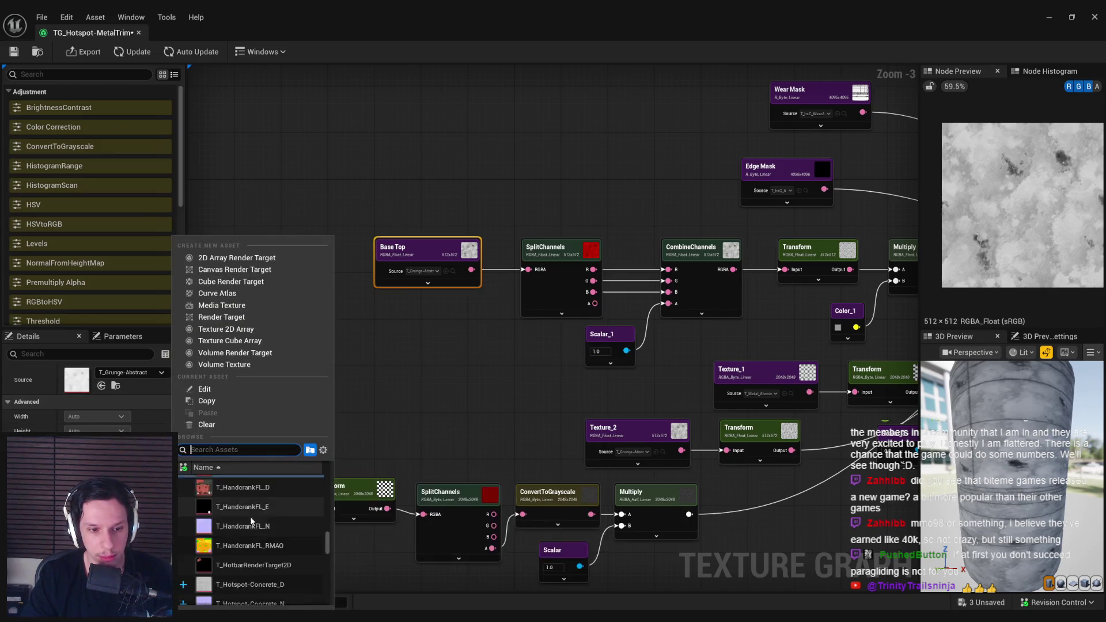
scroll(248, 516, "down", 3)
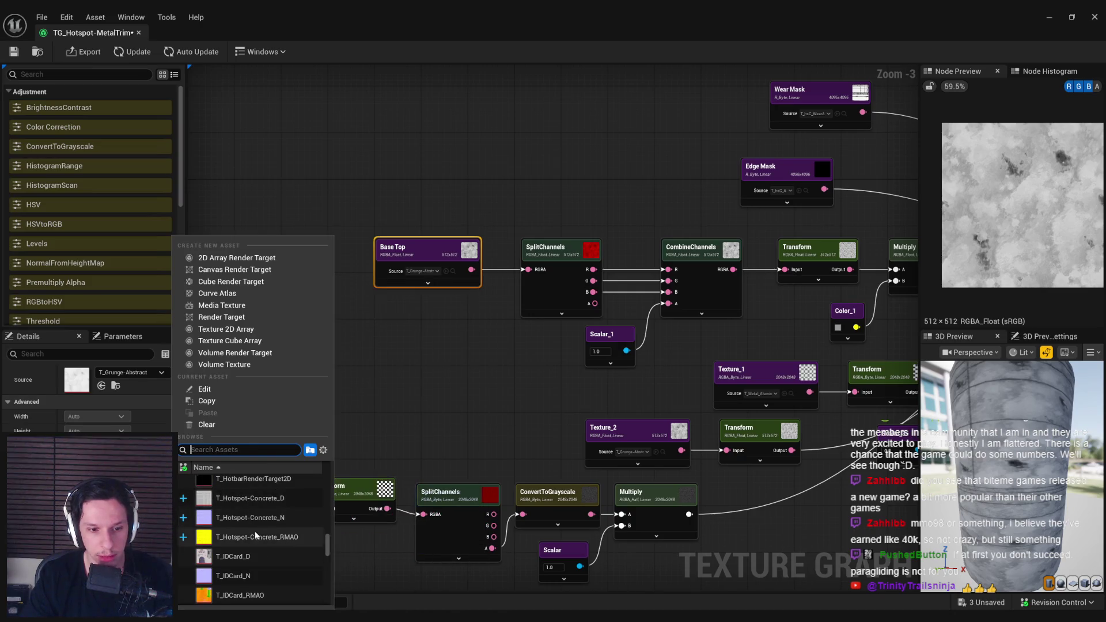
scroll(254, 531, "down", 5)
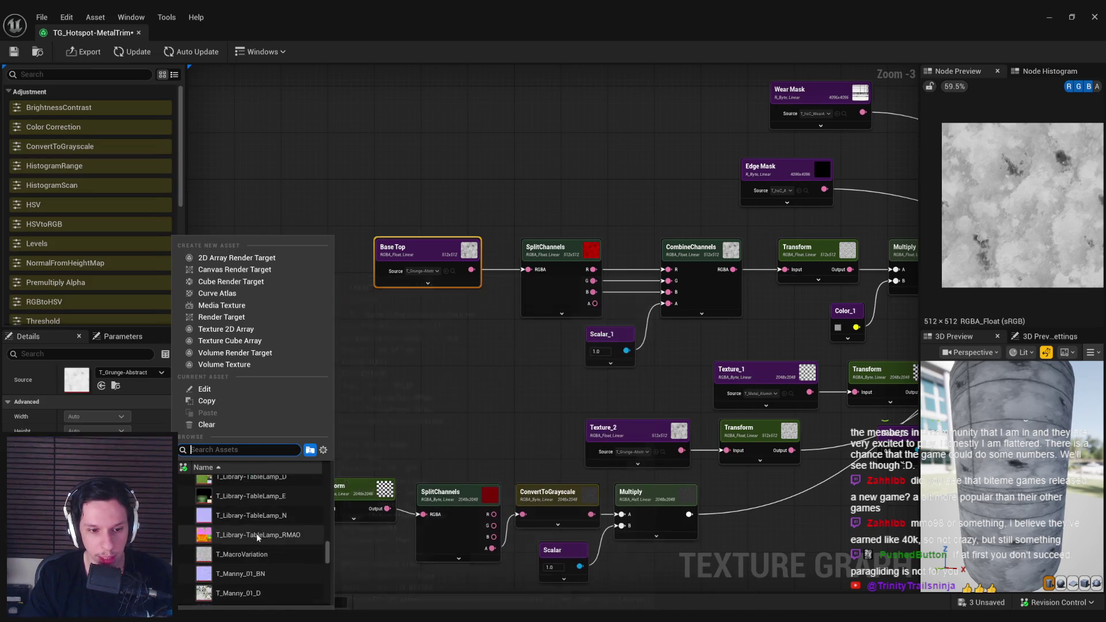
left_click(264, 520)
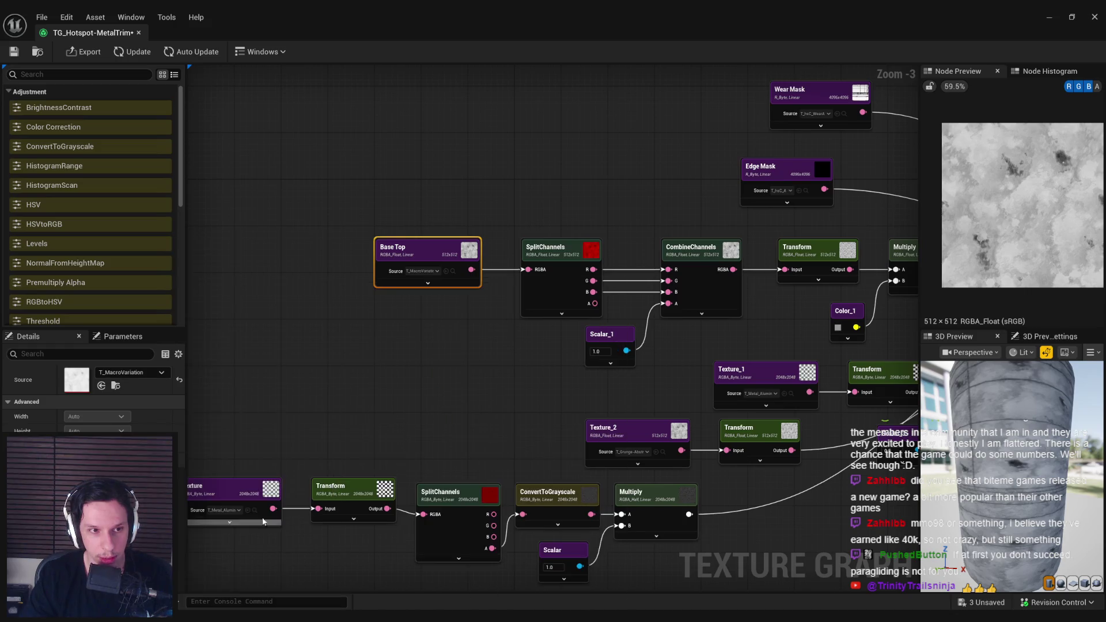
left_click(136, 57)
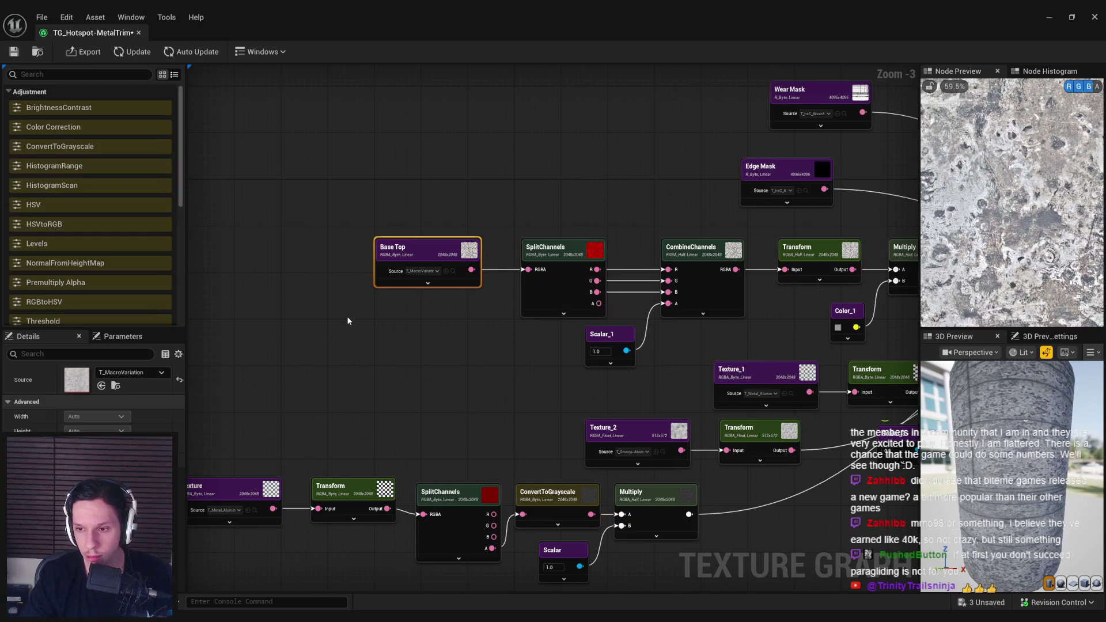
Step: Inspect the Base Top and Transform node settings and recompute the graph outputs
left_click_drag(456, 343, 299, 352)
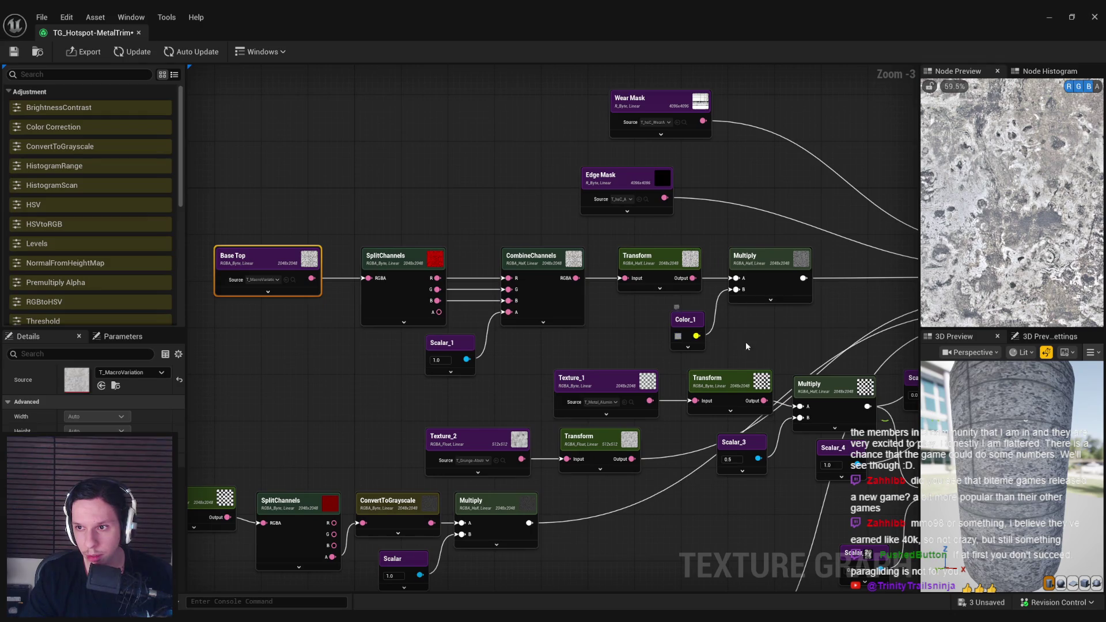
mouse_move(769, 351)
left_mouse_down()
mouse_move(461, 288)
mouse_move(319, 330)
left_mouse_up()
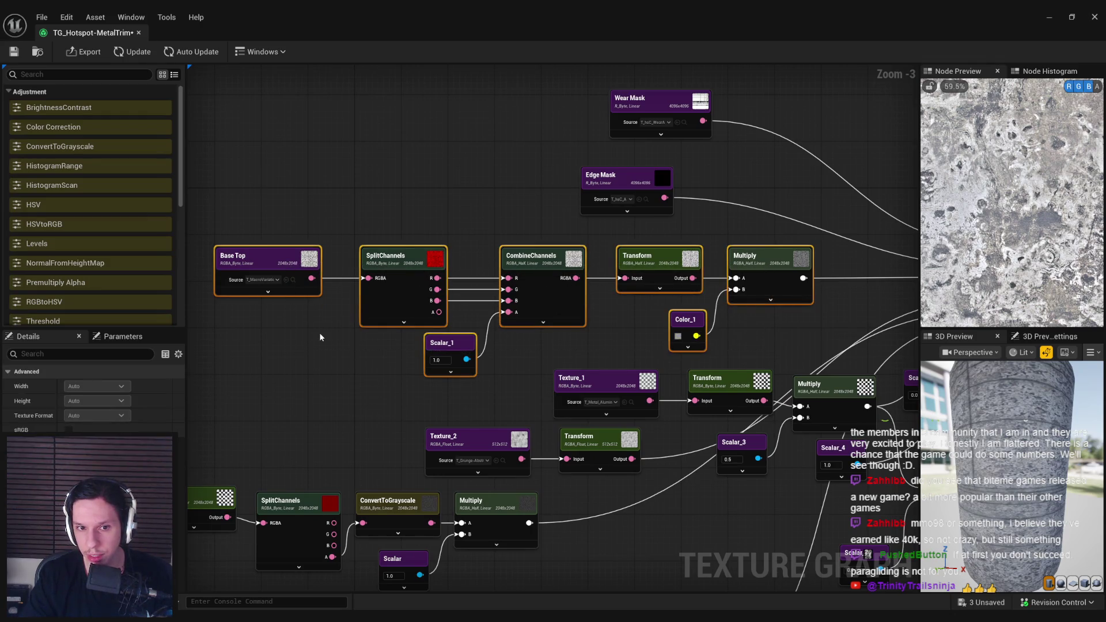
left_click(320, 334)
left_click(284, 264)
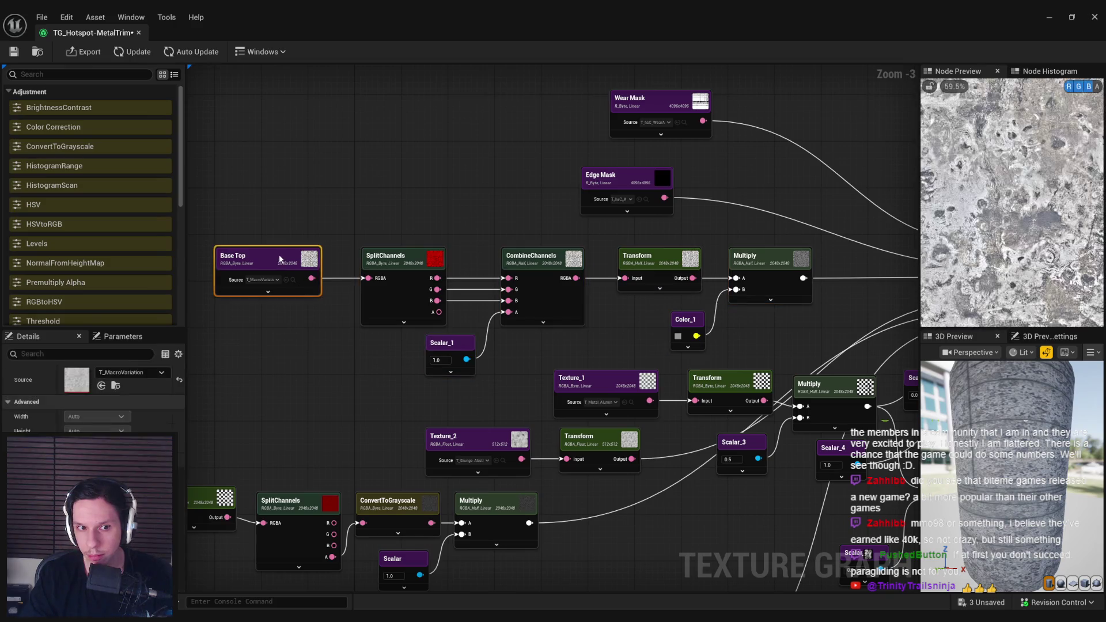
left_click_drag(1008, 438, 1009, 515)
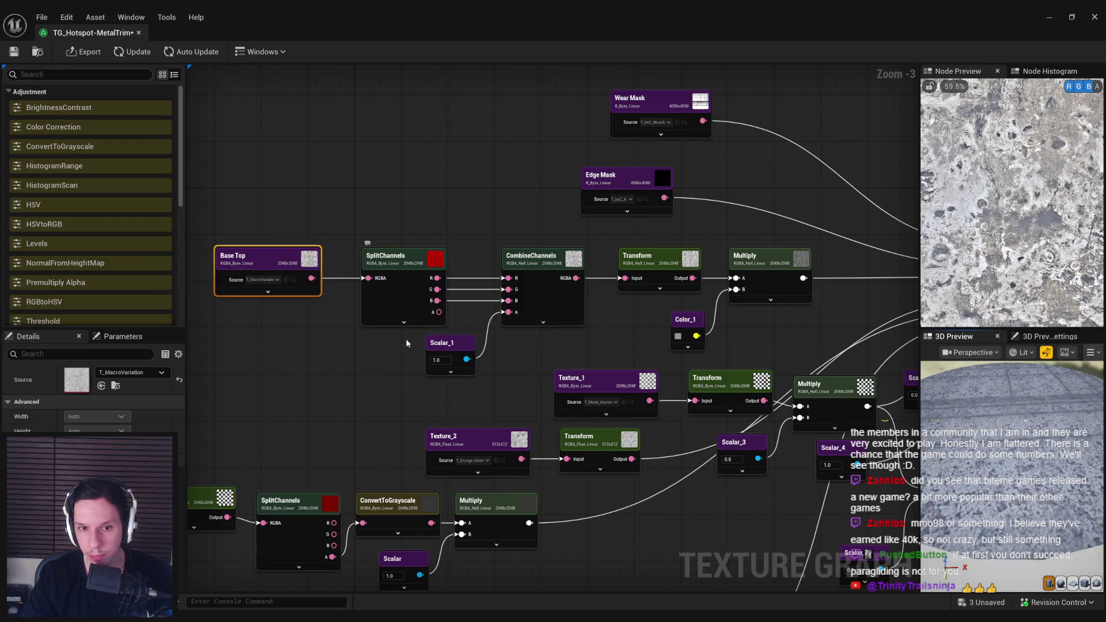
left_click(637, 260)
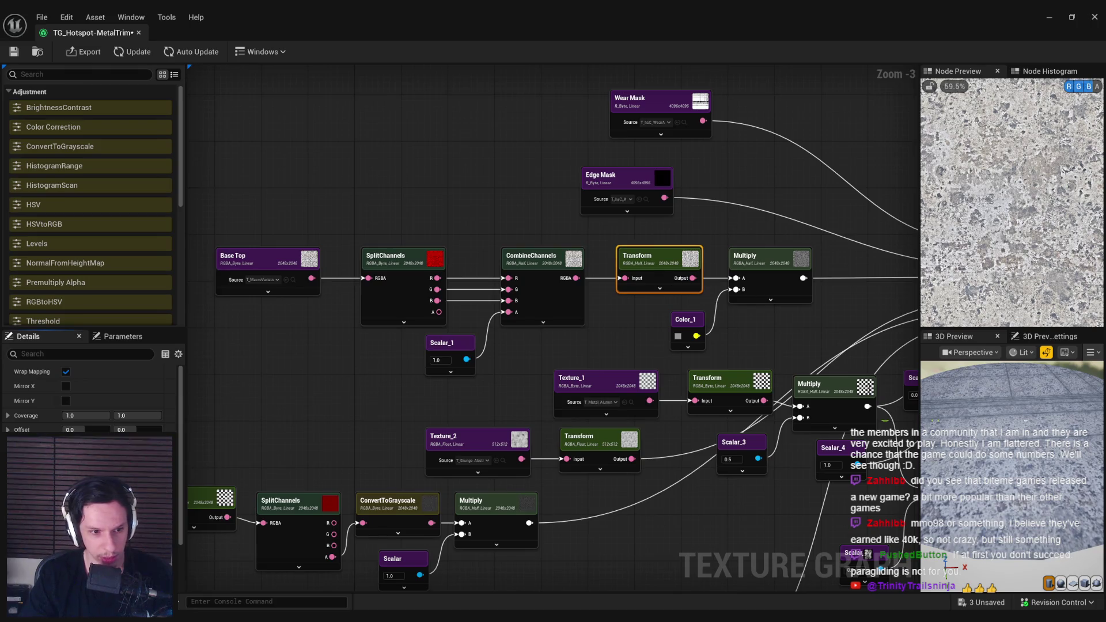
left_click(133, 52)
left_click_drag(982, 490, 979, 438)
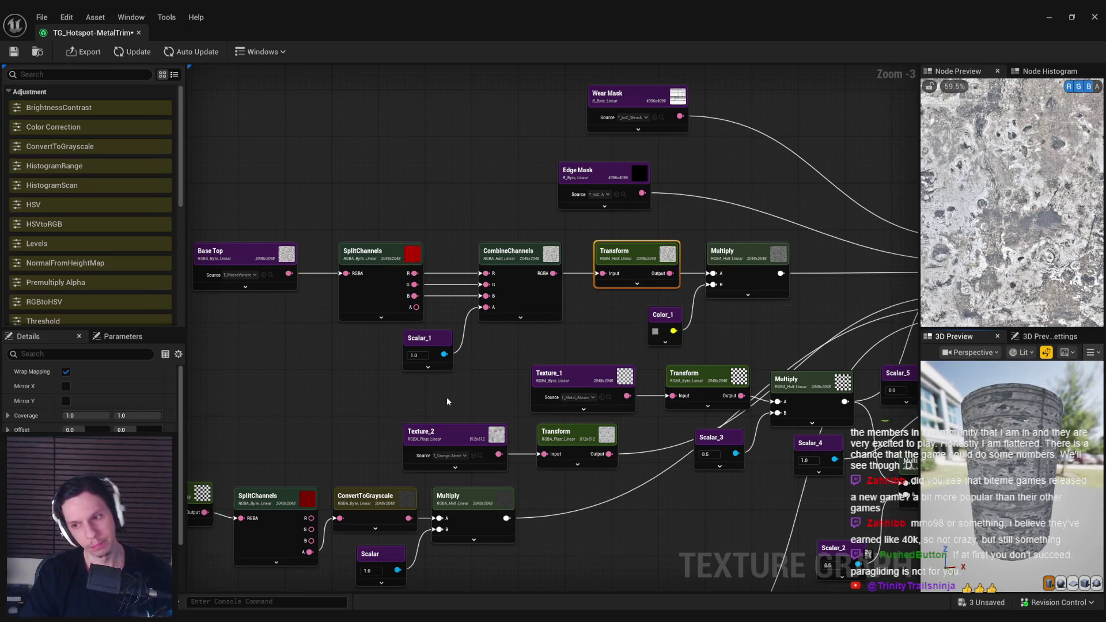
left_click_drag(736, 342, 233, 263)
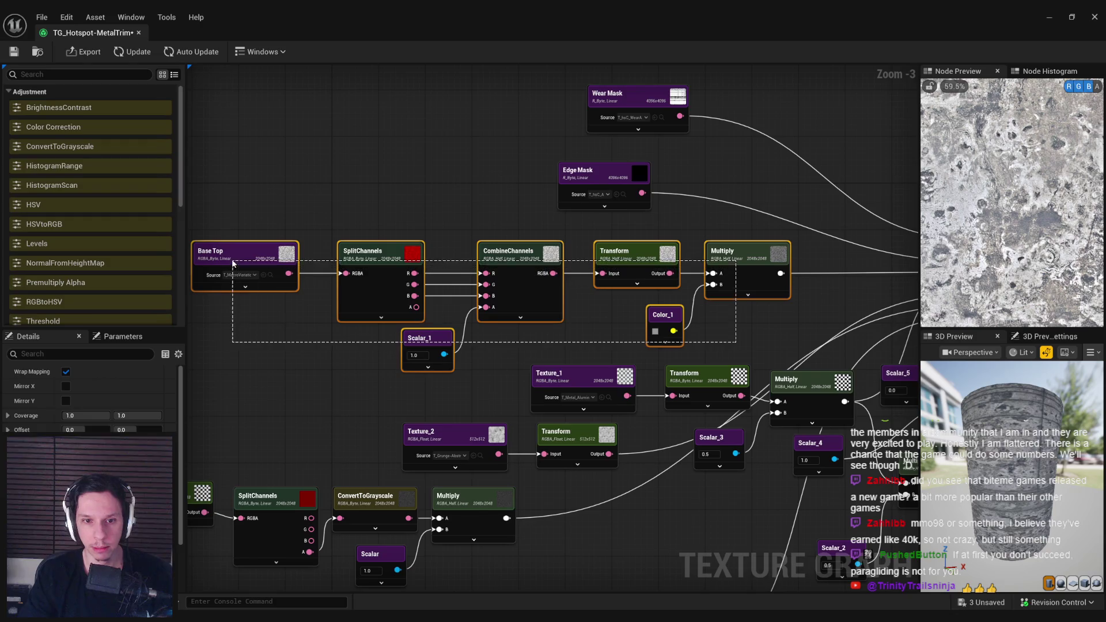
Step: Move the Base Top chain left and insert a Levels node after the Multiply
mouse_move(780, 273)
left_mouse_down()
mouse_move(646, 267)
mouse_move(699, 272)
mouse_move(563, 289)
mouse_move(816, 291)
left_mouse_up()
type("level")
left_click(733, 296)
left_click(91, 371)
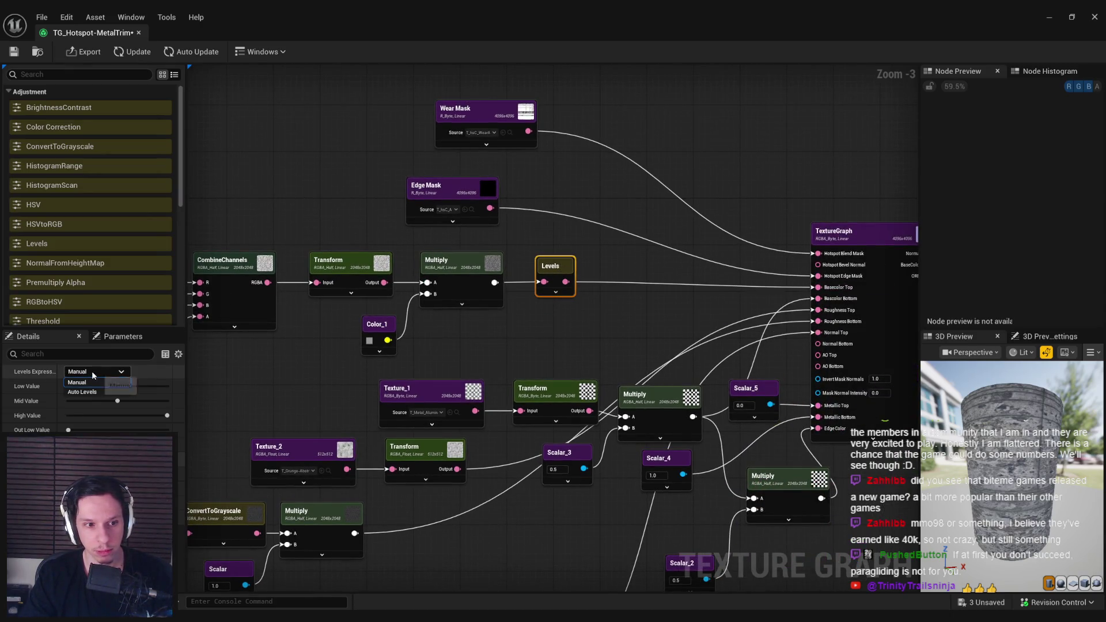
Step: Enable Auto Update, tune the Levels low and high values, and save the graph
left_click(191, 52)
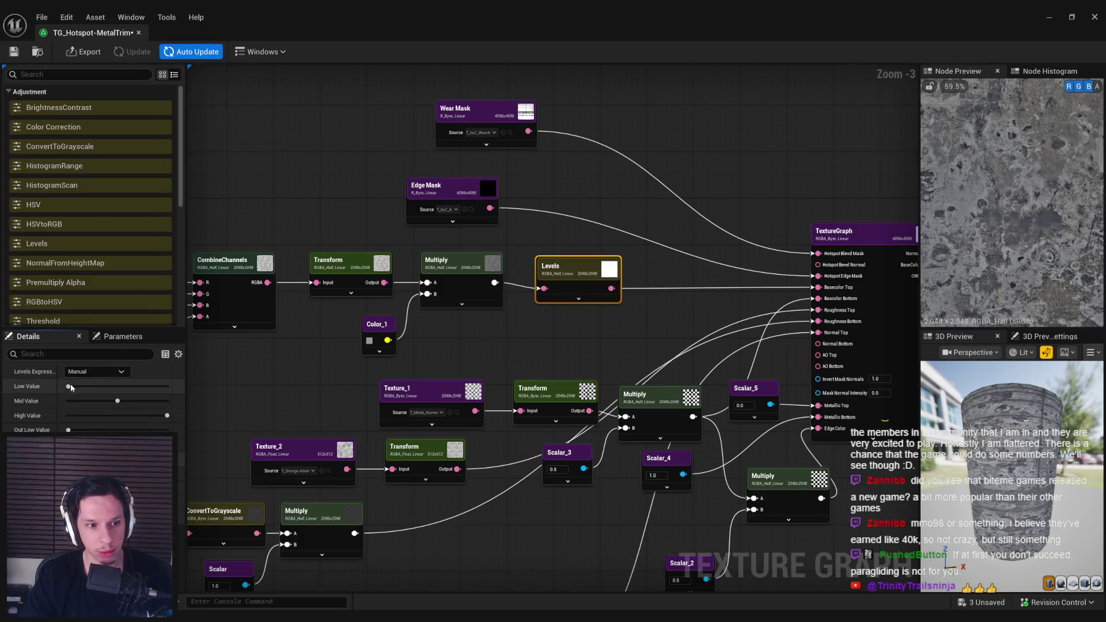
mouse_move(70, 391)
left_mouse_down()
mouse_move(92, 389)
mouse_move(68, 387)
mouse_move(95, 402)
left_mouse_up()
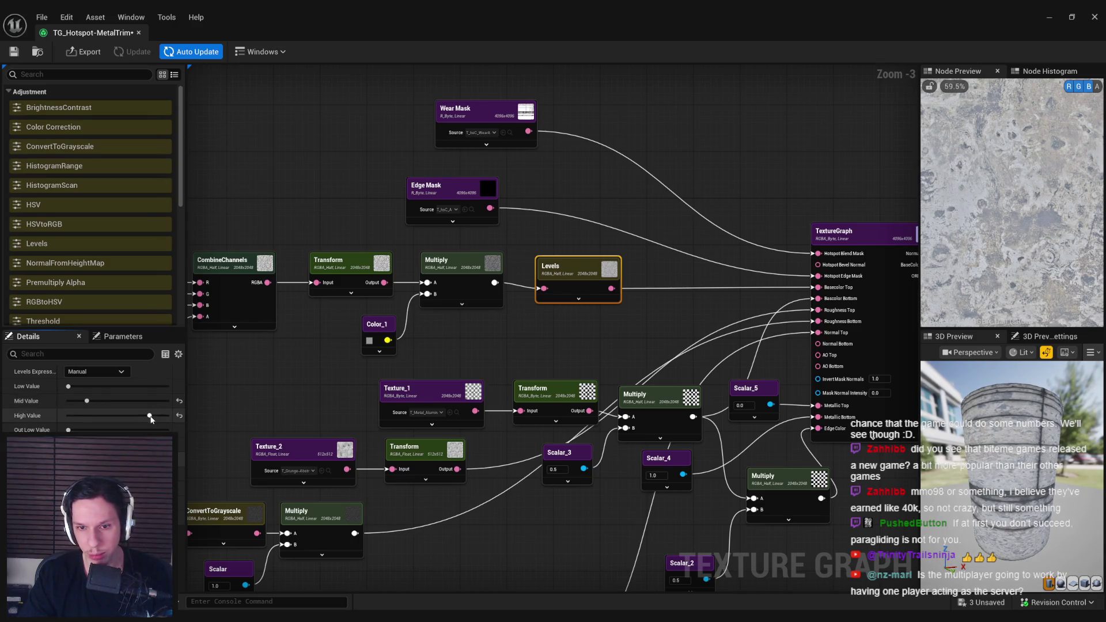
left_click_drag(128, 416, 125, 416)
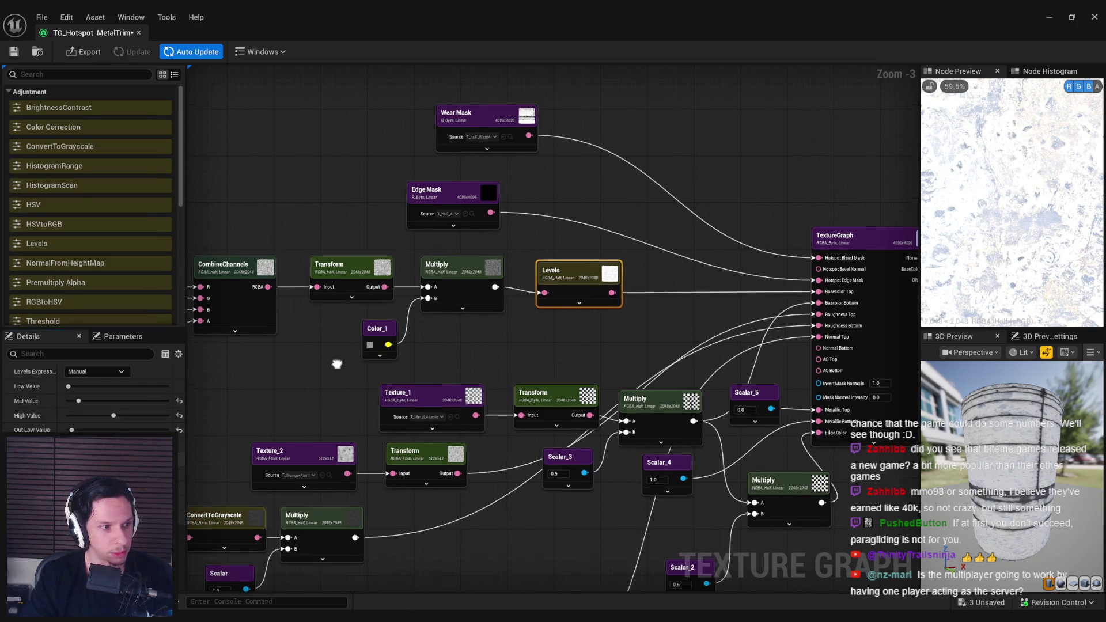
left_click_drag(337, 360, 401, 376)
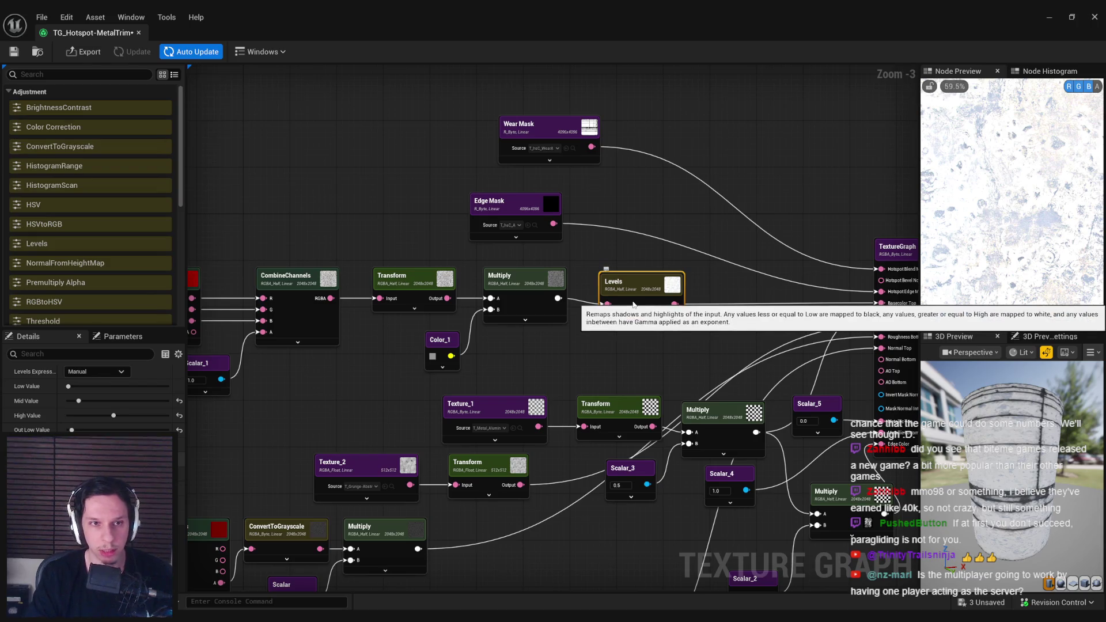
left_click(14, 51)
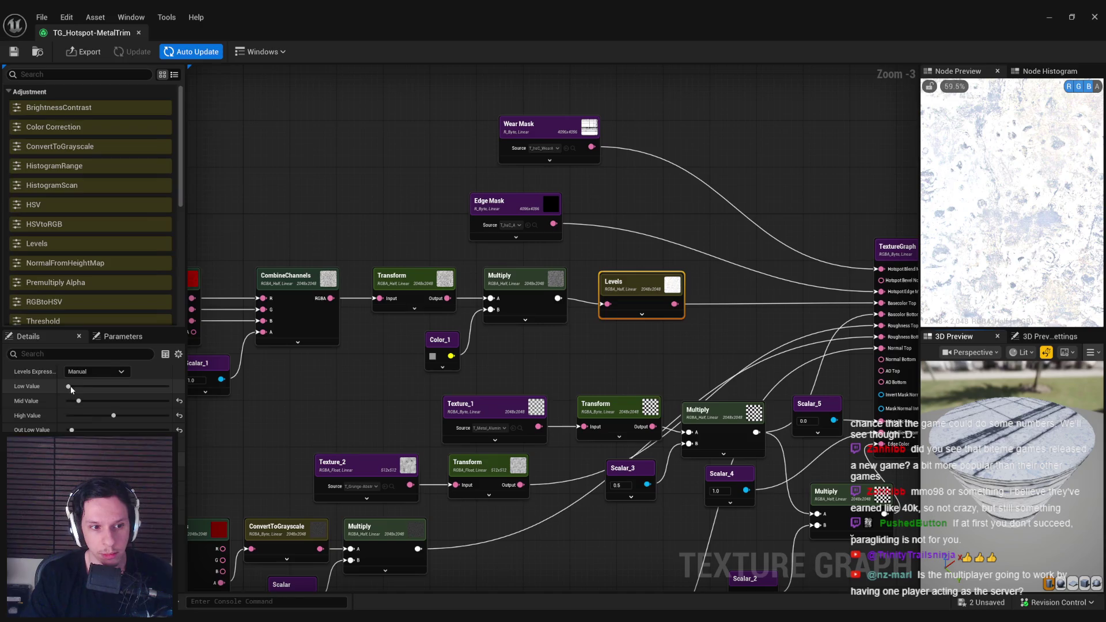
left_click_drag(113, 416, 131, 415)
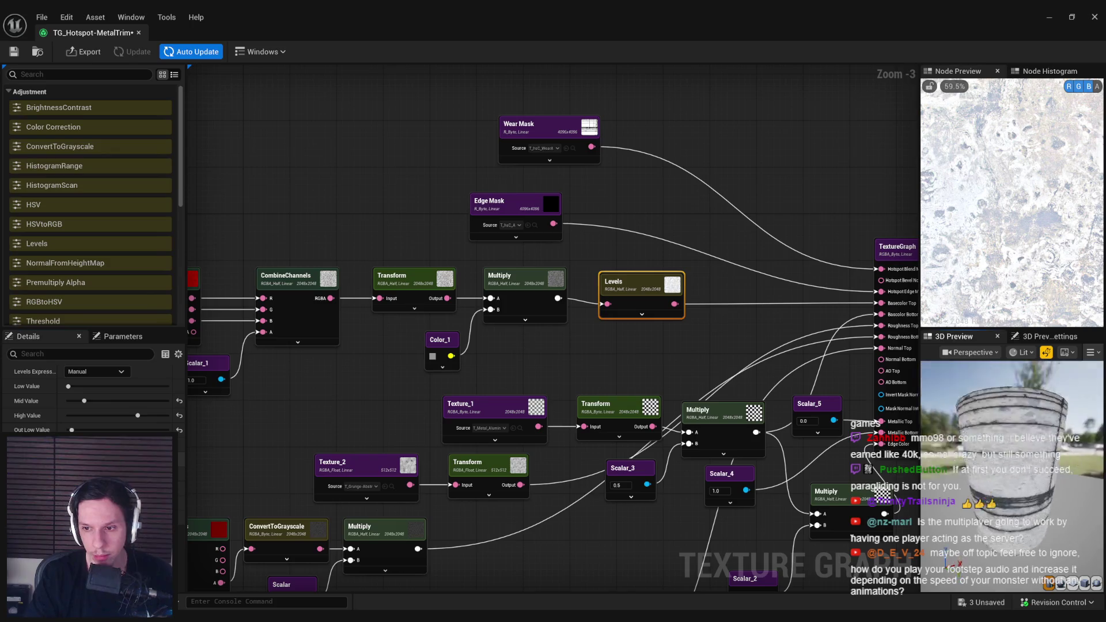
mouse_move(421, 418)
left_mouse_down()
mouse_move(560, 421)
mouse_move(515, 407)
mouse_move(447, 408)
left_mouse_up()
left_click(556, 292)
mouse_move(1026, 477)
left_mouse_down()
mouse_move(979, 477)
mouse_move(1026, 476)
left_mouse_up()
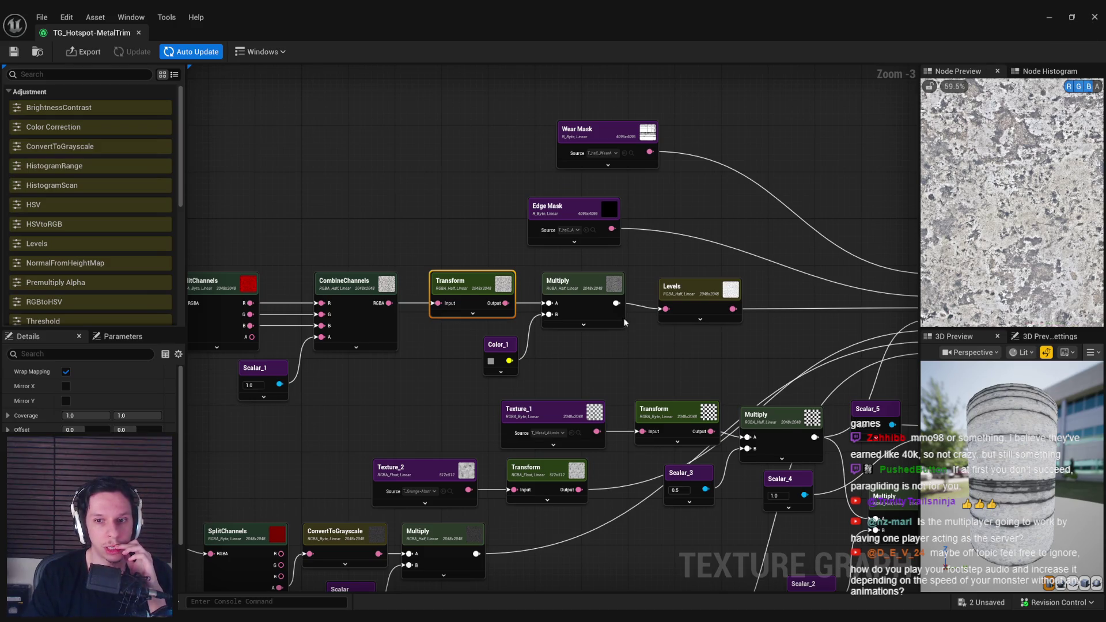
Step: Nudge the selected node chain down slightly and save TG_Hotspot-MetalTrim
mouse_move(690, 349)
left_mouse_down()
mouse_move(559, 361)
mouse_move(545, 358)
mouse_move(654, 351)
mouse_move(277, 299)
left_mouse_up()
scroll(515, 358, "down", 1)
scroll(655, 324, "up", 1)
left_click_drag(655, 324, 655, 326)
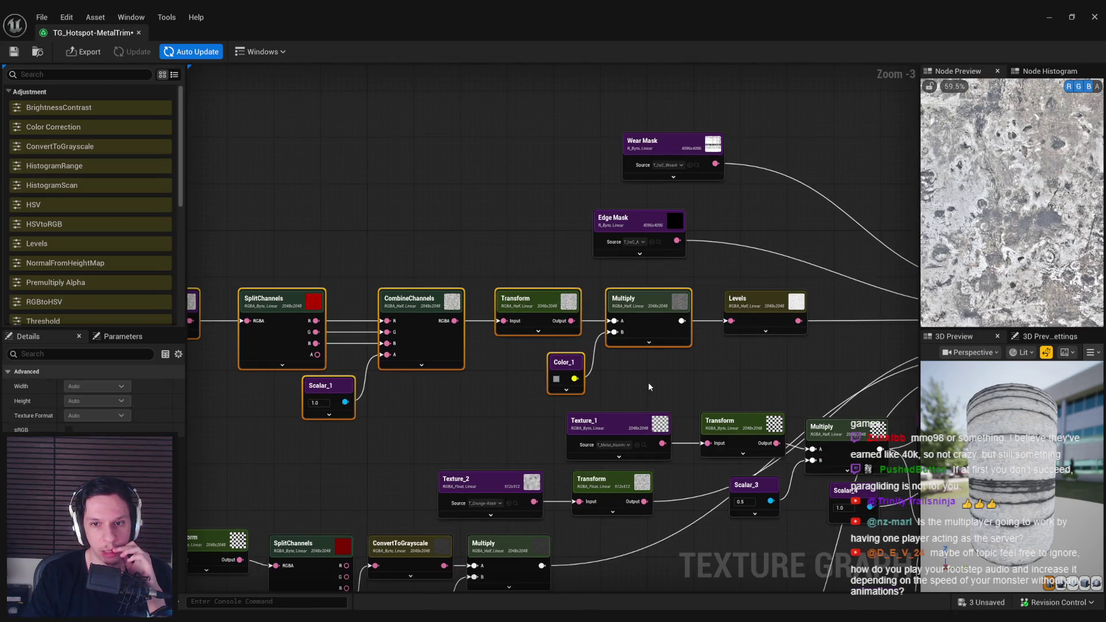
left_click(648, 382)
left_click_drag(648, 382, 438, 396)
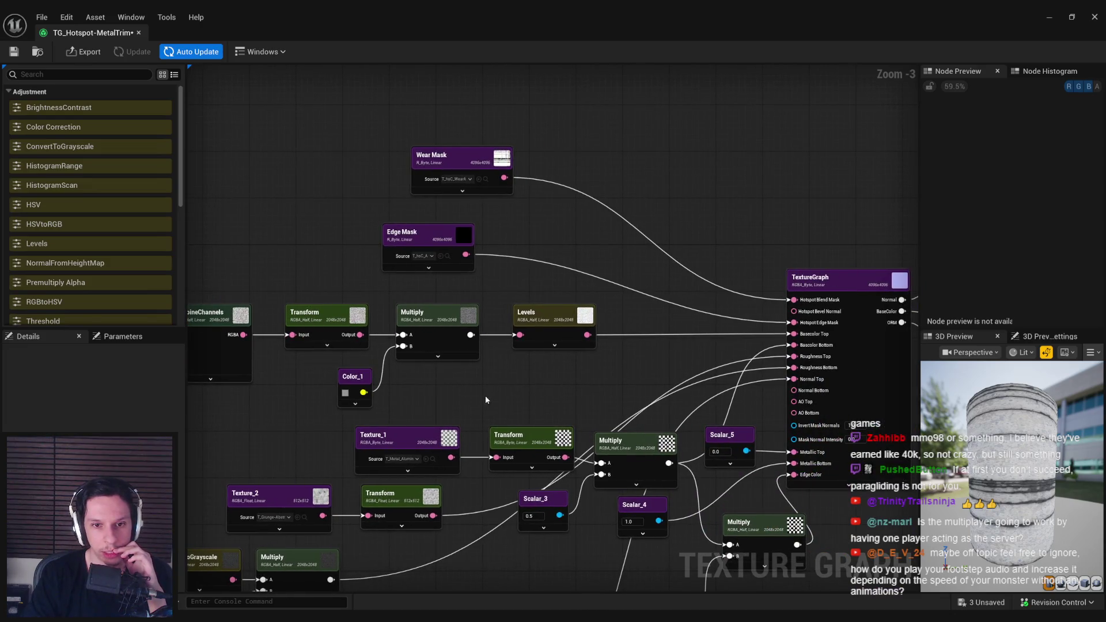
left_click(15, 53)
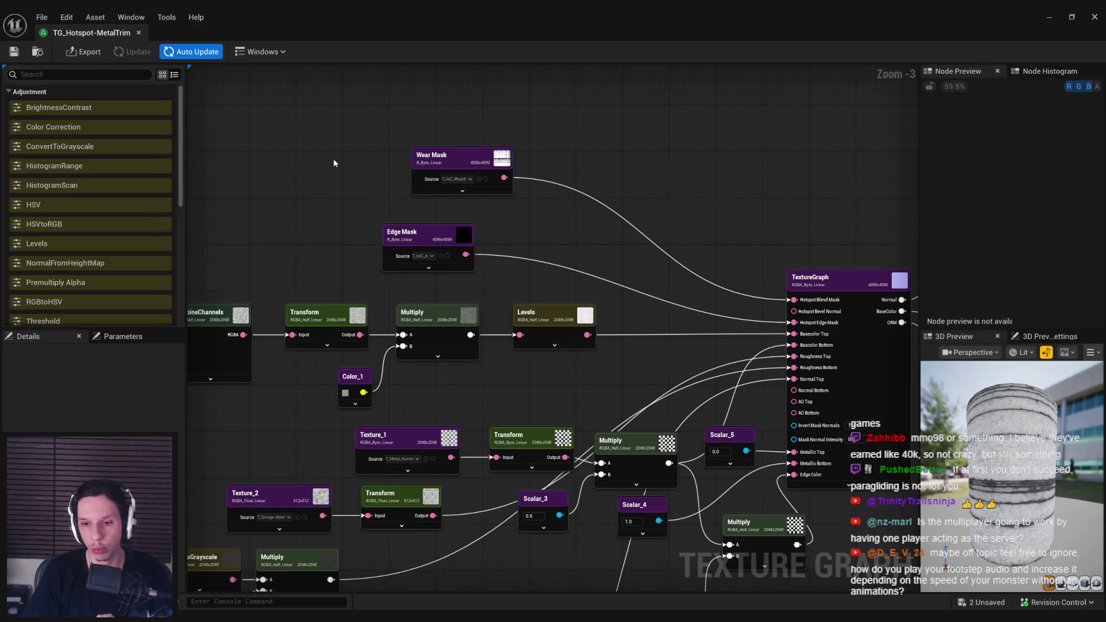
Step: Review the Normal, Basecolor and ORM outputs and input nodes, then minimize the graph window
left_click_drag(602, 252, 383, 217)
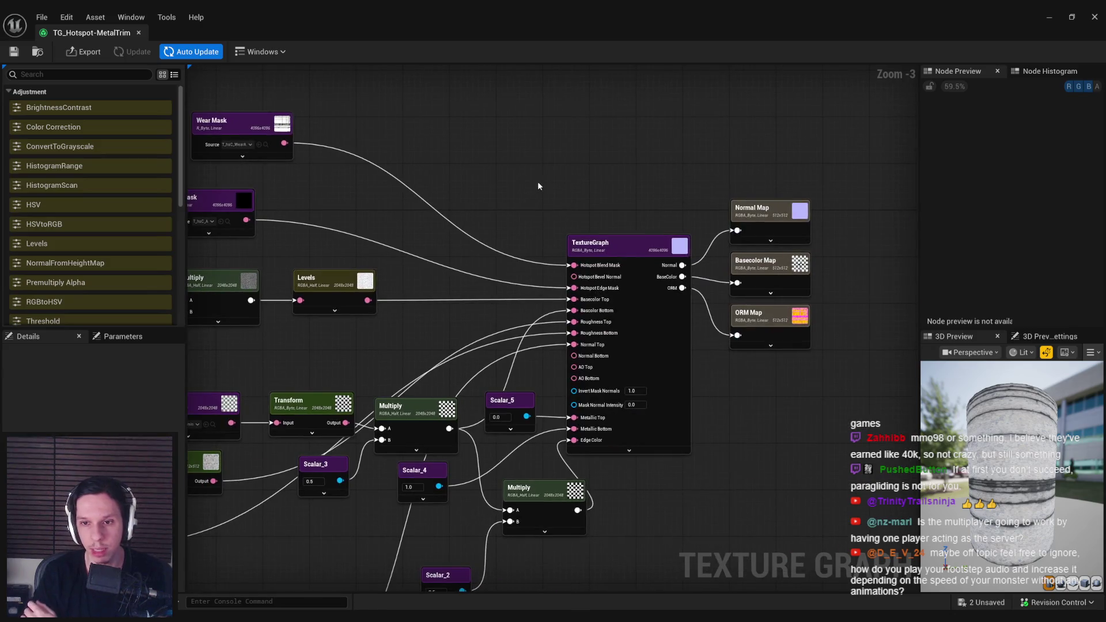
mouse_move(417, 279)
left_mouse_down()
mouse_move(565, 311)
mouse_move(563, 352)
left_mouse_up()
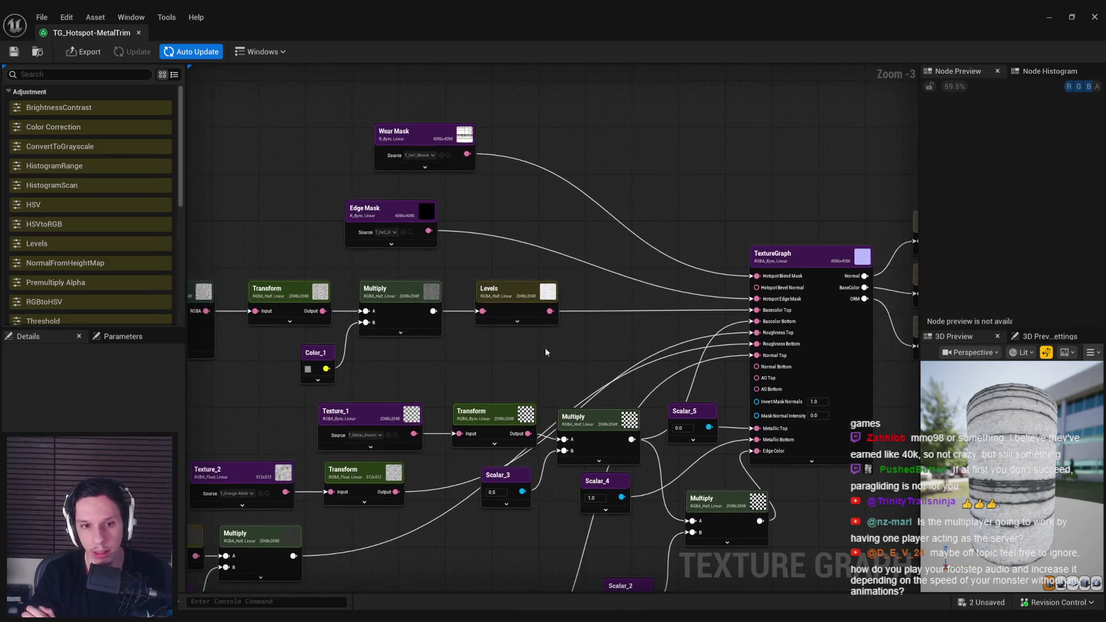
scroll(324, 362, "up", 3)
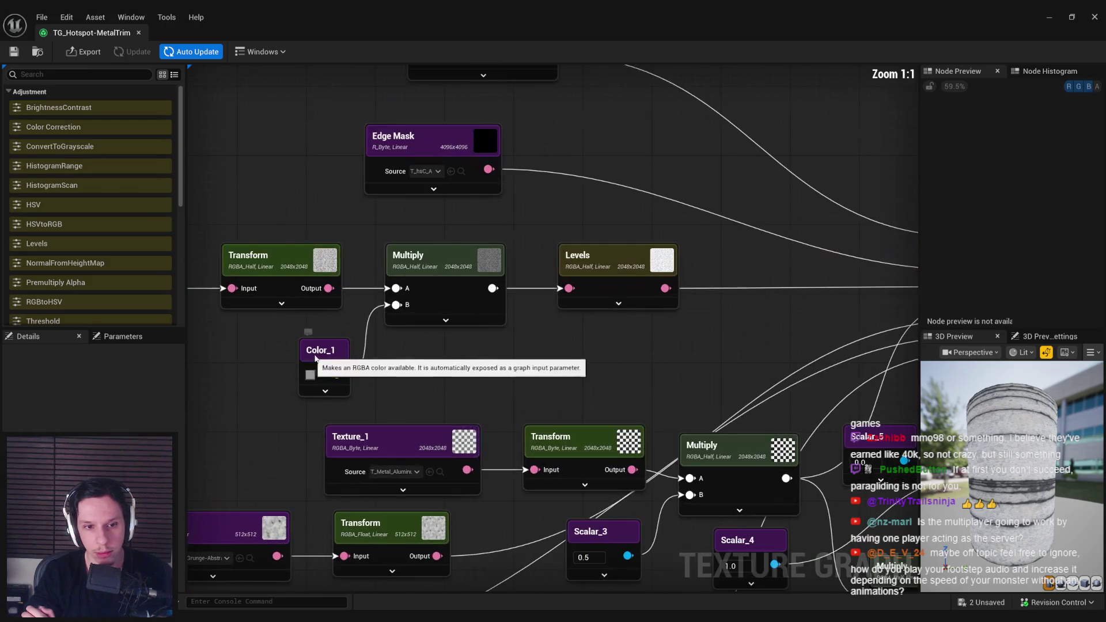
left_click(1052, 17)
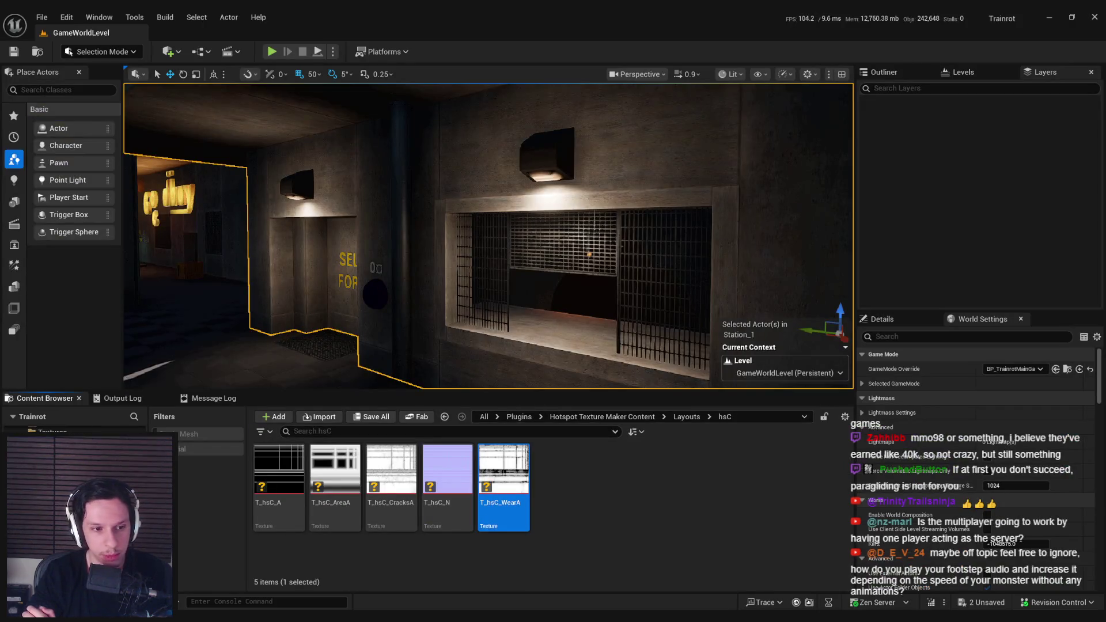
Step: Open NPCAI_BasePawn from Content/0_Core/NPC and its TempFootstepTimer function graph
scroll(75, 490, "up", 3)
left_click(58, 461)
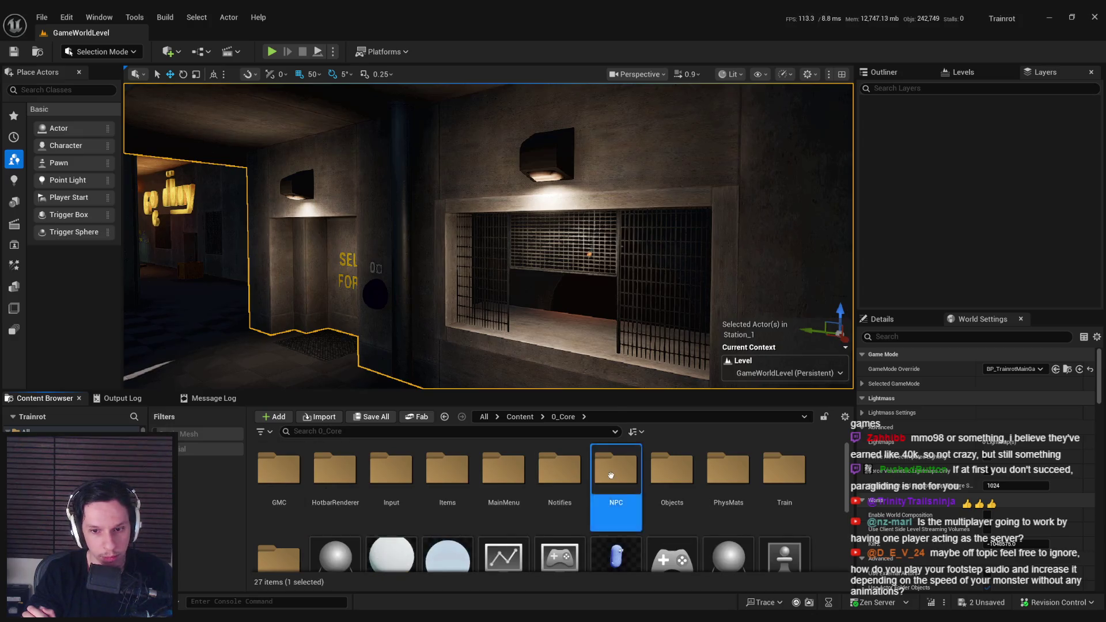
double_click(615, 472)
double_click(609, 500)
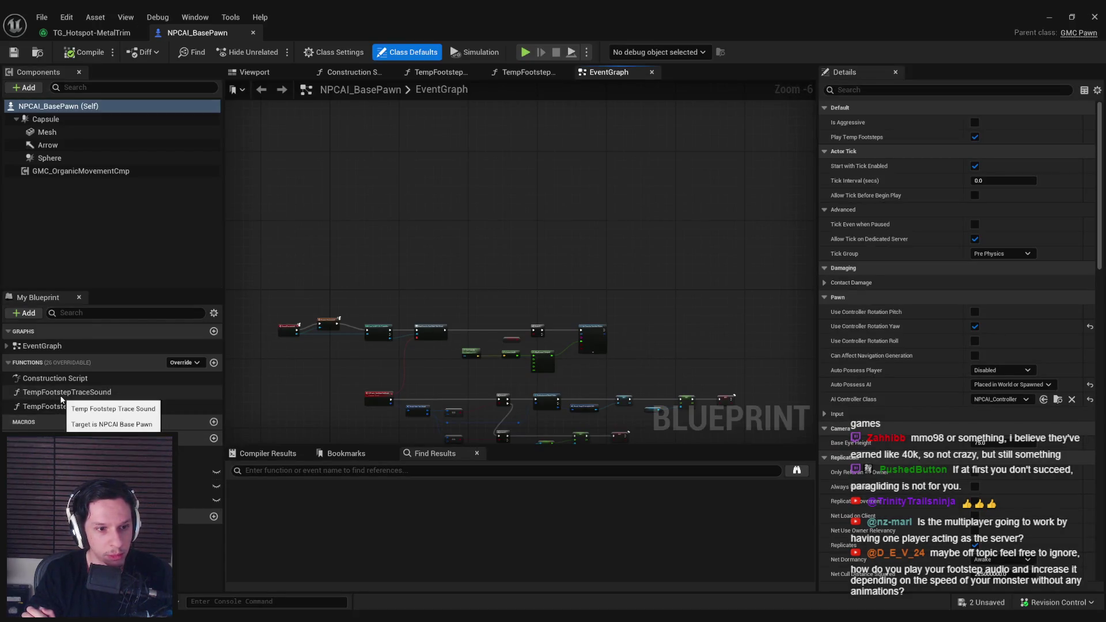
double_click(62, 405)
Step: Review the timer logic: Map Range Clamped speed 0–600 to 0.5–0.2 and Set Timer
scroll(561, 293, "up", 1)
scroll(593, 284, "down", 1)
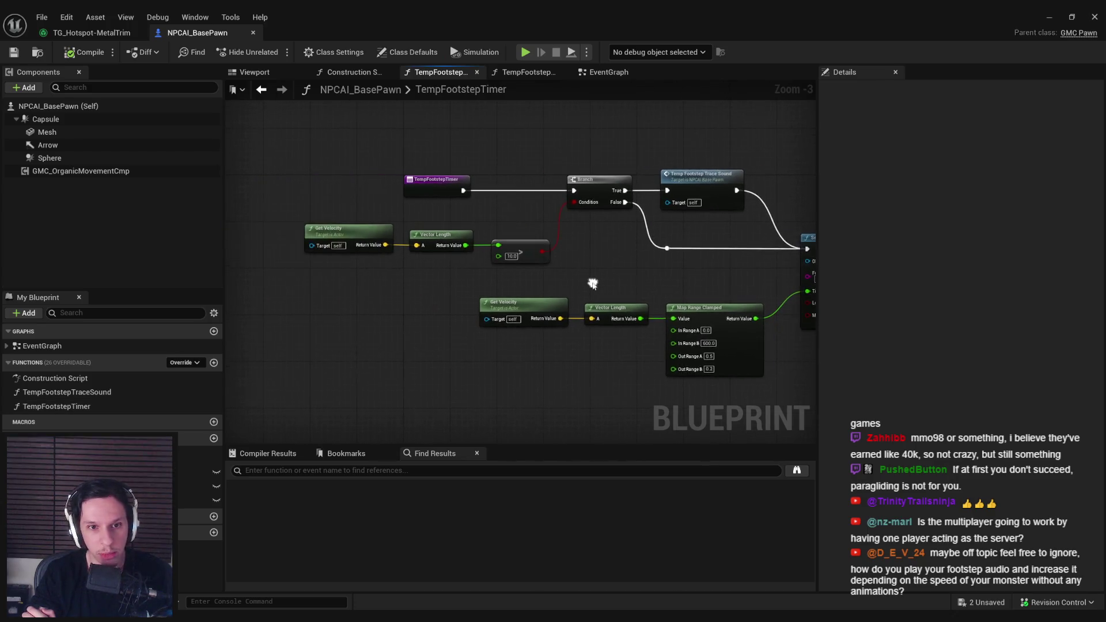
left_click_drag(556, 307, 301, 245)
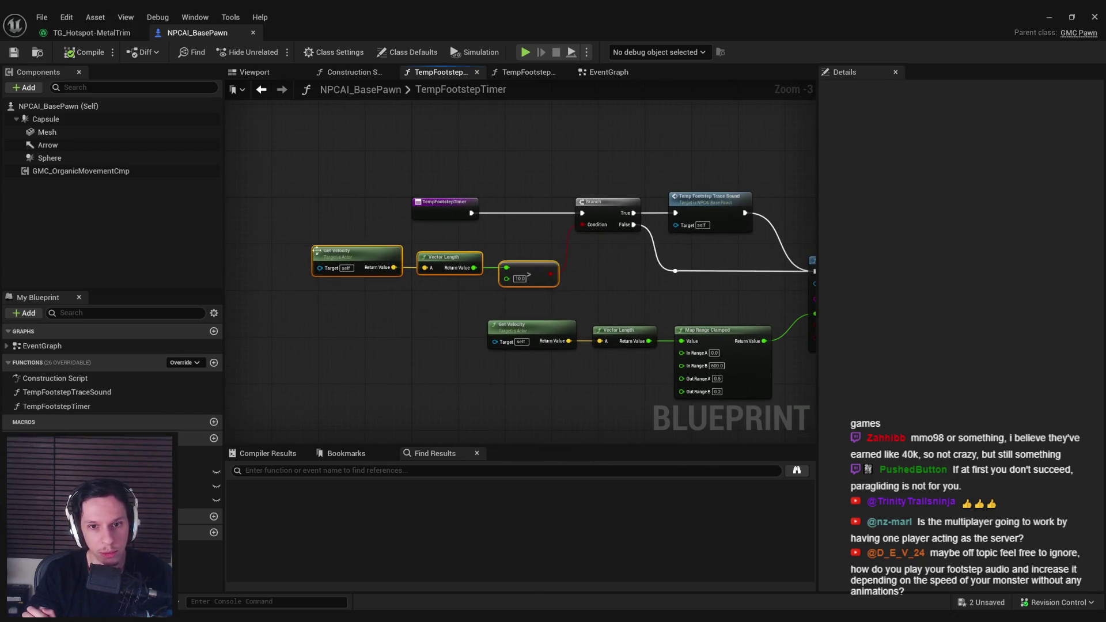
left_click(533, 195)
left_click(450, 277)
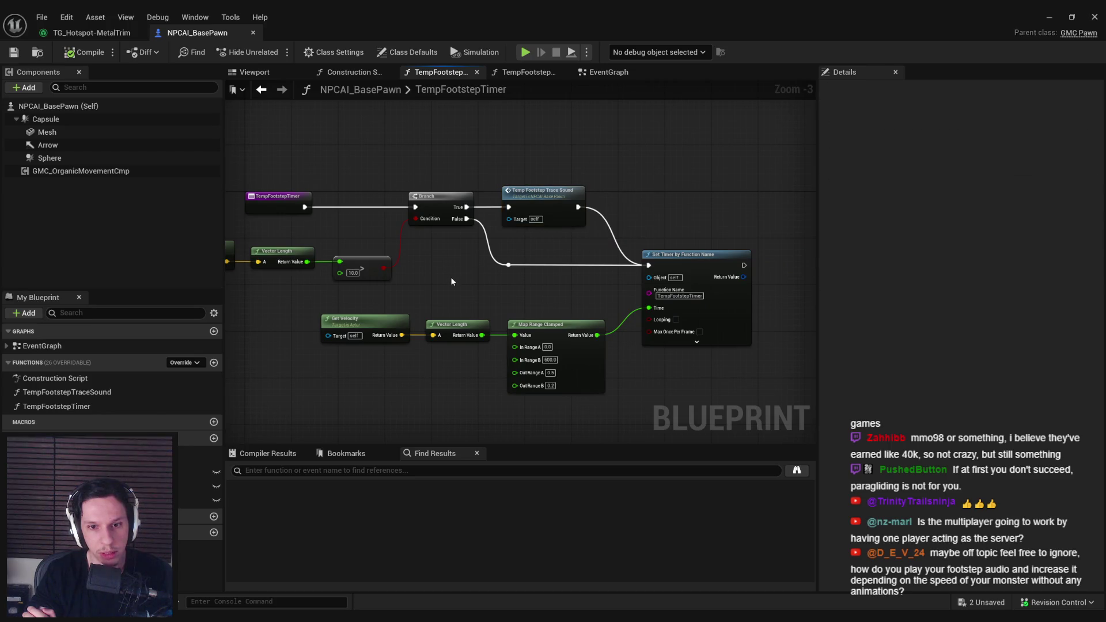
scroll(479, 371, "up", 2)
left_click_drag(479, 371, 473, 321)
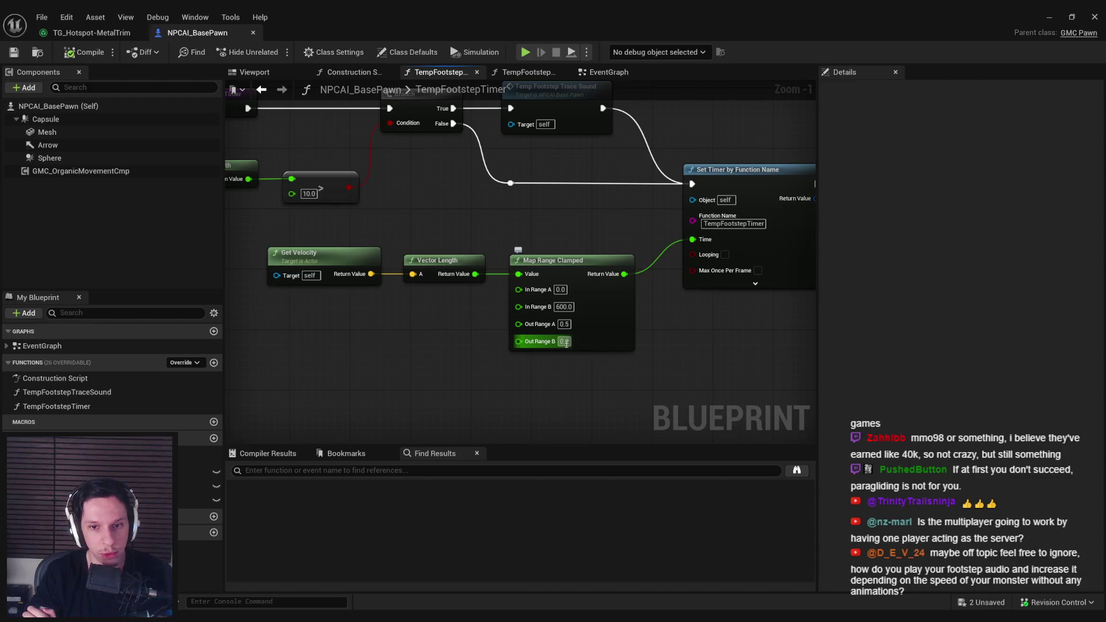
left_click_drag(690, 251, 630, 287)
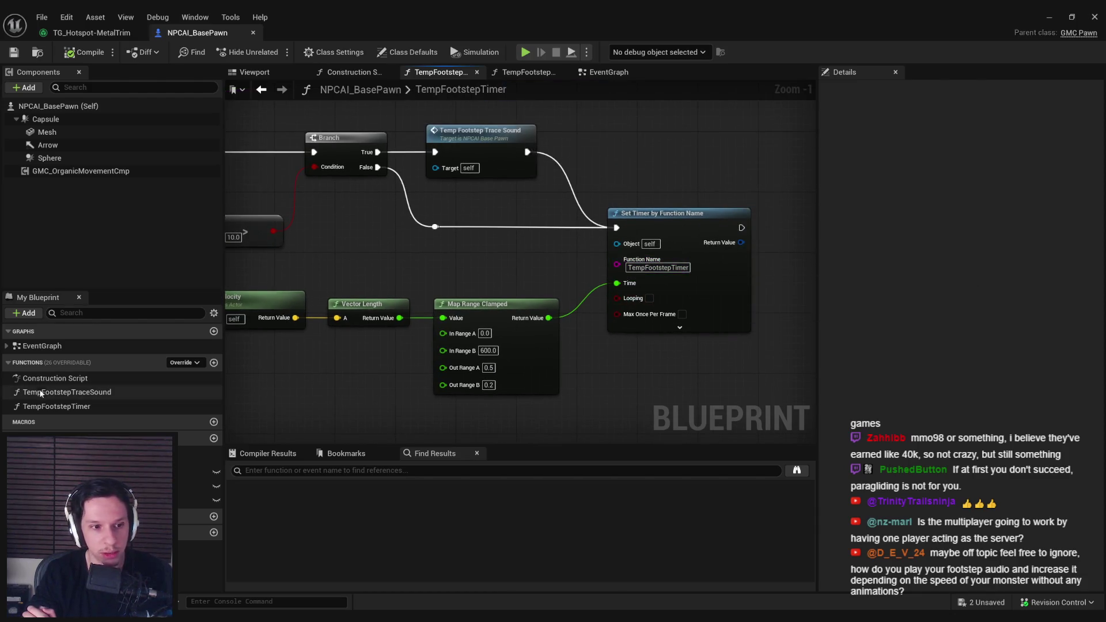
left_click(41, 393)
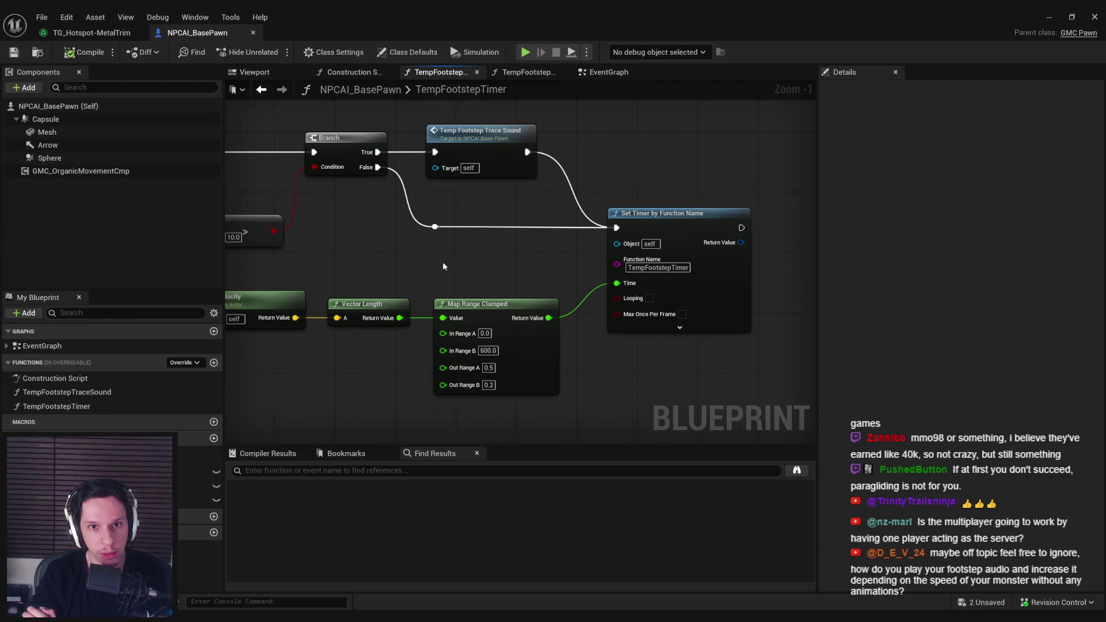
left_click_drag(444, 160, 528, 213)
scroll(528, 212, "down", 1)
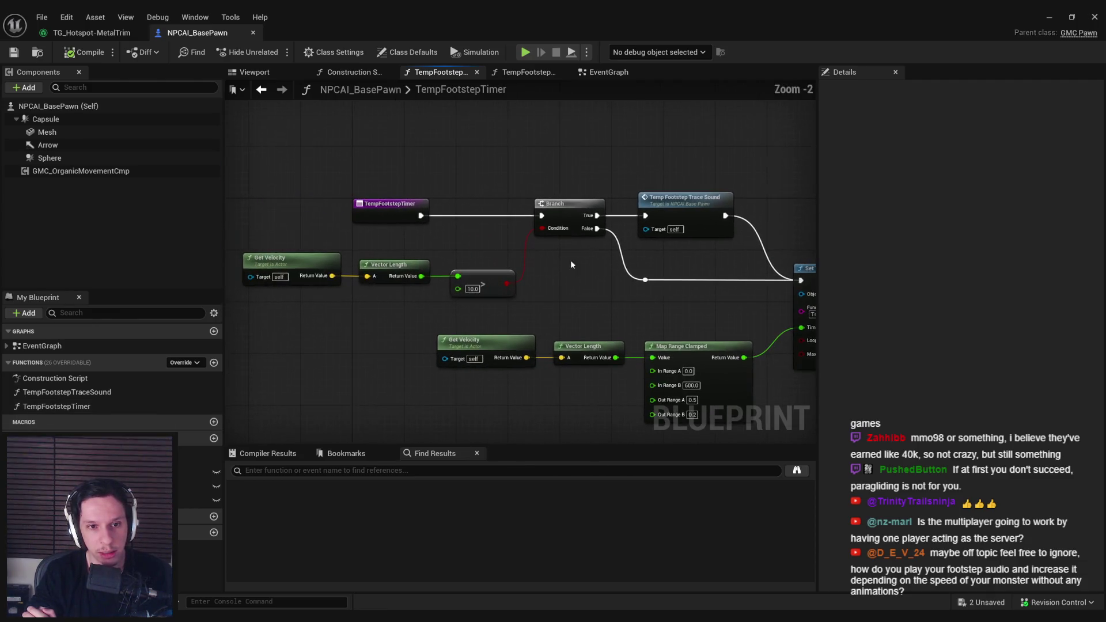
double_click(672, 214)
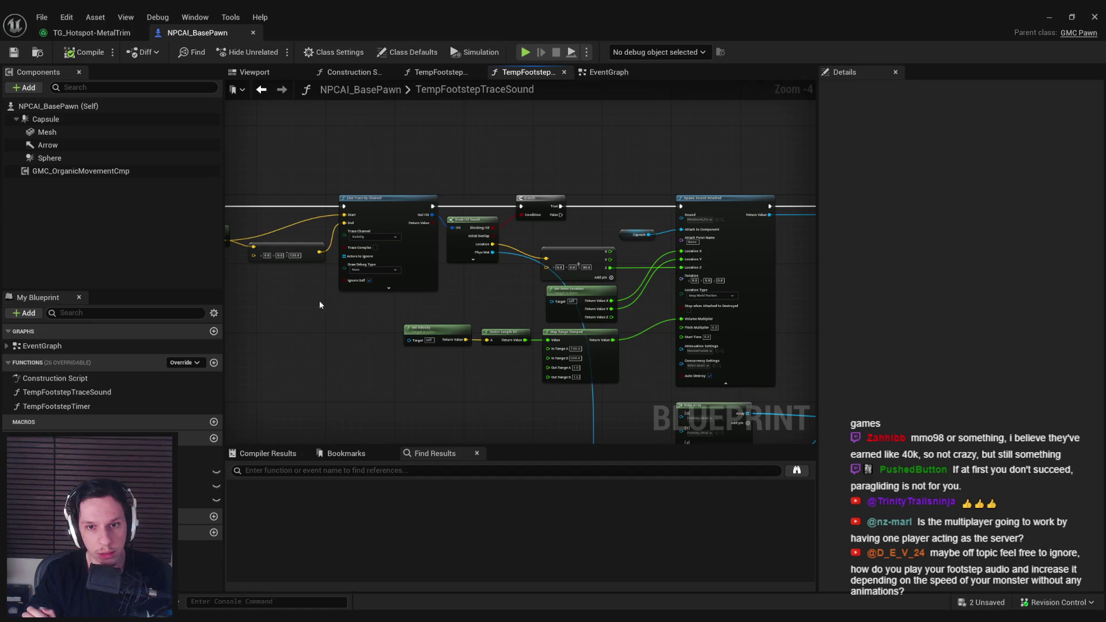
Step: Inspect the Map Range Clamped node mapping speed 100–600 to a 1.0–1.6 volume multiplier
left_click_drag(341, 275, 316, 274)
scroll(459, 236, "up", 2)
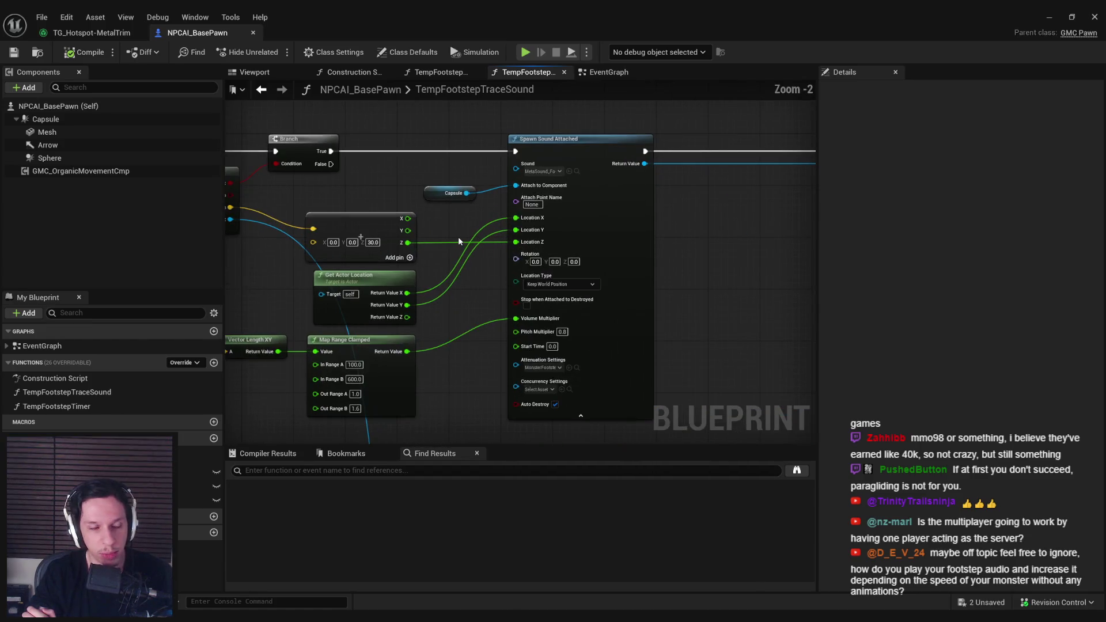
scroll(454, 254, "down", 3)
scroll(544, 219, "up", 3)
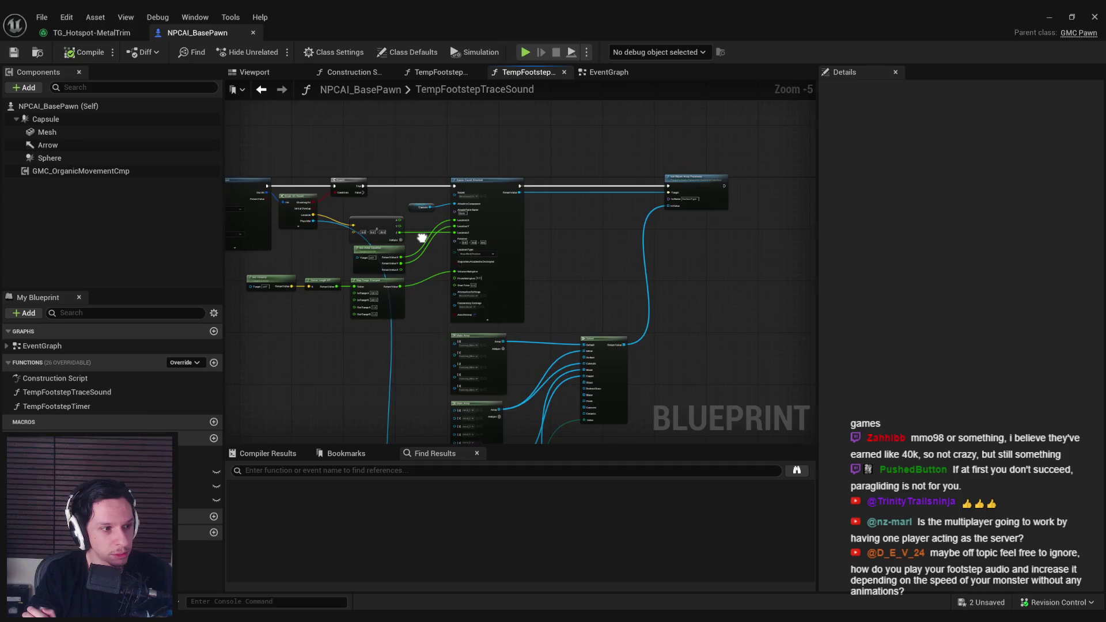
left_click_drag(546, 292, 627, 252)
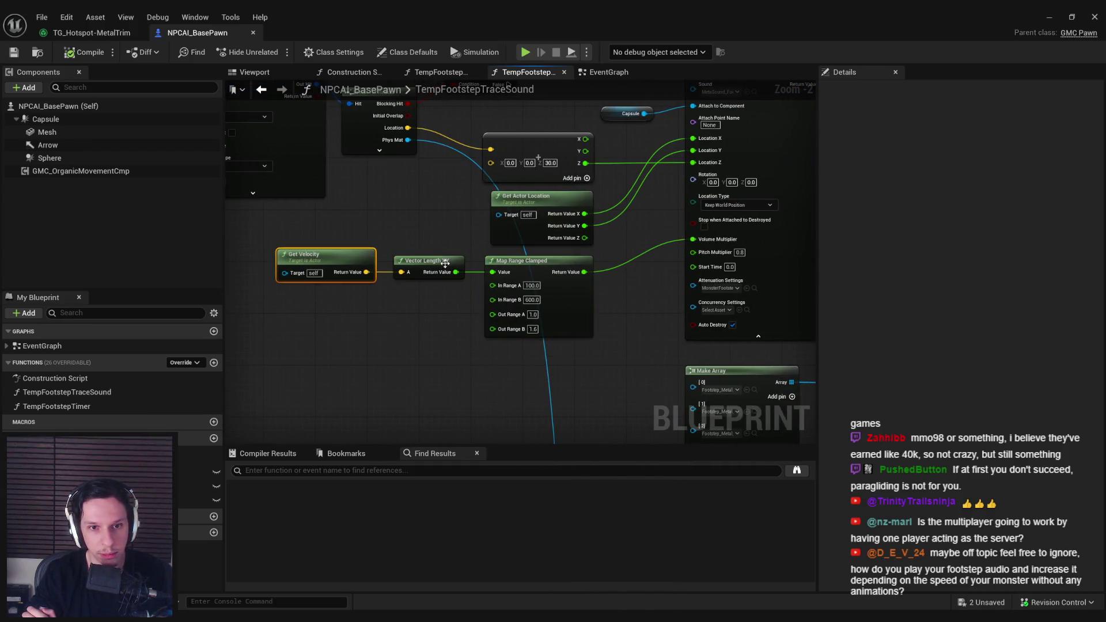
left_click(536, 272)
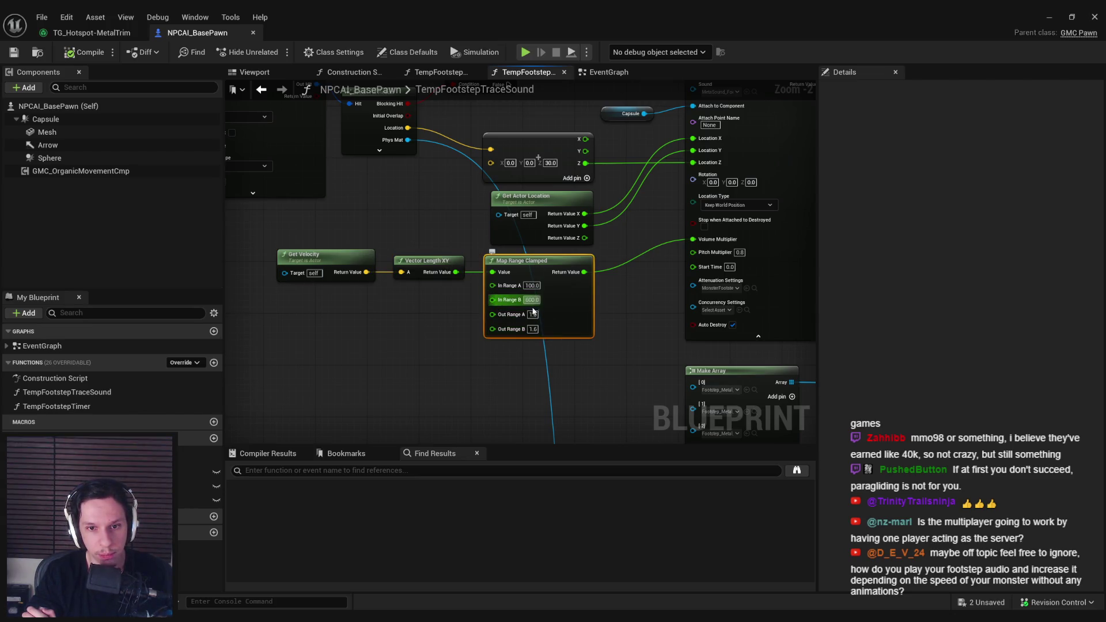
left_click(615, 337)
scroll(506, 306, "up", 2)
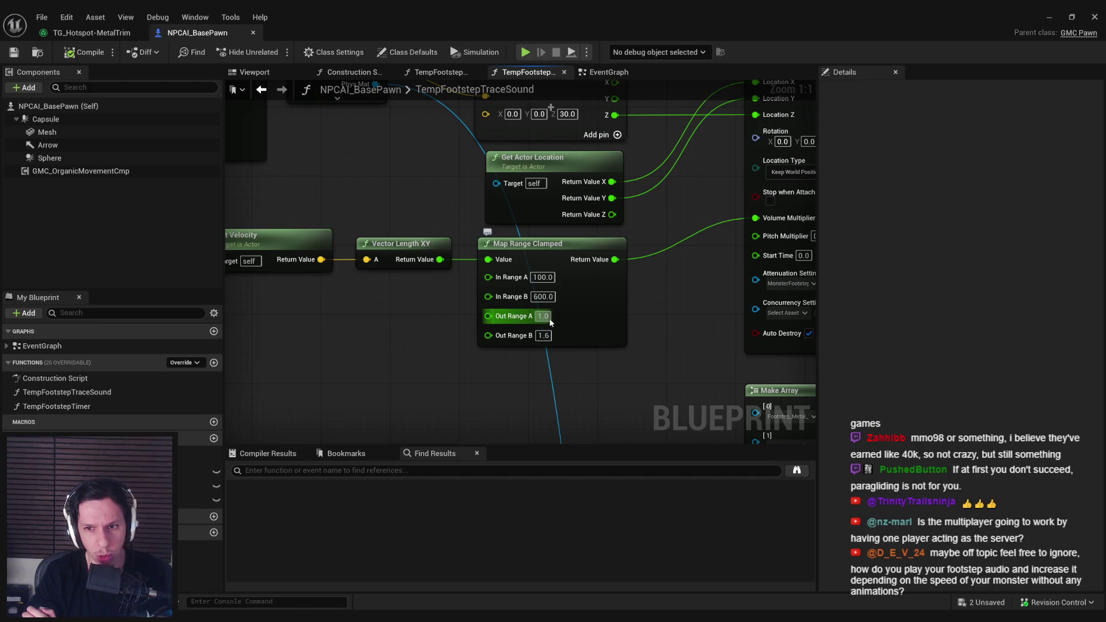
left_click_drag(550, 317, 493, 334)
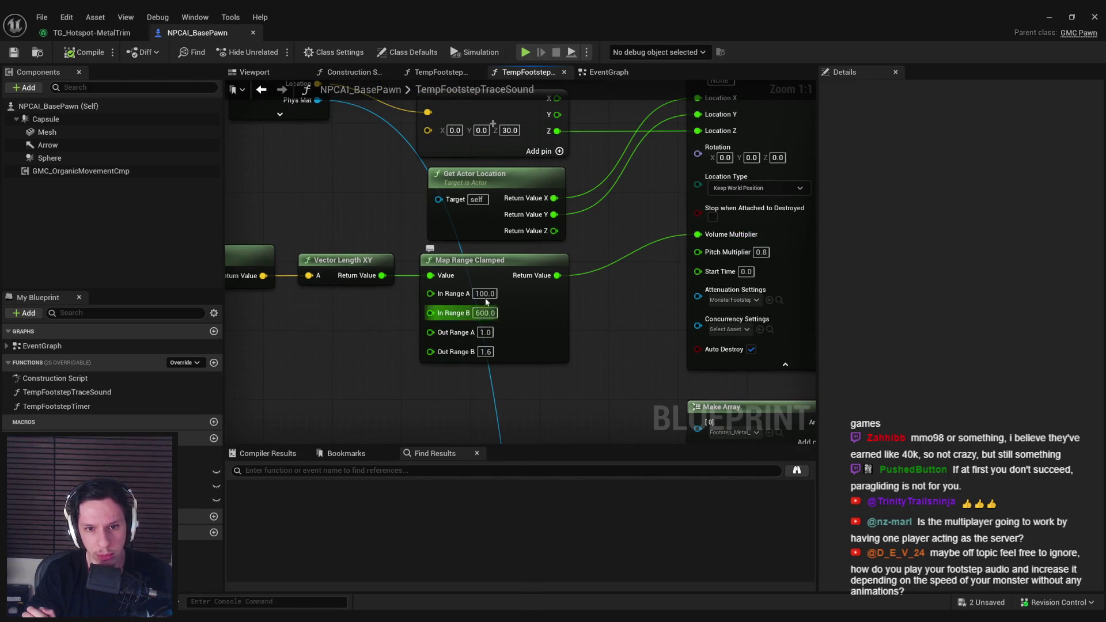
left_click_drag(484, 355, 362, 357)
scroll(484, 357, "down", 2)
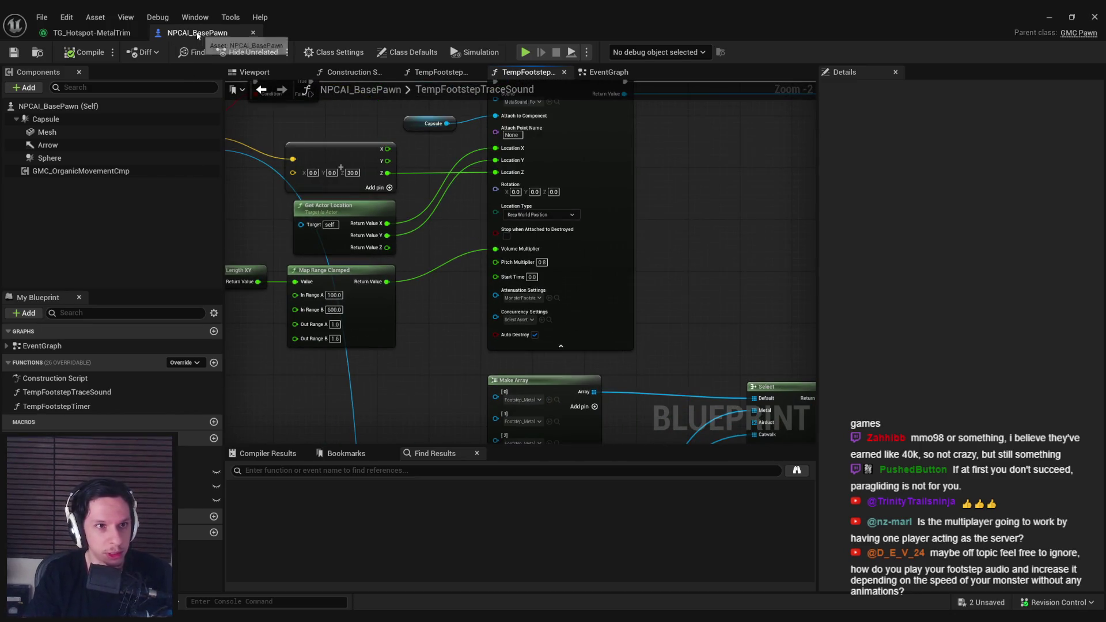
Step: Close the NPCAI_BasePawn blueprint and lower the Levels node's High Value slightly
middle_click(198, 36)
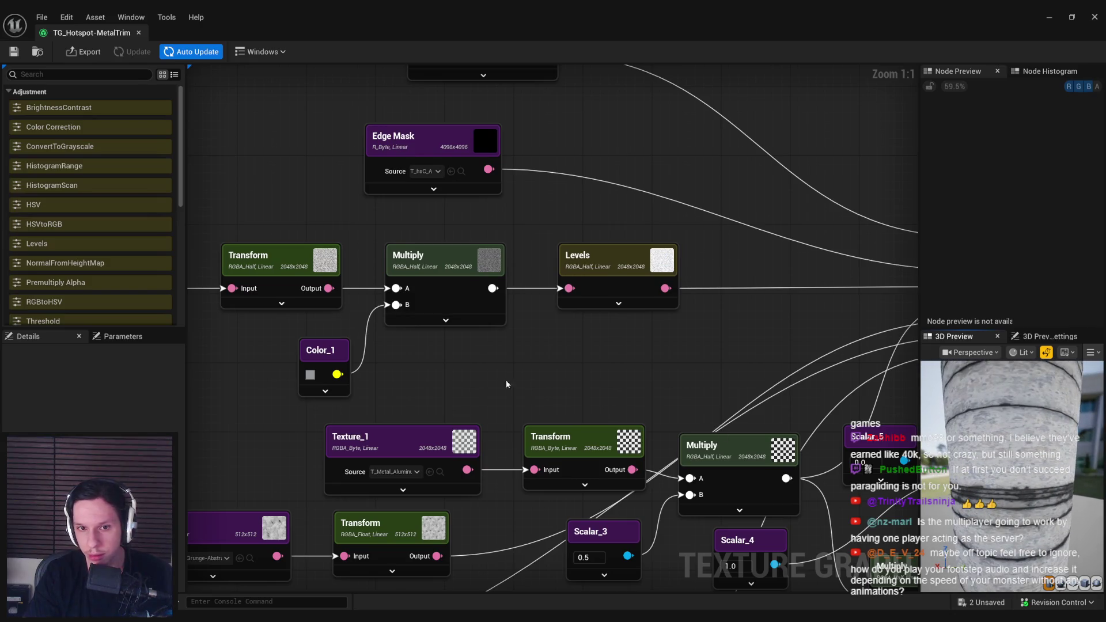
left_click(622, 264)
left_click_drag(134, 414, 133, 415)
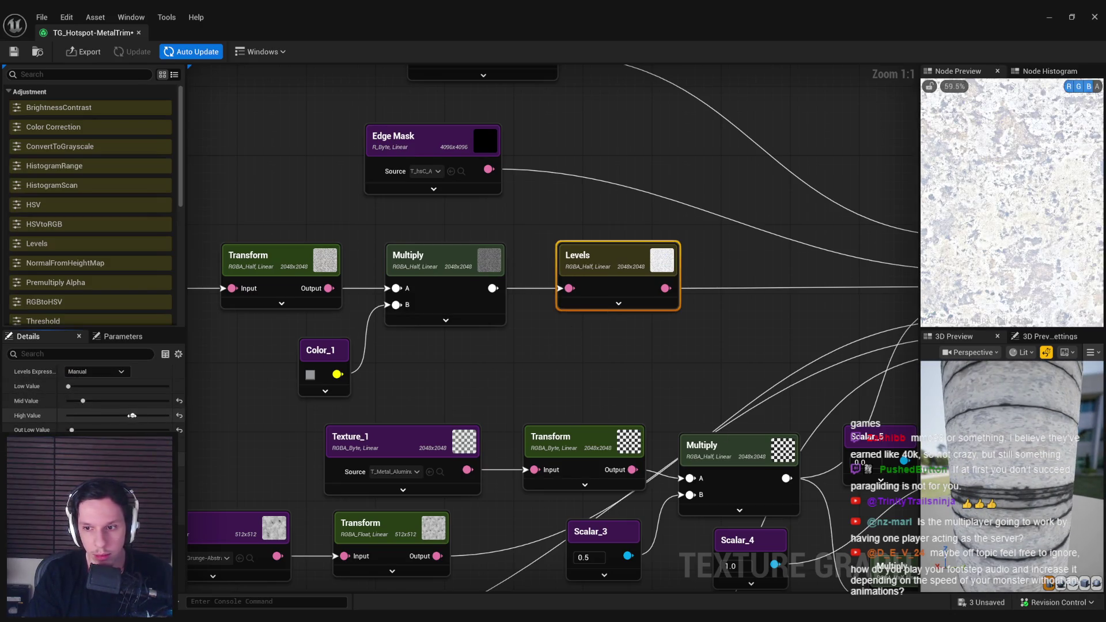
key("alt+Tab")
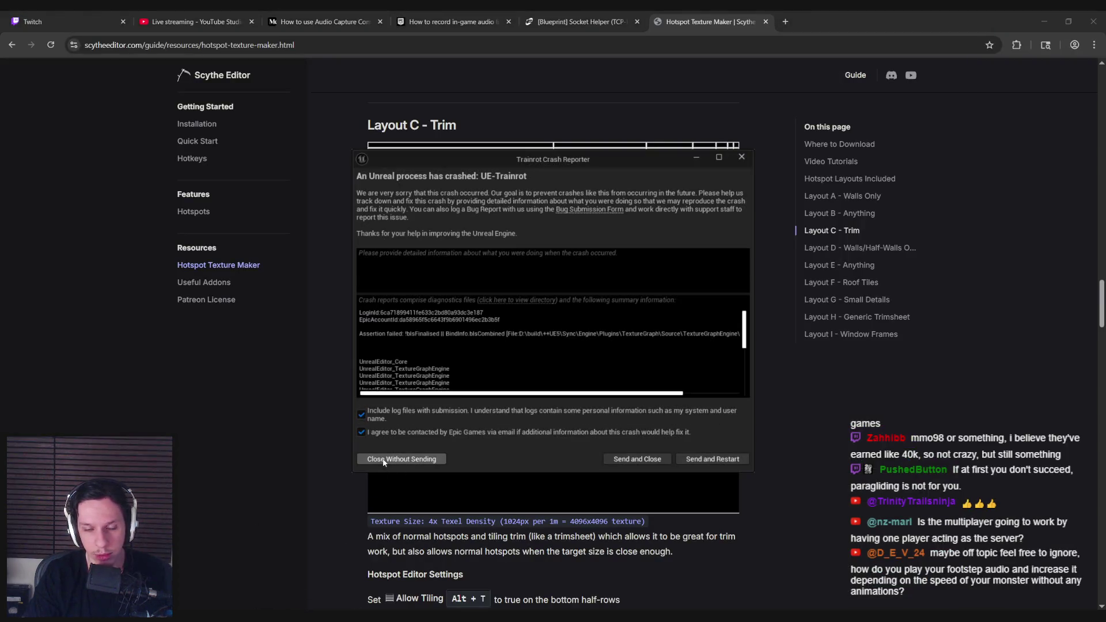
Step: Close the crash report without sending and relaunch the Trainrot project from Rider
left_click(382, 460)
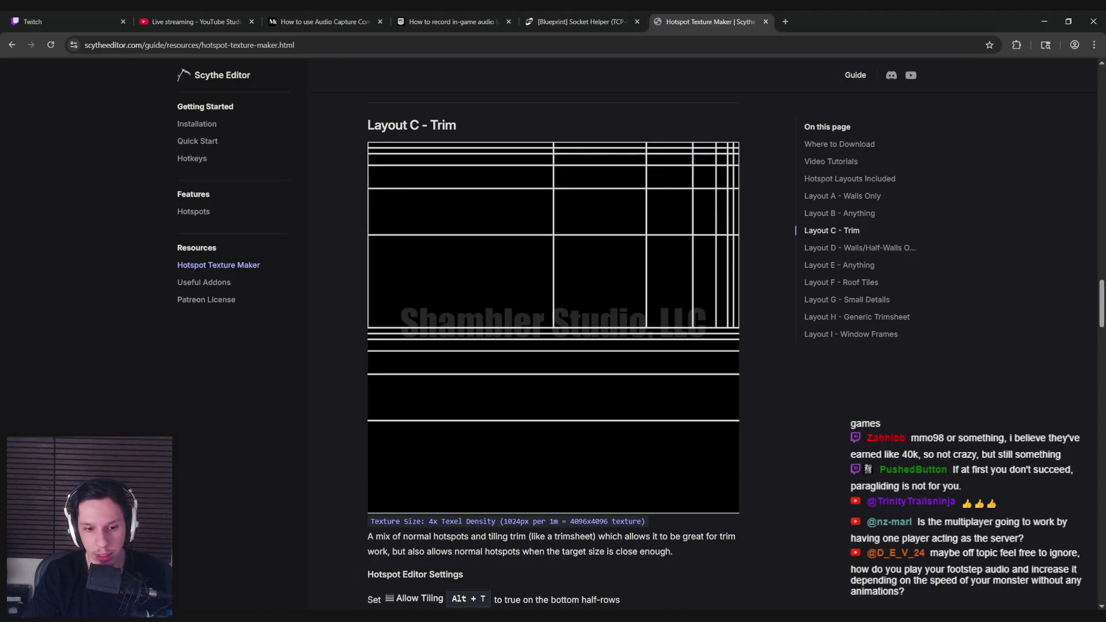
key("alt+Tab")
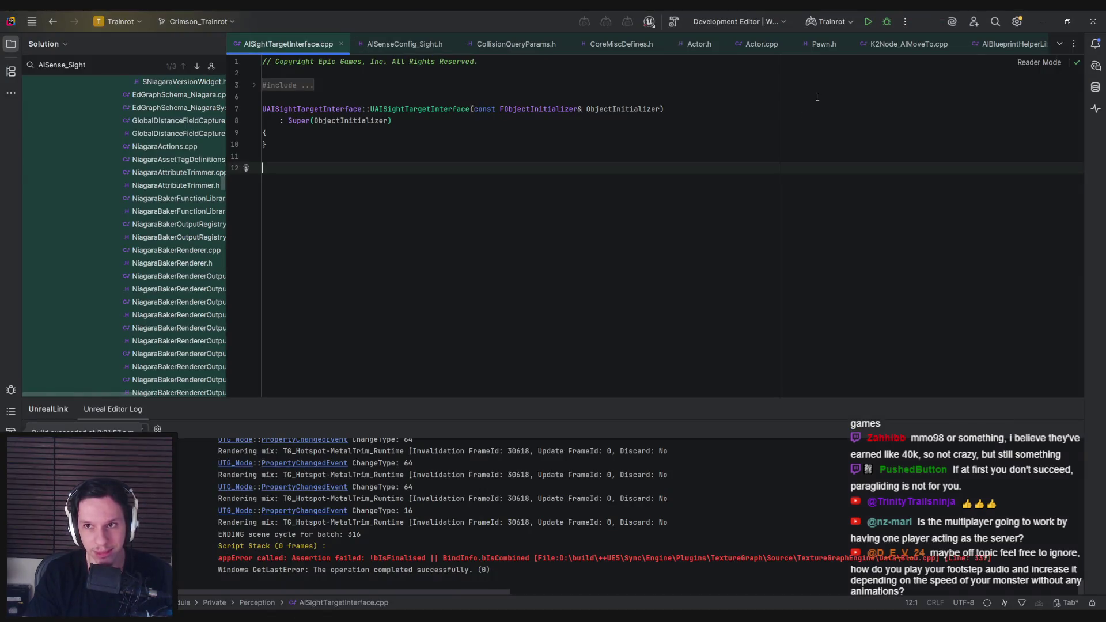
left_click(867, 22)
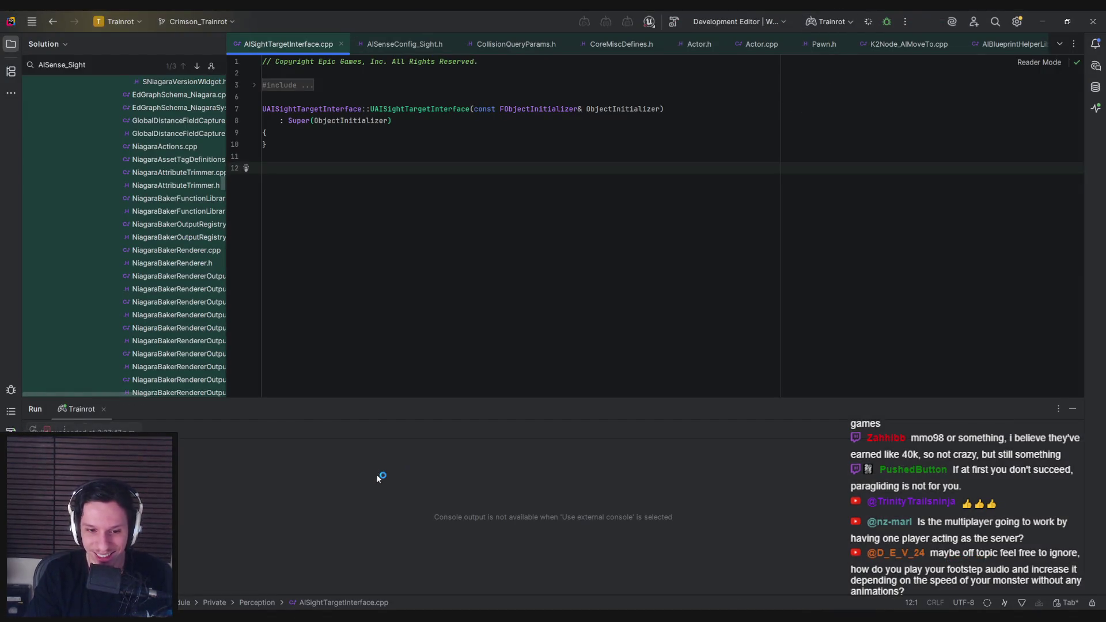
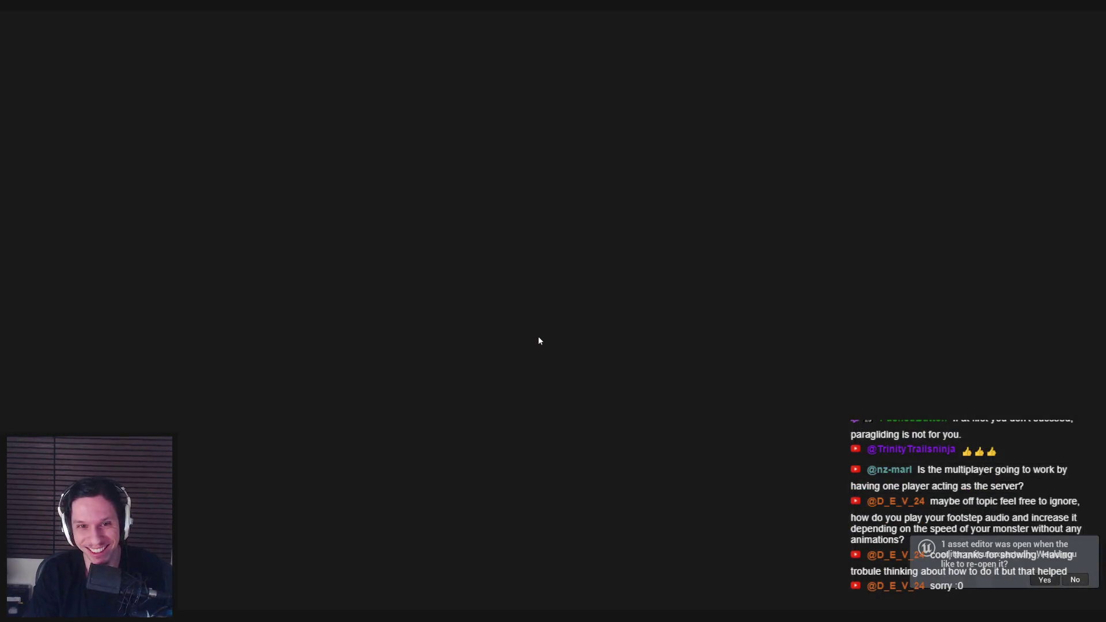
Step: Disable Auto Update, lower the Levels high and mid values, and recompute to check the preview cylinder
scroll(594, 259, "up", 3)
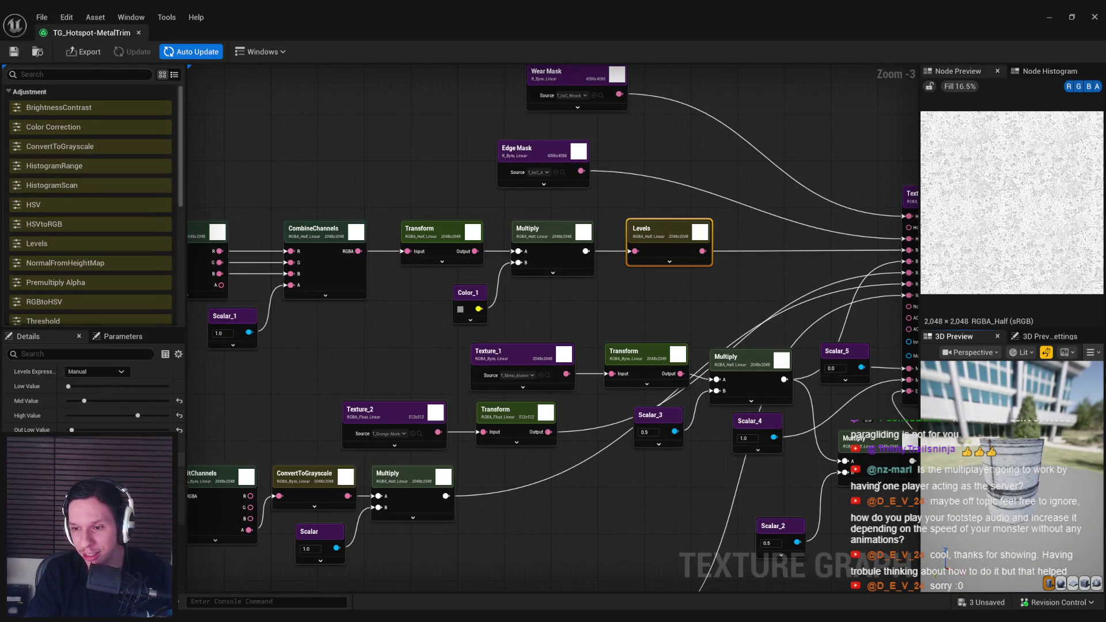
left_click(191, 52)
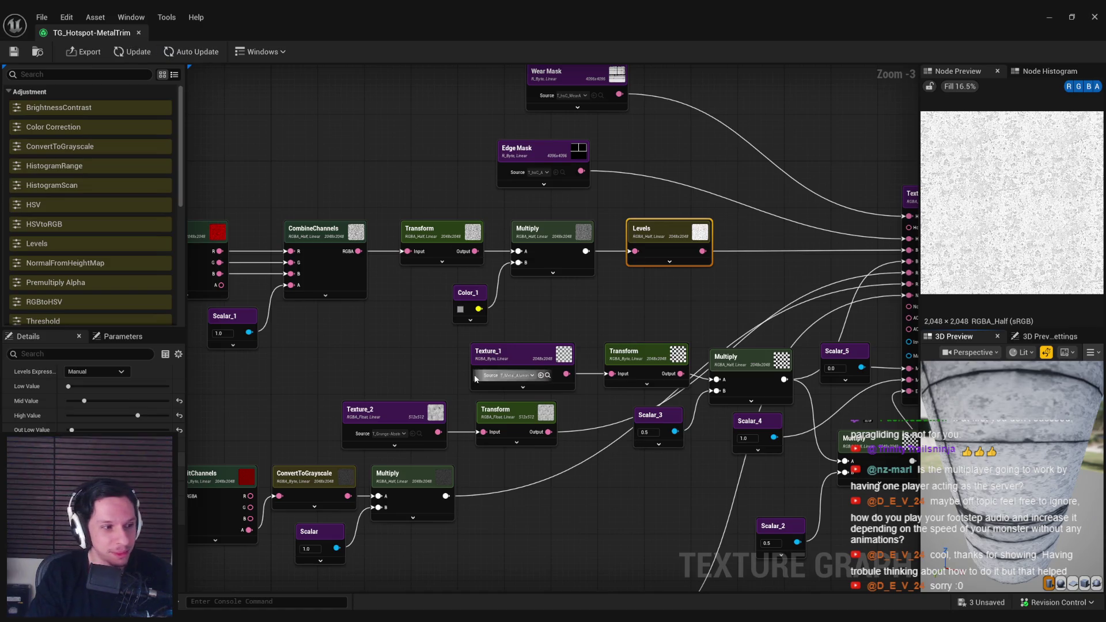
left_click_drag(1065, 443, 991, 435)
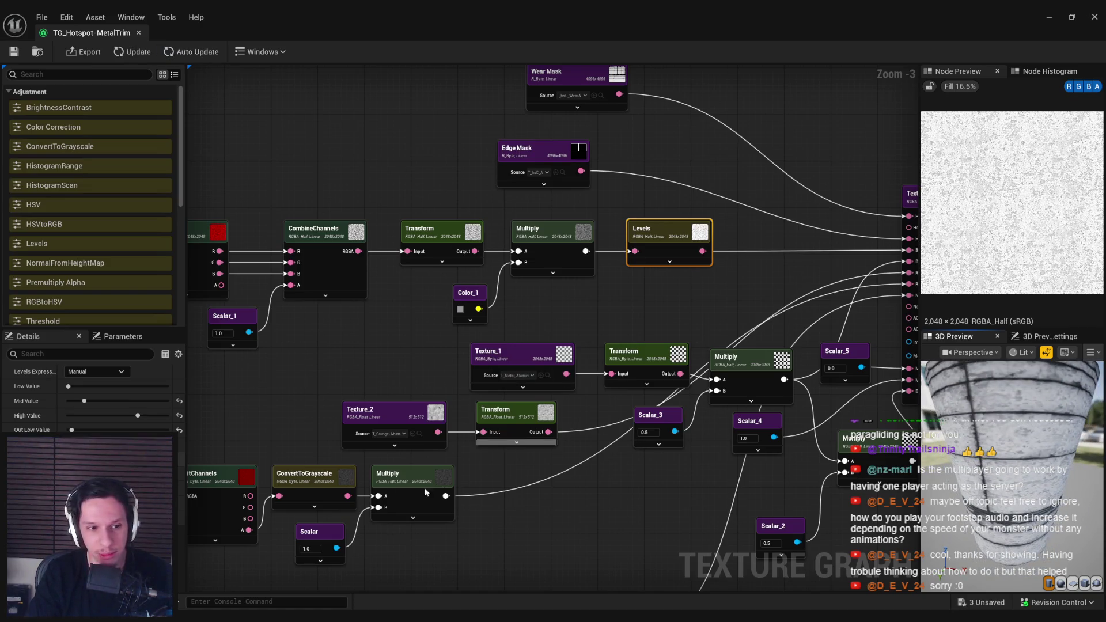
left_click_drag(140, 410, 137, 414)
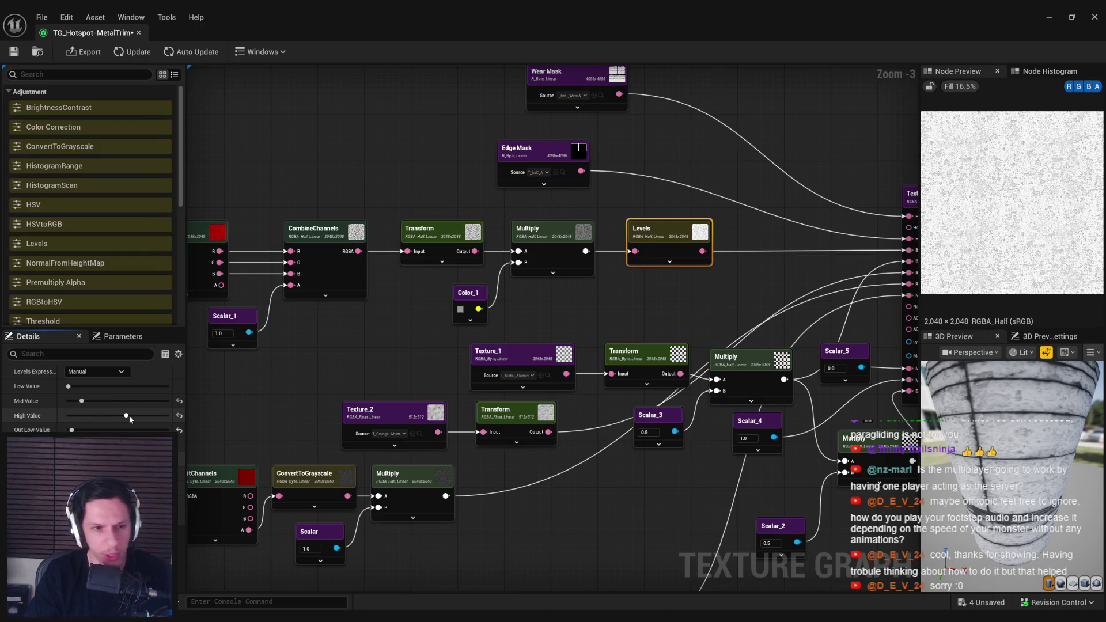
left_click(135, 53)
left_click_drag(126, 416, 113, 415)
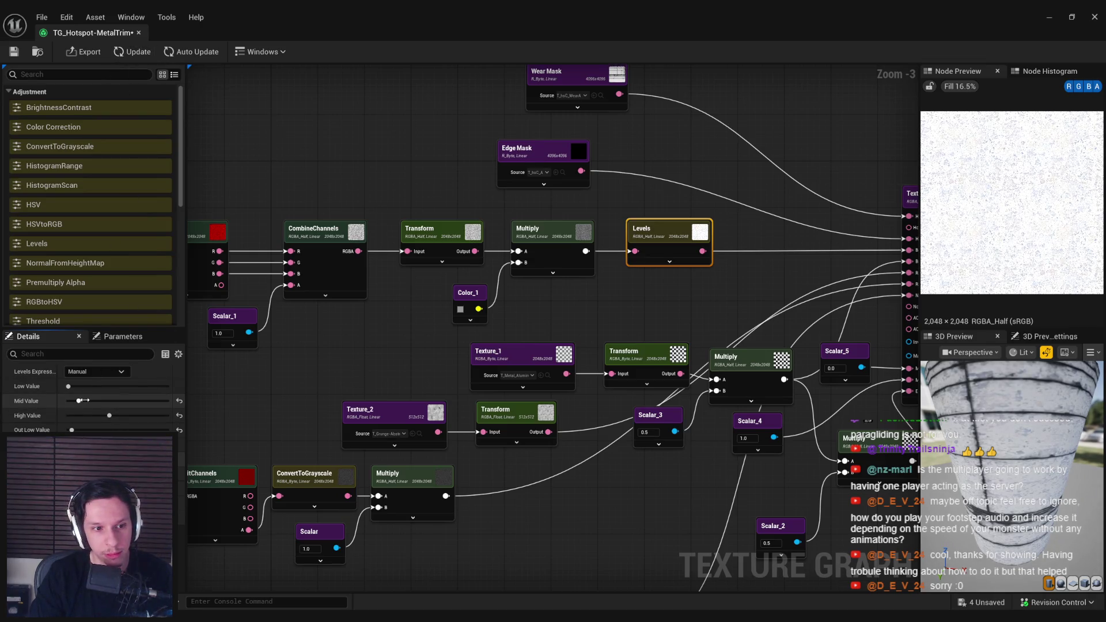
left_click(130, 54)
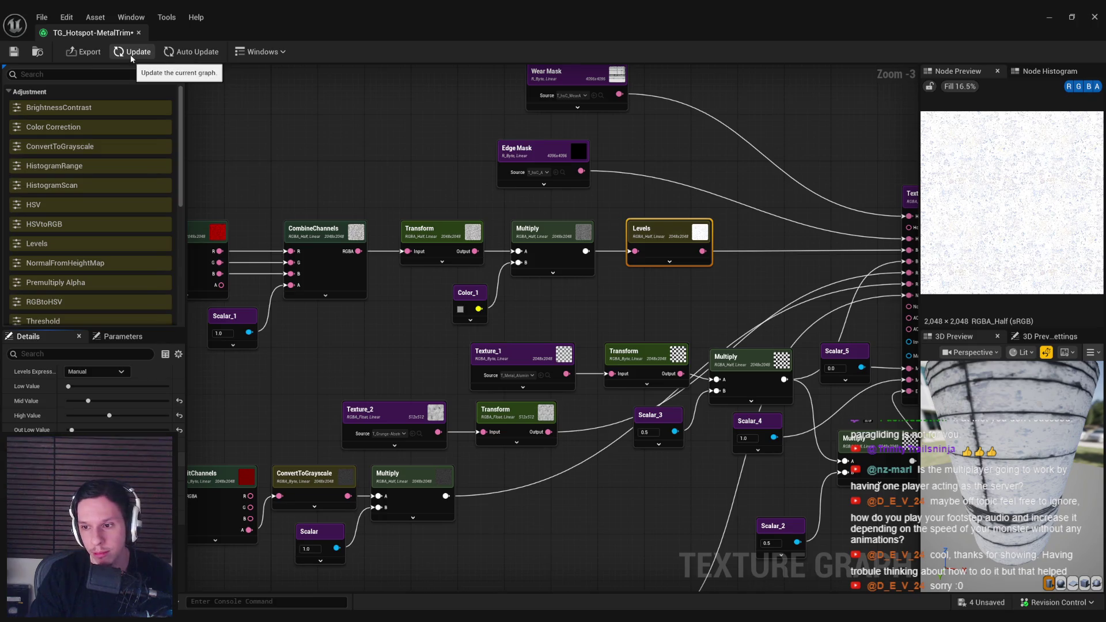
mouse_move(1008, 403)
left_mouse_down()
mouse_move(1020, 461)
mouse_move(1043, 438)
mouse_move(1066, 449)
mouse_move(1054, 455)
left_mouse_up()
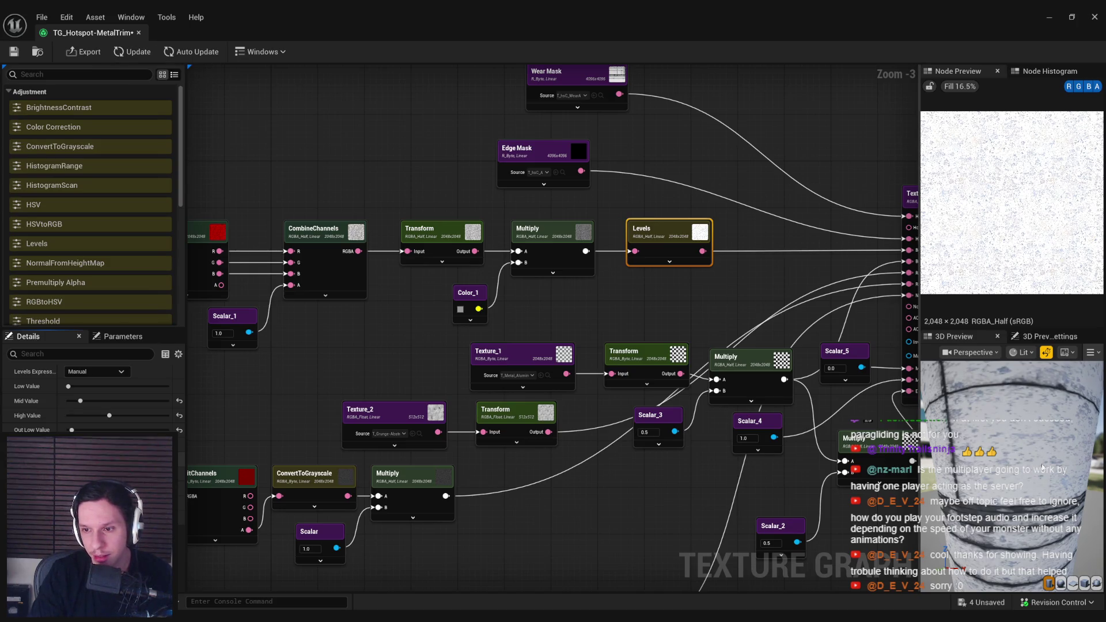
left_click_drag(1014, 461, 1032, 456)
Step: Move the whole MetalTrim node network down and left, then save the texture graph
scroll(507, 317, "down", 3)
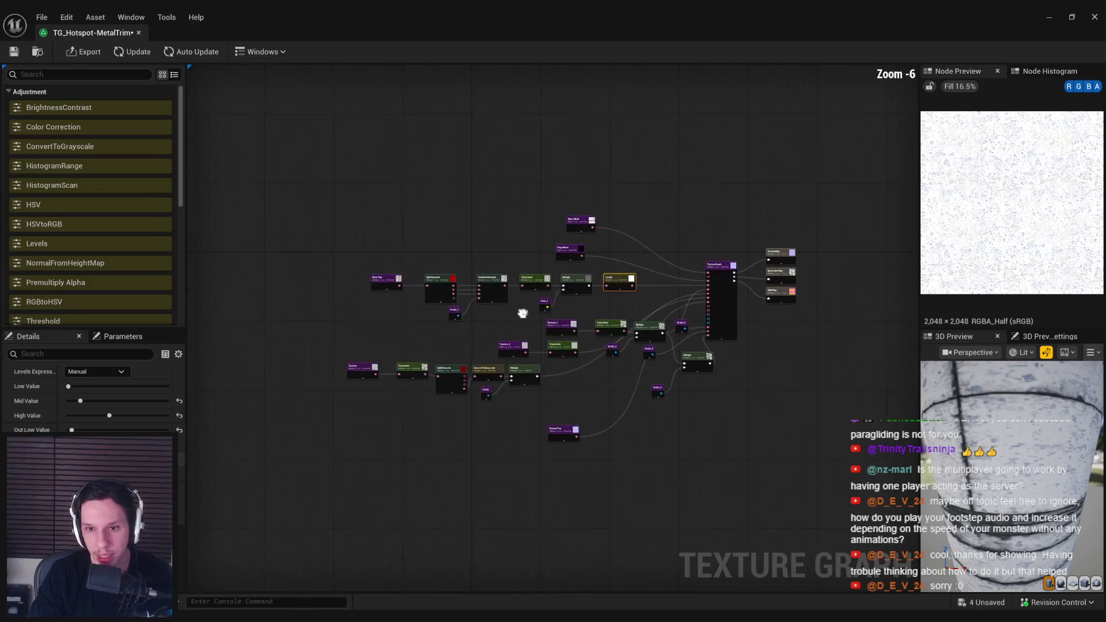
left_click_drag(363, 321, 689, 464)
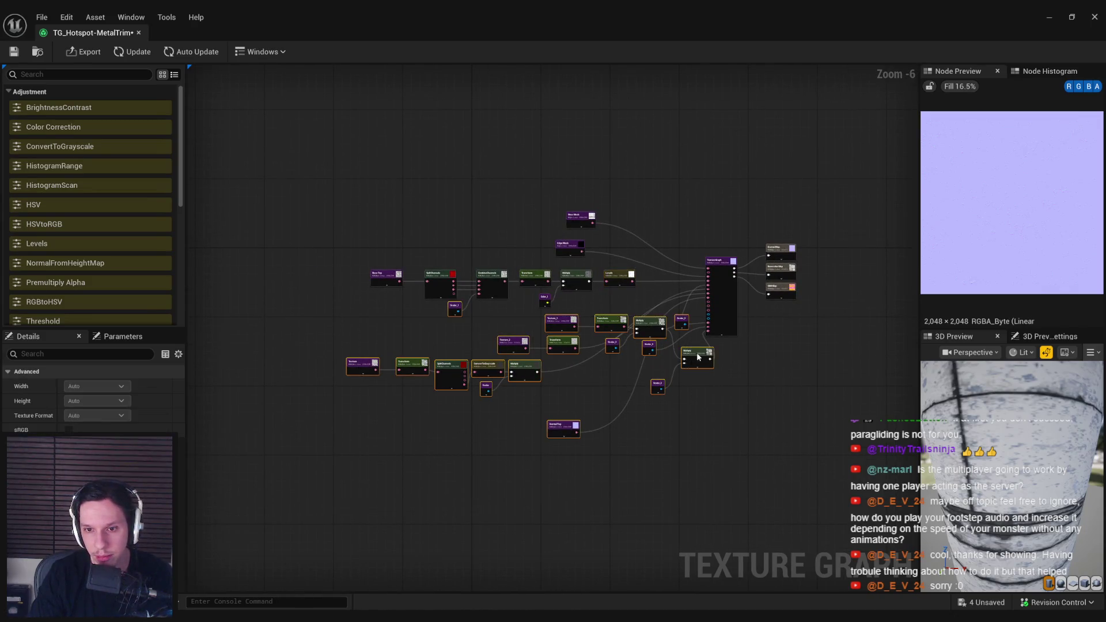
scroll(691, 360, "up", 2)
left_click_drag(696, 359, 653, 422)
left_click(558, 282)
left_click(14, 51)
Step: Open M_Hotspot-Concrete from the Hotspots folder, inspect its upper Texture Sample, then close it
key("alt+Tab")
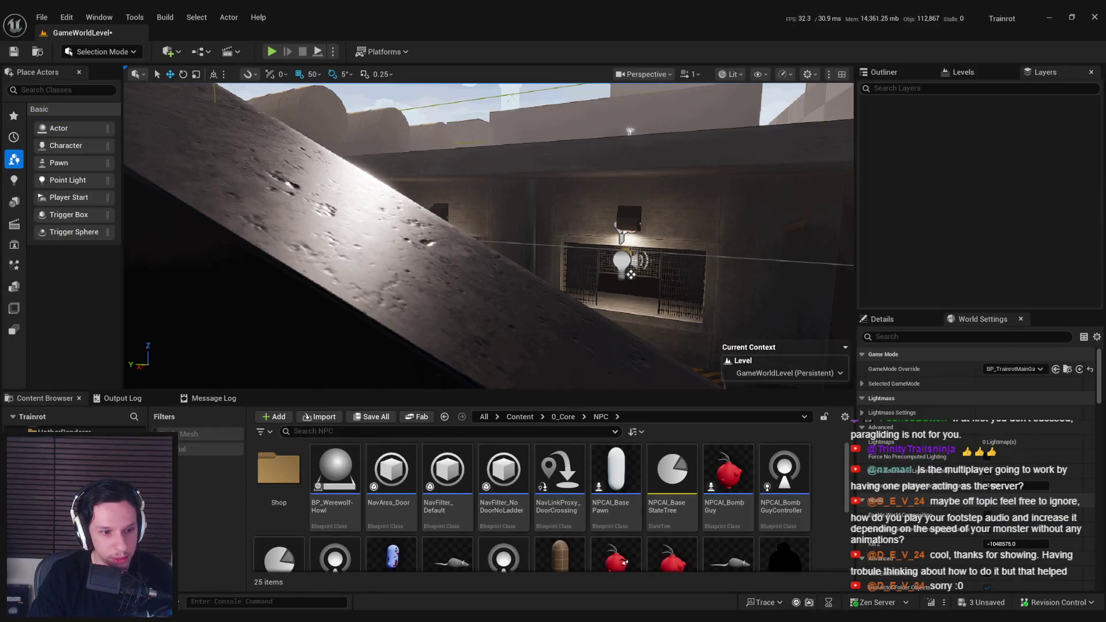
left_click(444, 416)
double_click(279, 470)
left_click(327, 475)
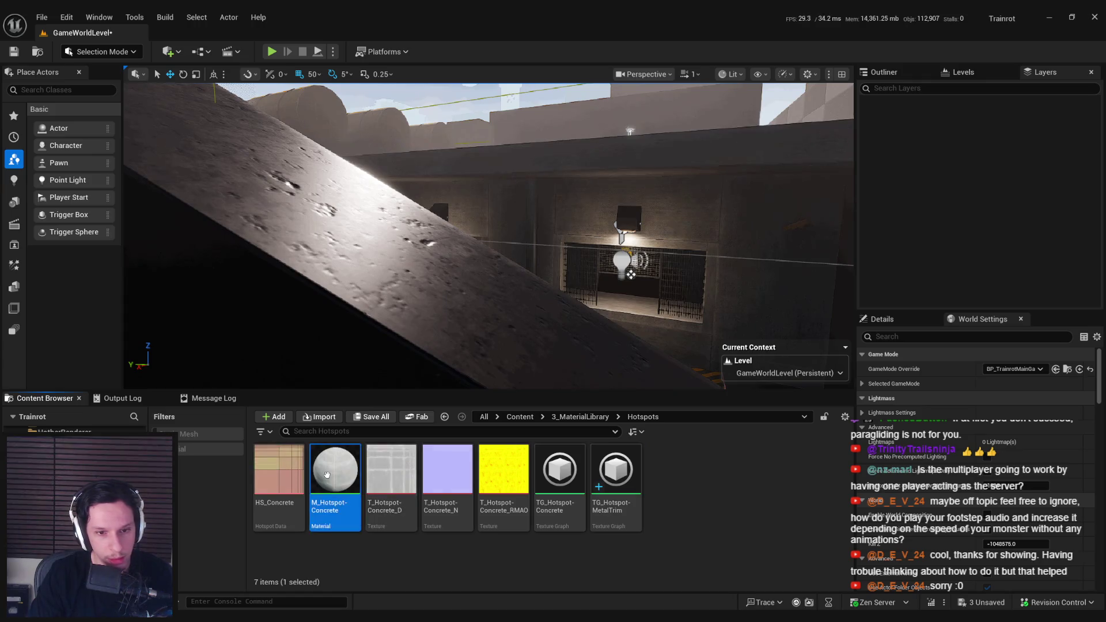
double_click(327, 475)
mouse_move(485, 162)
left_mouse_down()
mouse_move(648, 296)
mouse_move(603, 376)
left_mouse_up()
left_click(625, 271)
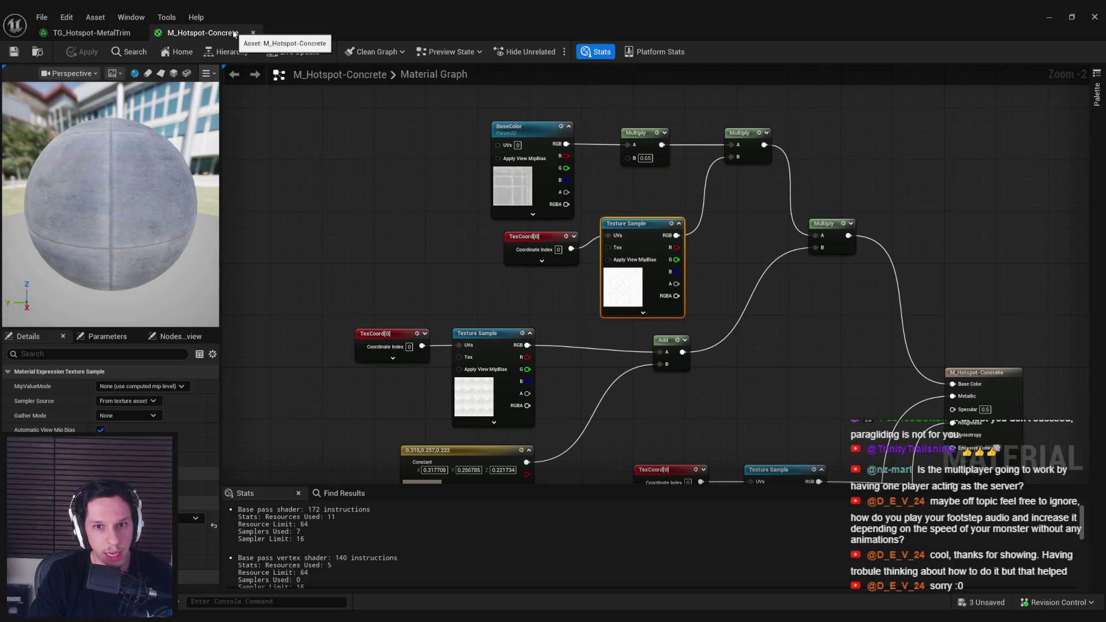
left_click(253, 33)
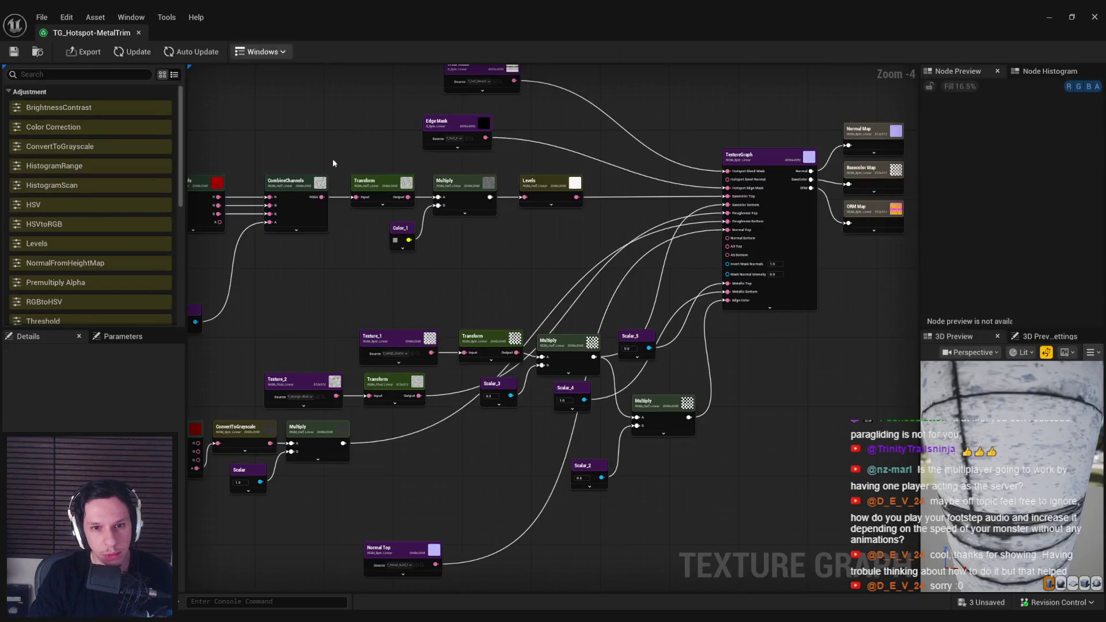
left_click_drag(1014, 461, 976, 400)
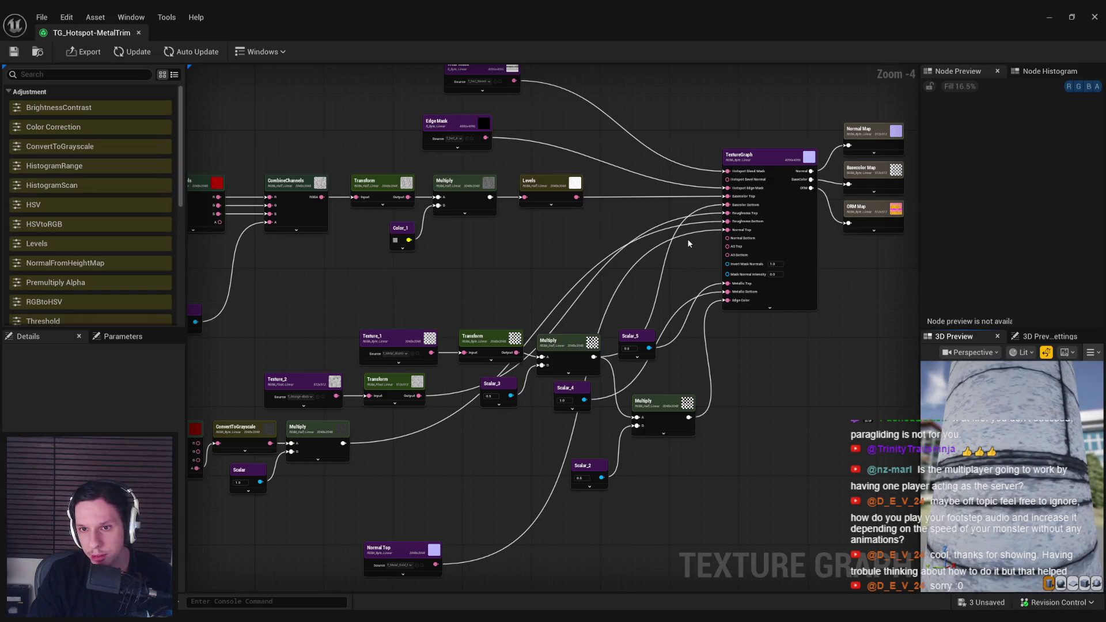
scroll(689, 244, "up", 3)
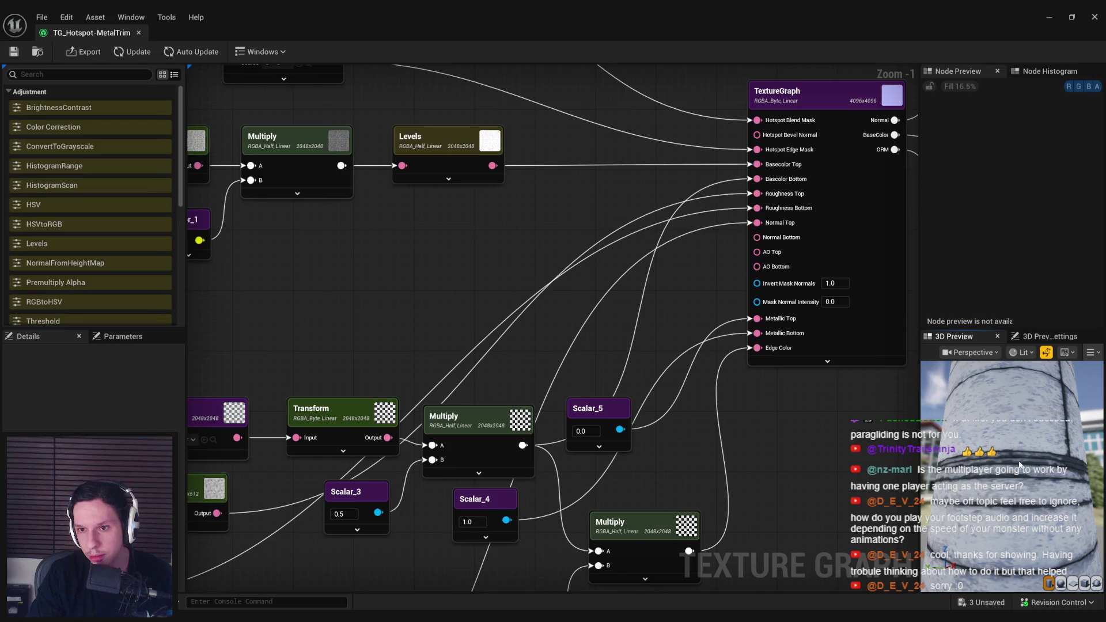
left_click_drag(679, 275, 484, 316)
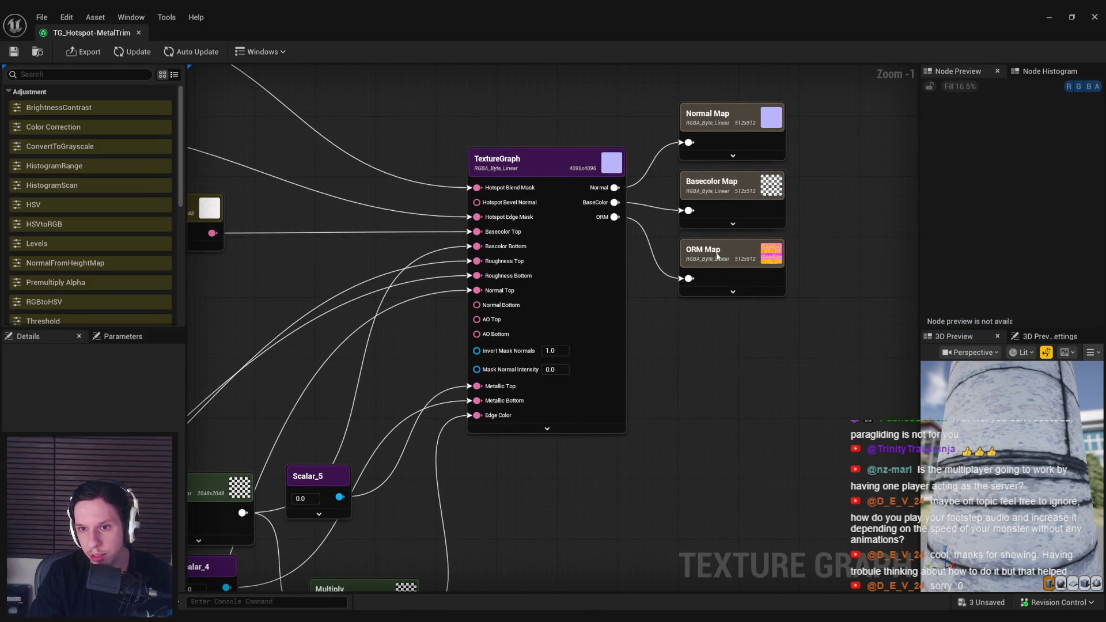
left_click(713, 277)
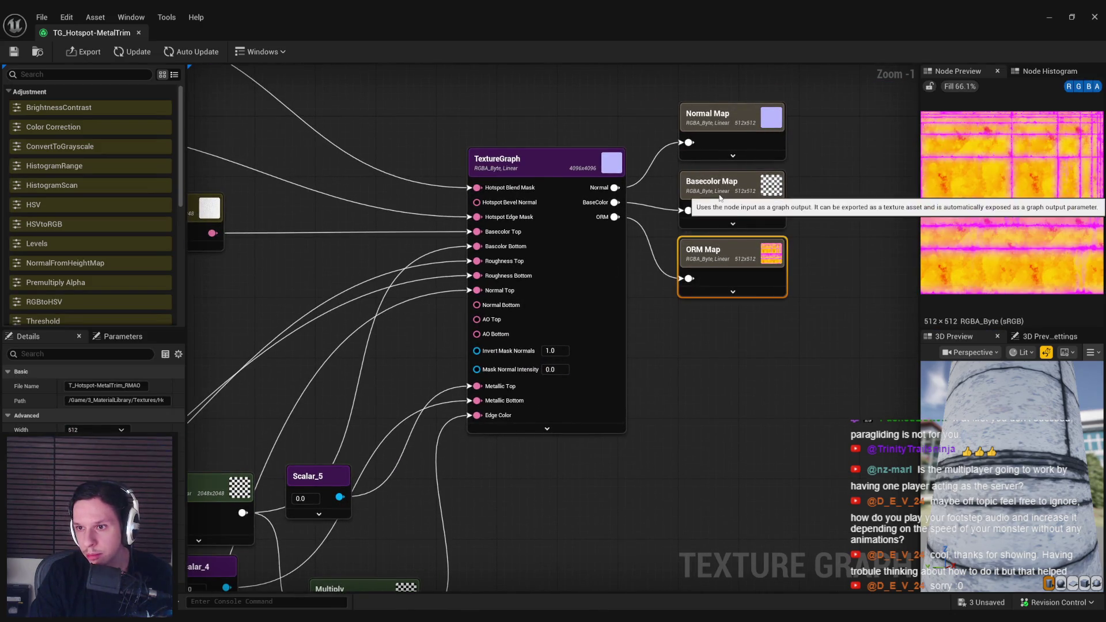
scroll(715, 385, "down", 2)
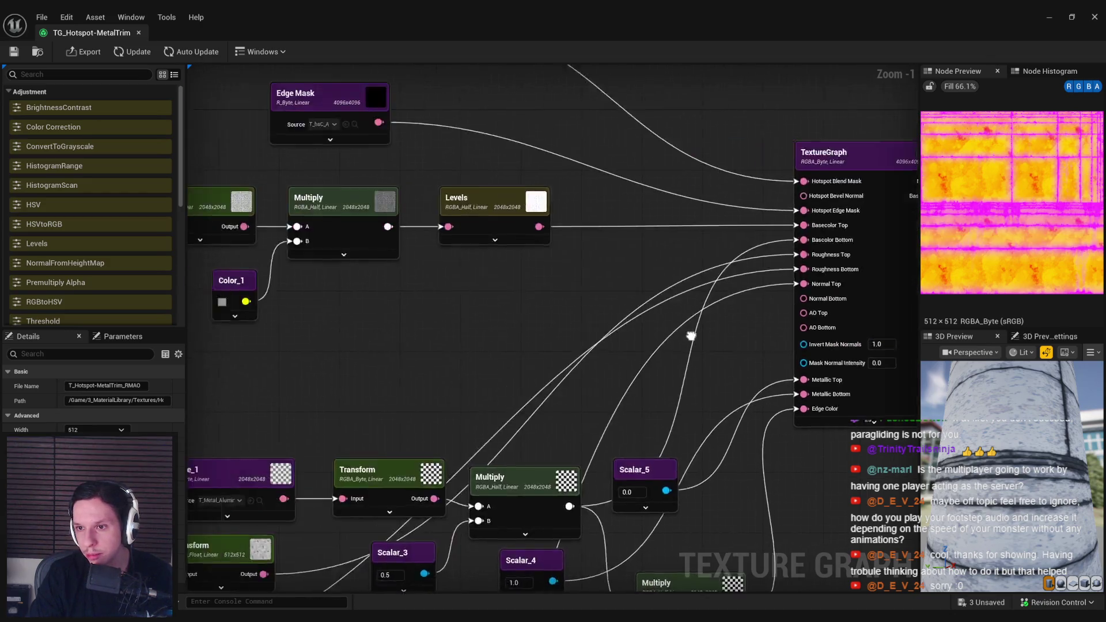
mouse_move(464, 315)
left_mouse_down()
mouse_move(450, 304)
mouse_move(476, 333)
mouse_move(435, 280)
left_mouse_up()
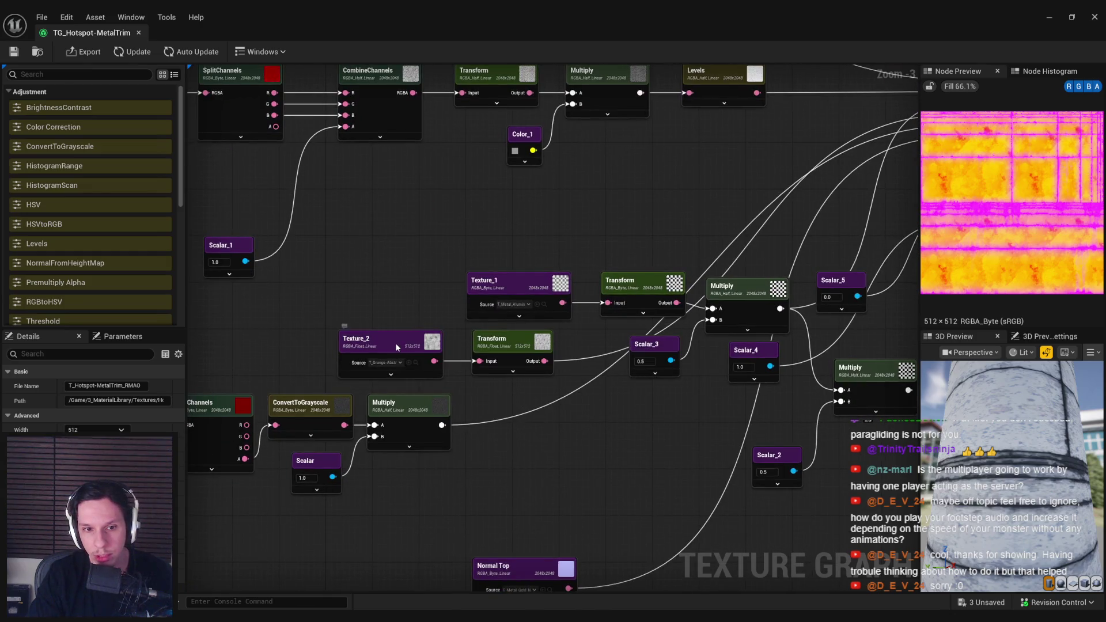
left_click(396, 343)
left_click(501, 341)
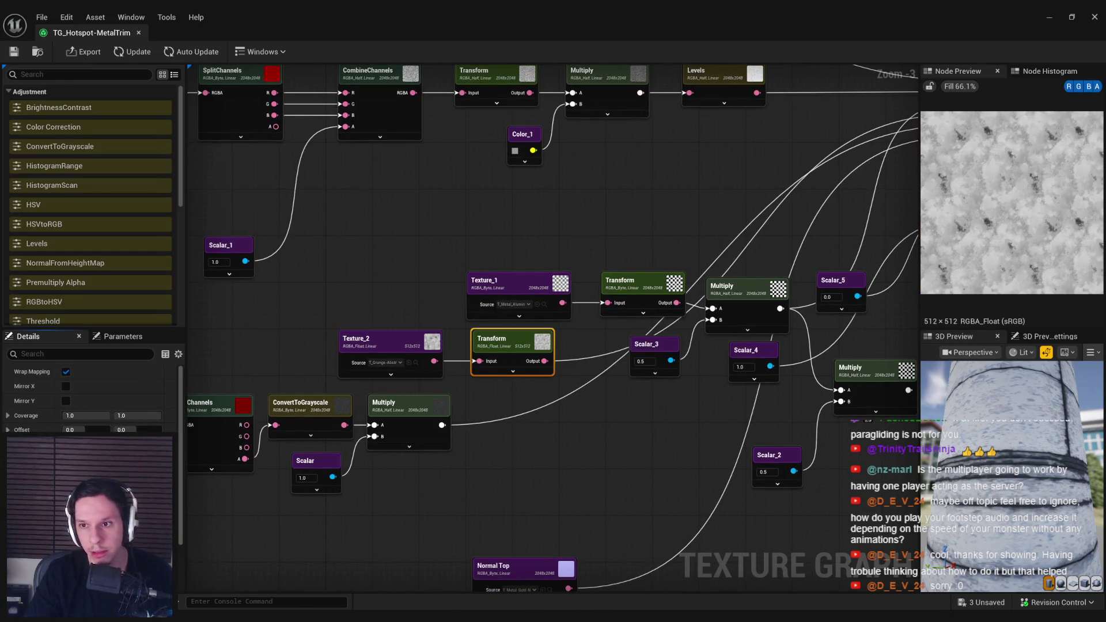
left_click_drag(609, 457, 493, 471)
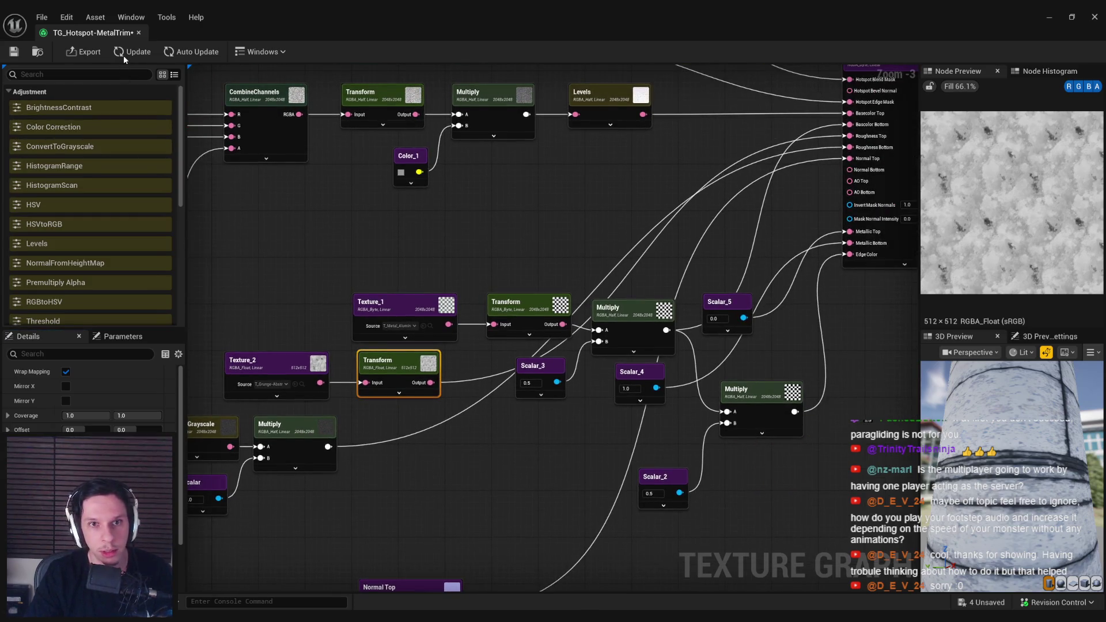
left_click_drag(568, 227, 363, 254)
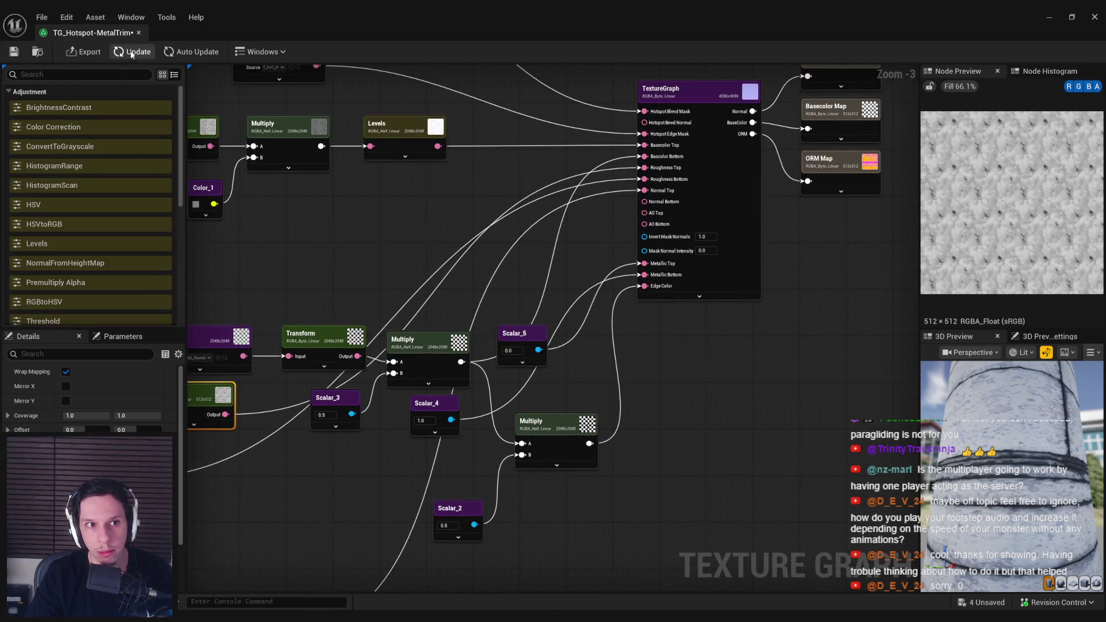
left_click(834, 165)
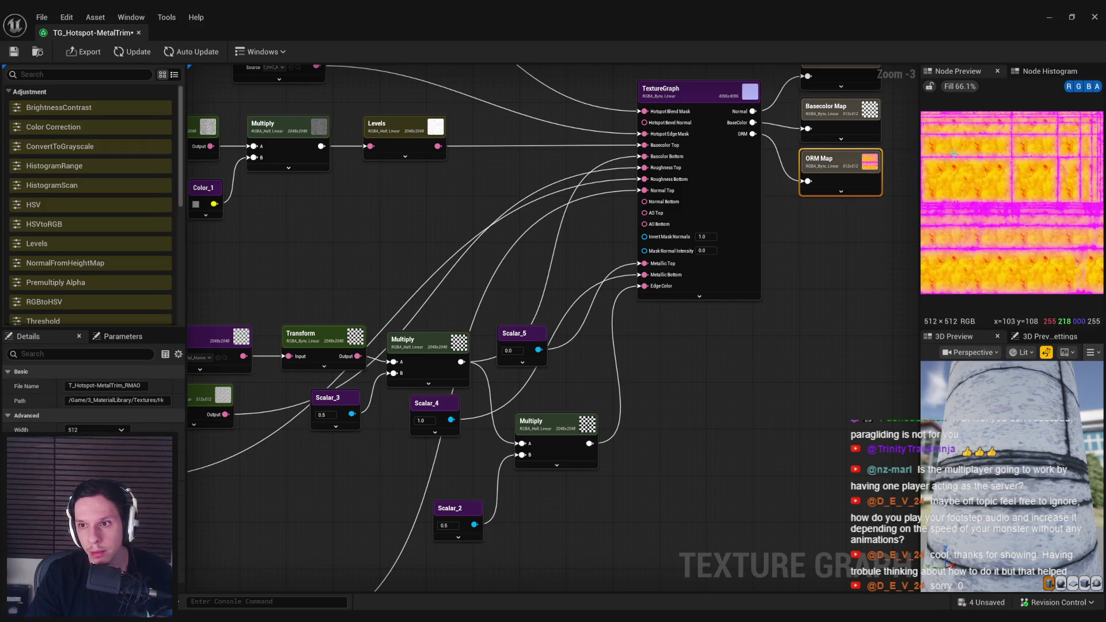
left_click_drag(205, 423, 462, 362)
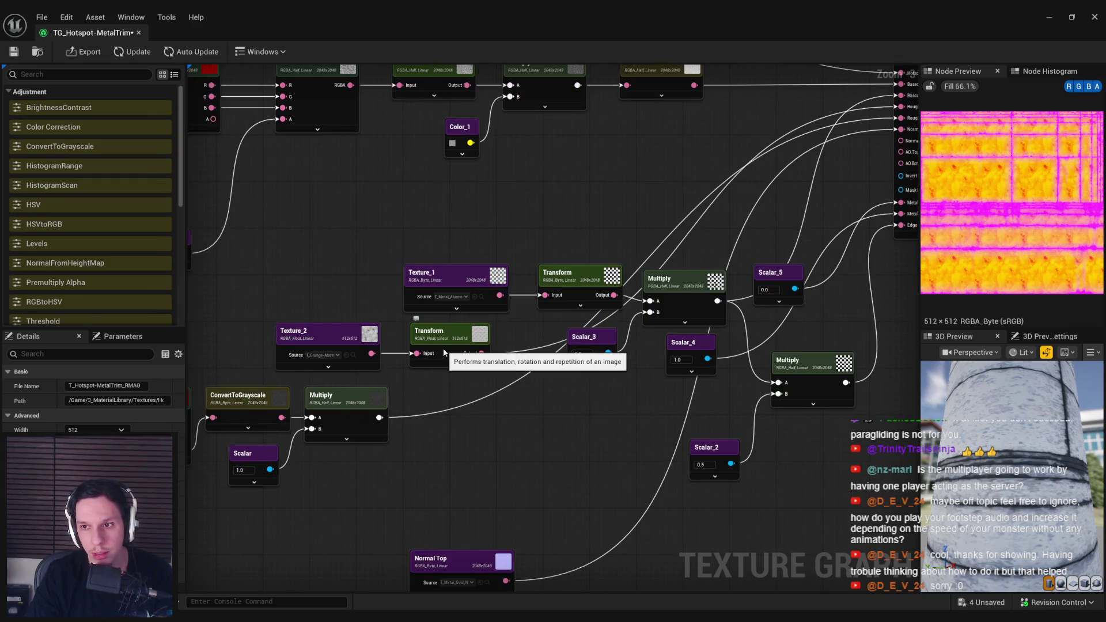
left_click(444, 347)
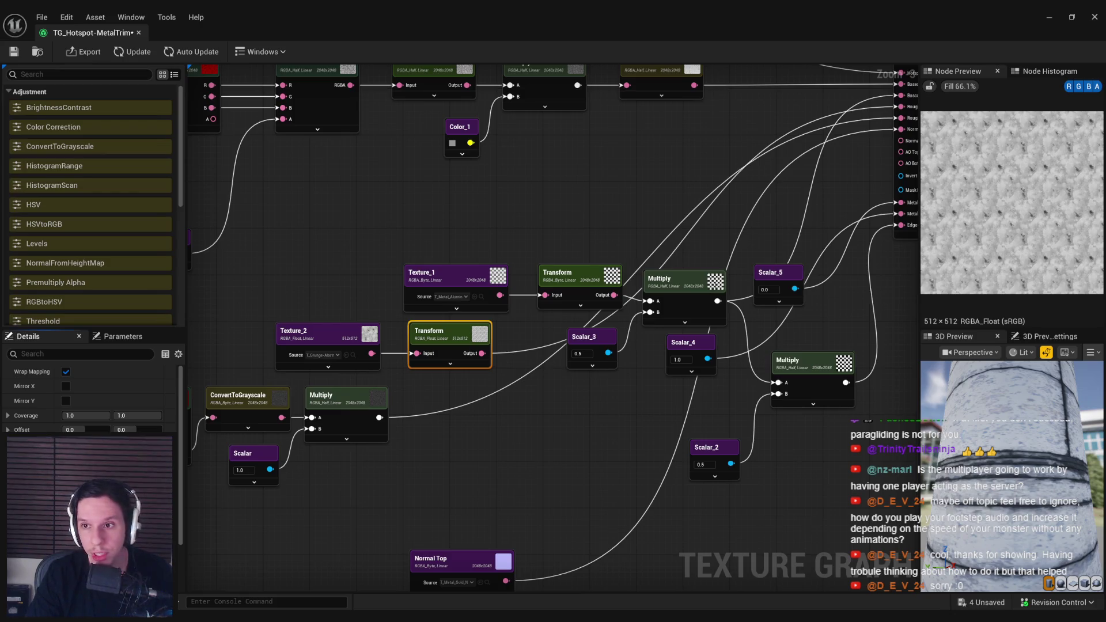
left_click(128, 53)
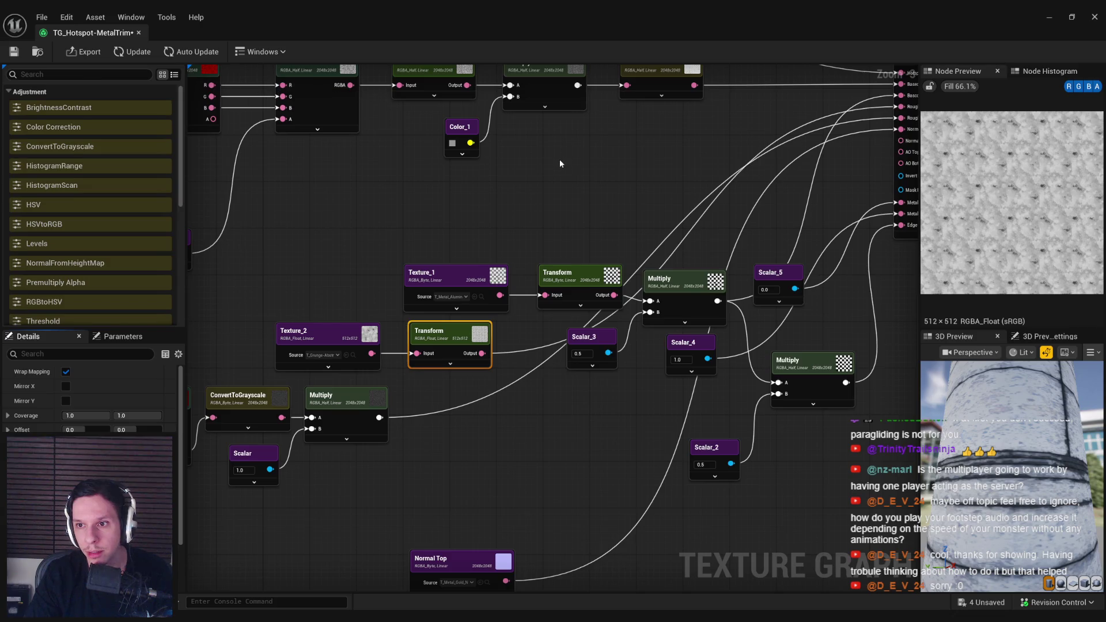
mouse_move(617, 379)
left_mouse_down()
mouse_move(490, 396)
mouse_move(196, 500)
left_mouse_up()
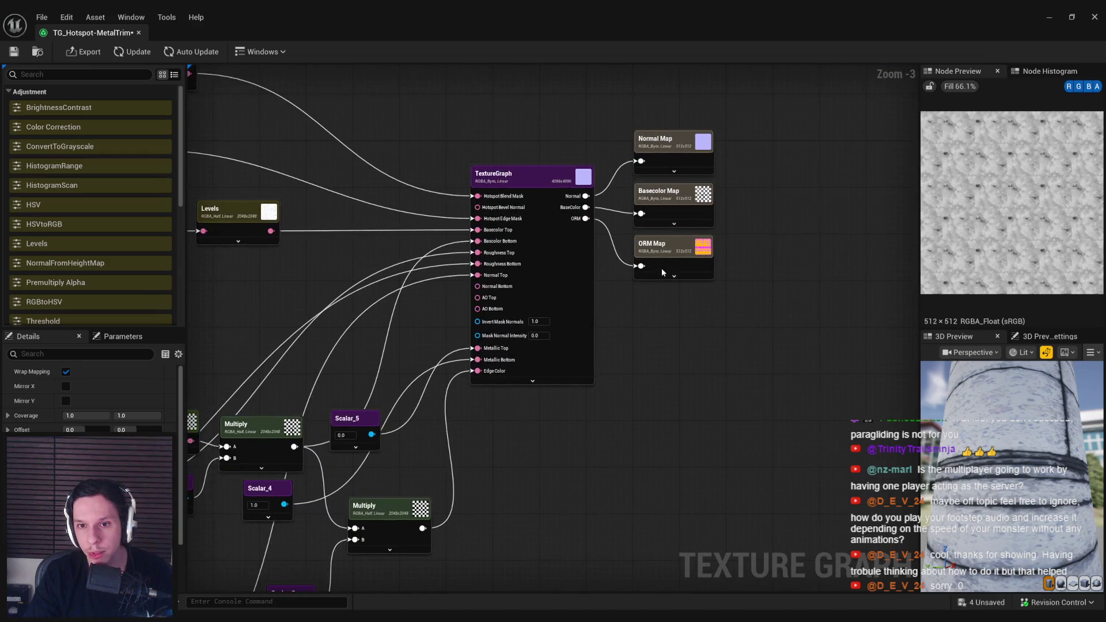
left_click(671, 265)
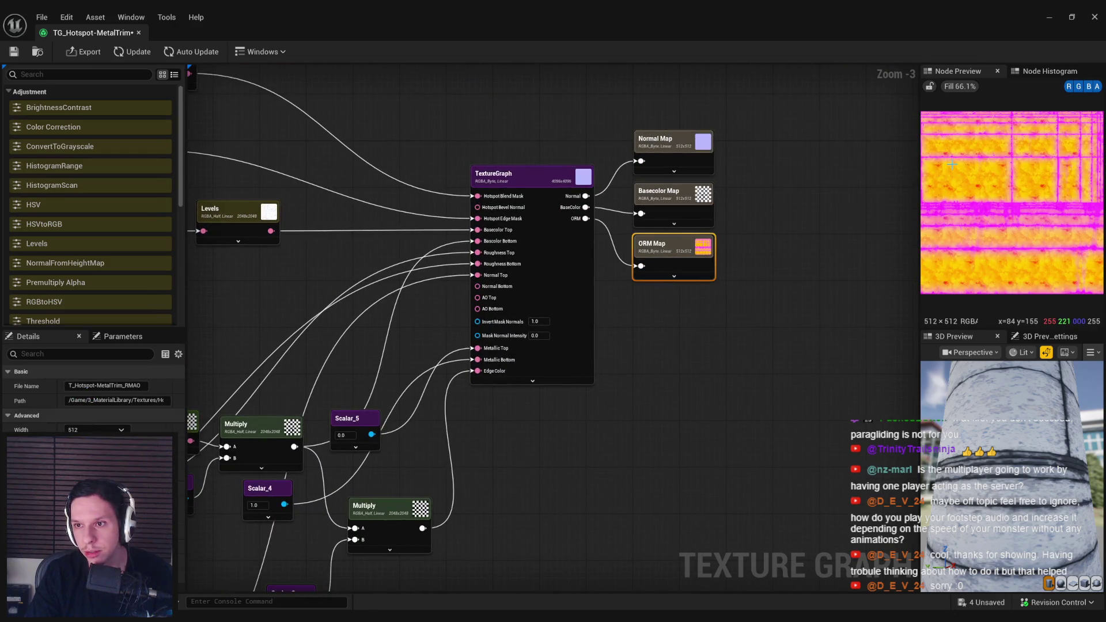
left_click_drag(421, 389, 724, 292)
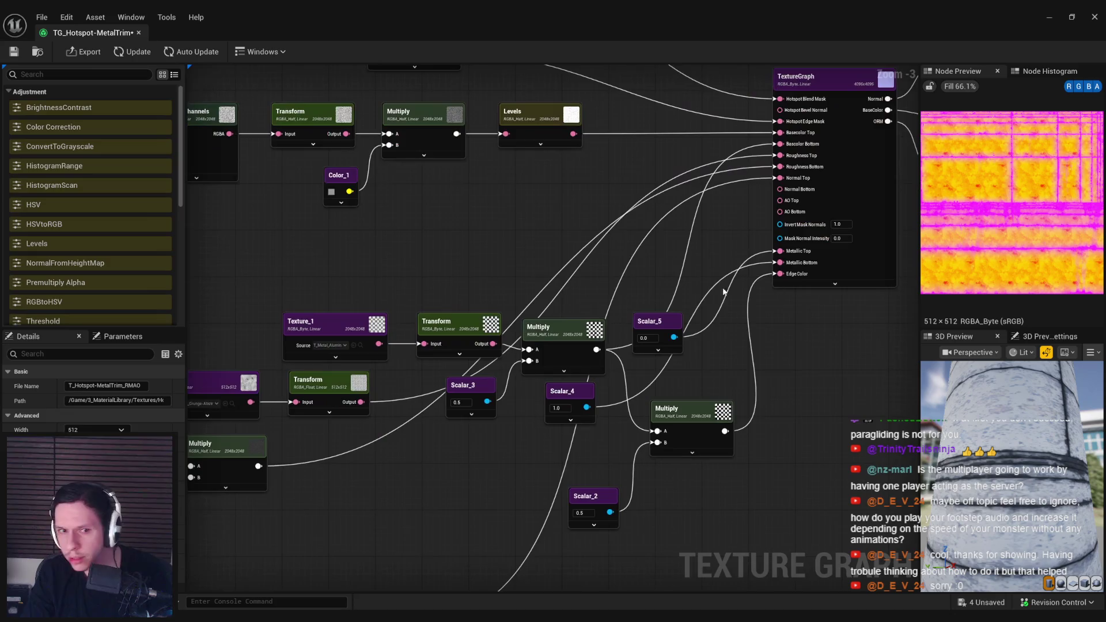
left_click(331, 386)
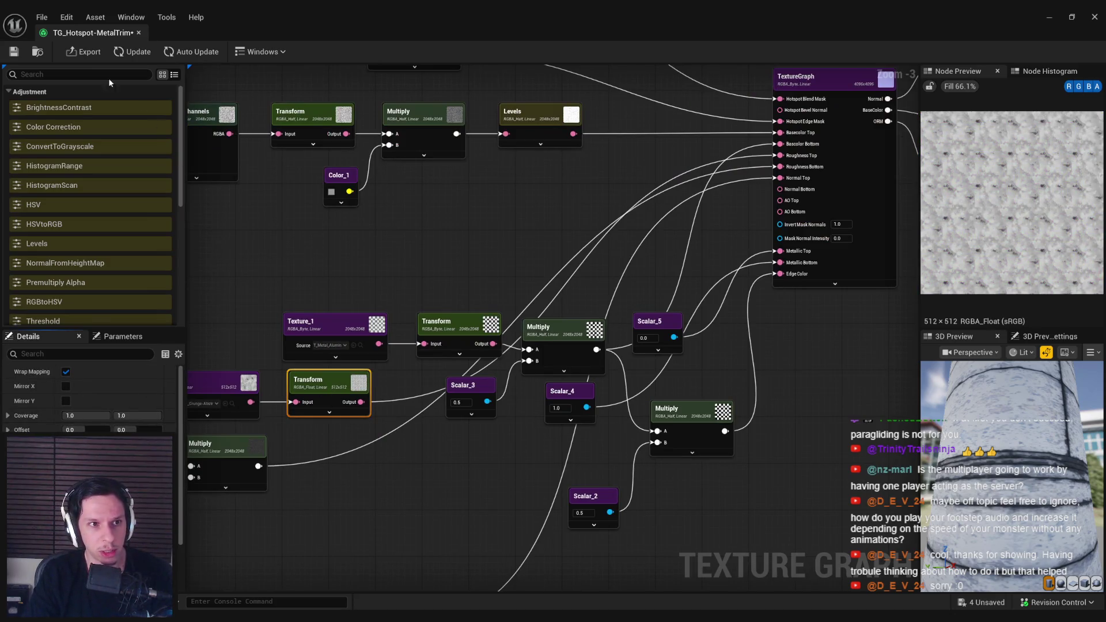
left_click(131, 53)
left_click_drag(572, 230, 444, 241)
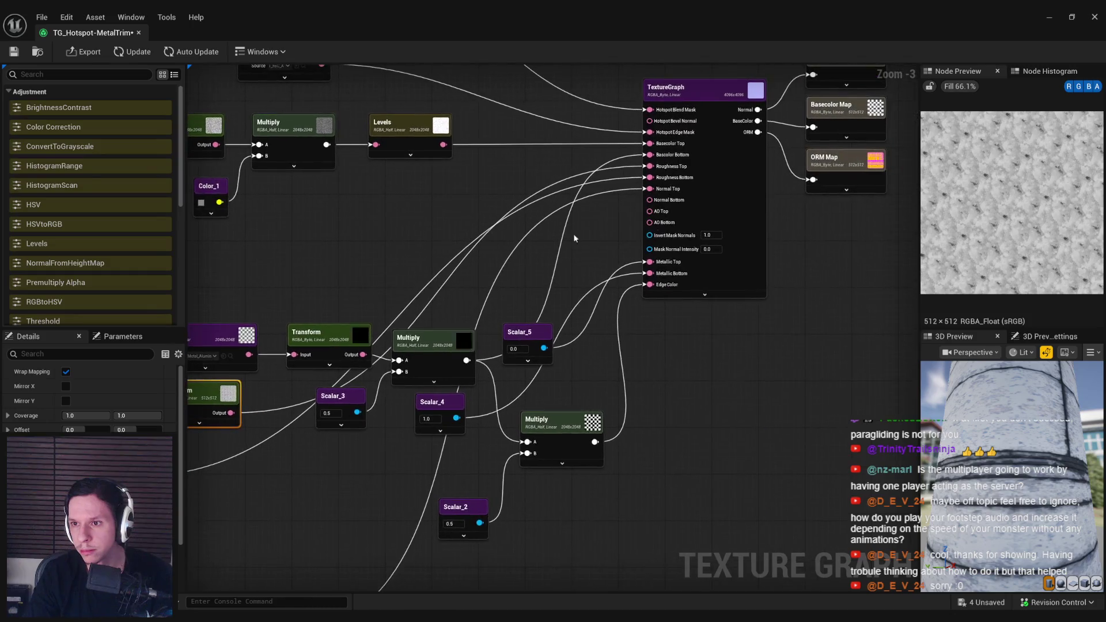
left_click(856, 175)
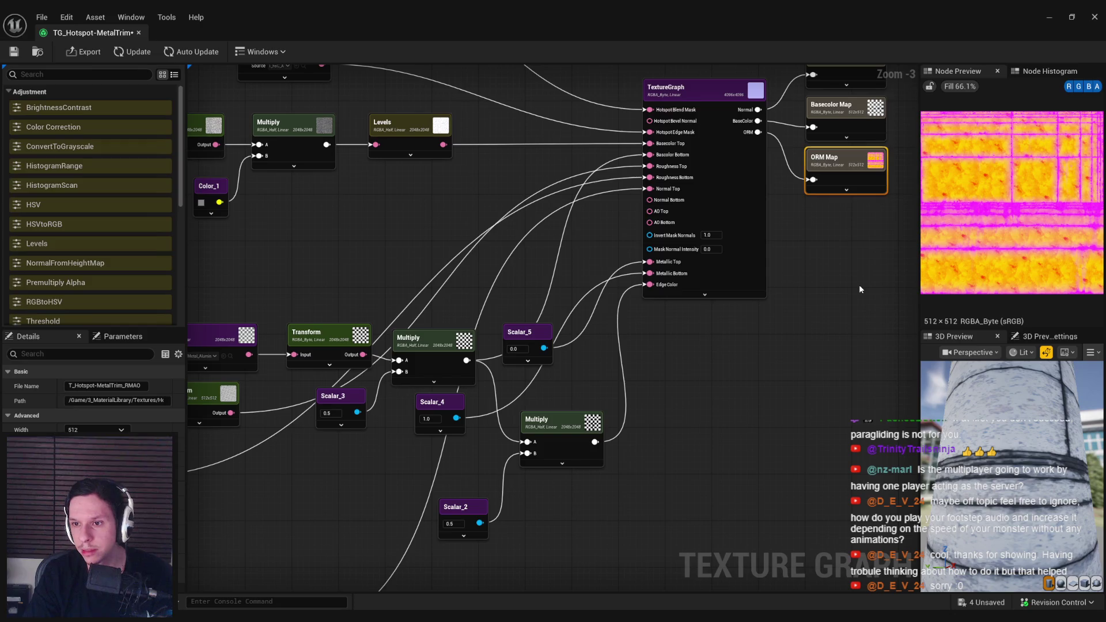
left_click_drag(304, 268, 779, 360)
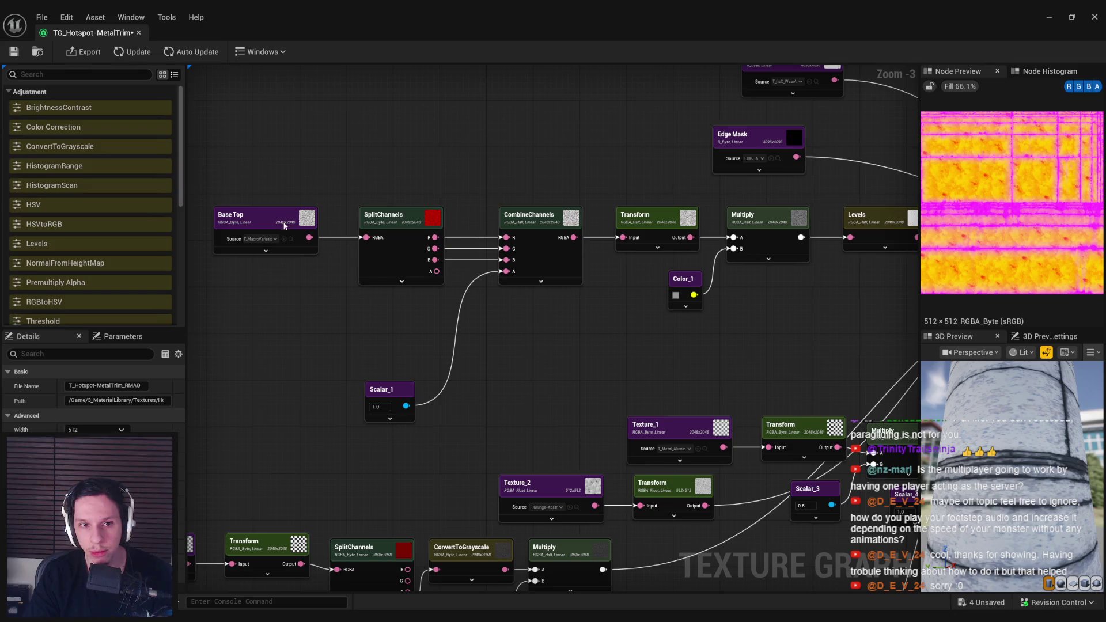
Step: Regenerate the graph and preview the Transform output, ORM Map and Basecolor Map
left_click(661, 227)
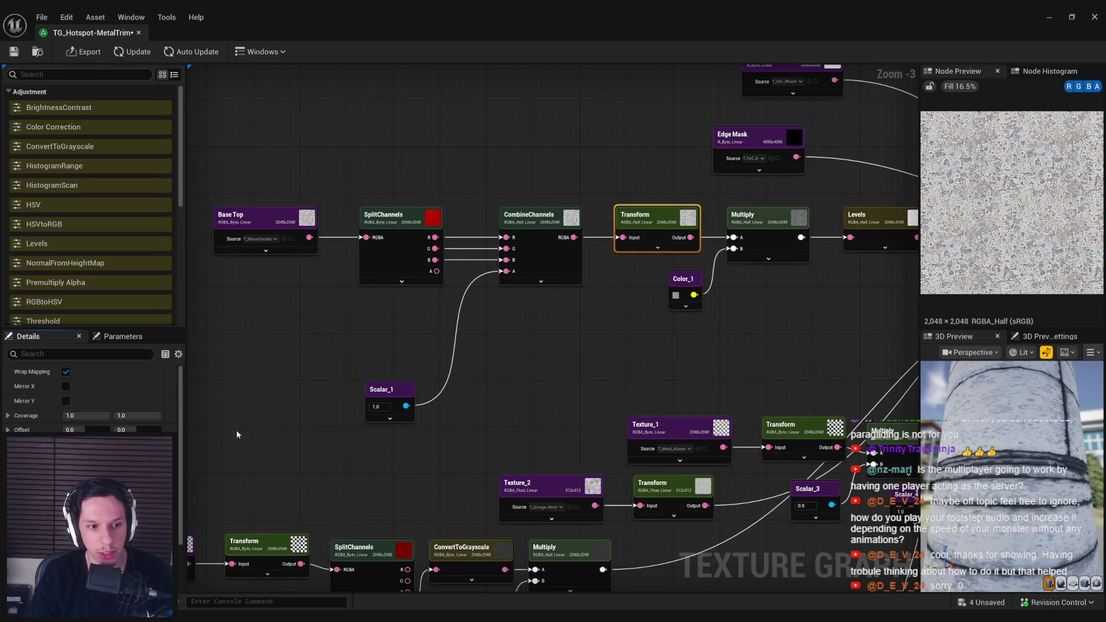
left_click(133, 52)
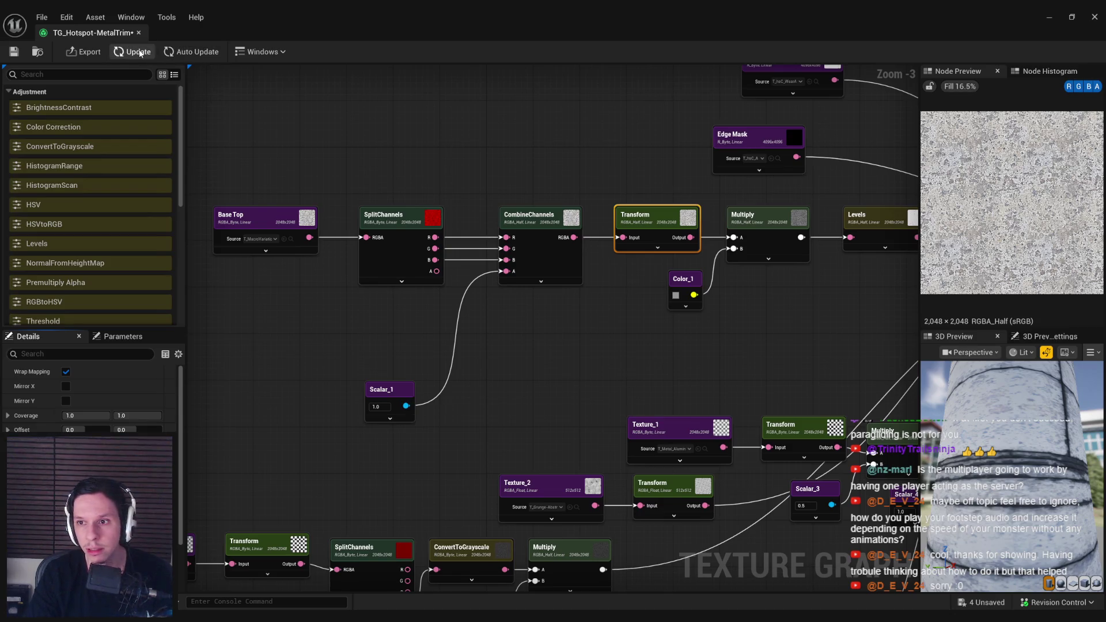
left_click_drag(732, 344, 288, 338)
left_click(870, 263)
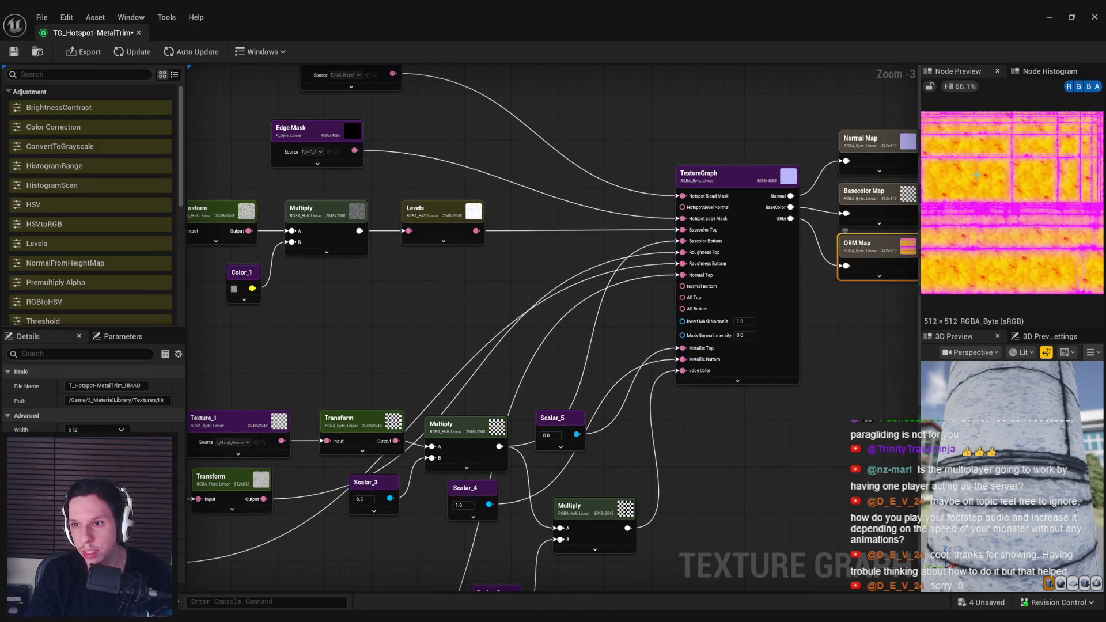
left_click(875, 201)
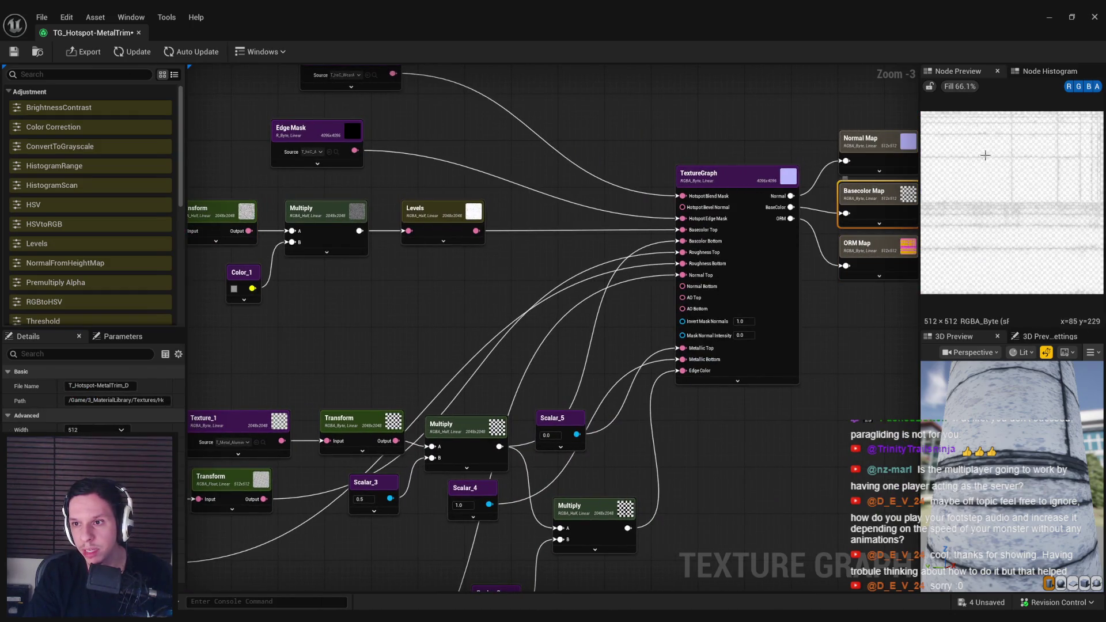
Step: Move the Scalar_1 node up beside SplitChannels and check its value
mouse_move(333, 343)
left_mouse_down()
mouse_move(476, 363)
mouse_move(457, 363)
mouse_move(576, 358)
left_mouse_up()
left_click_drag(389, 352, 531, 331)
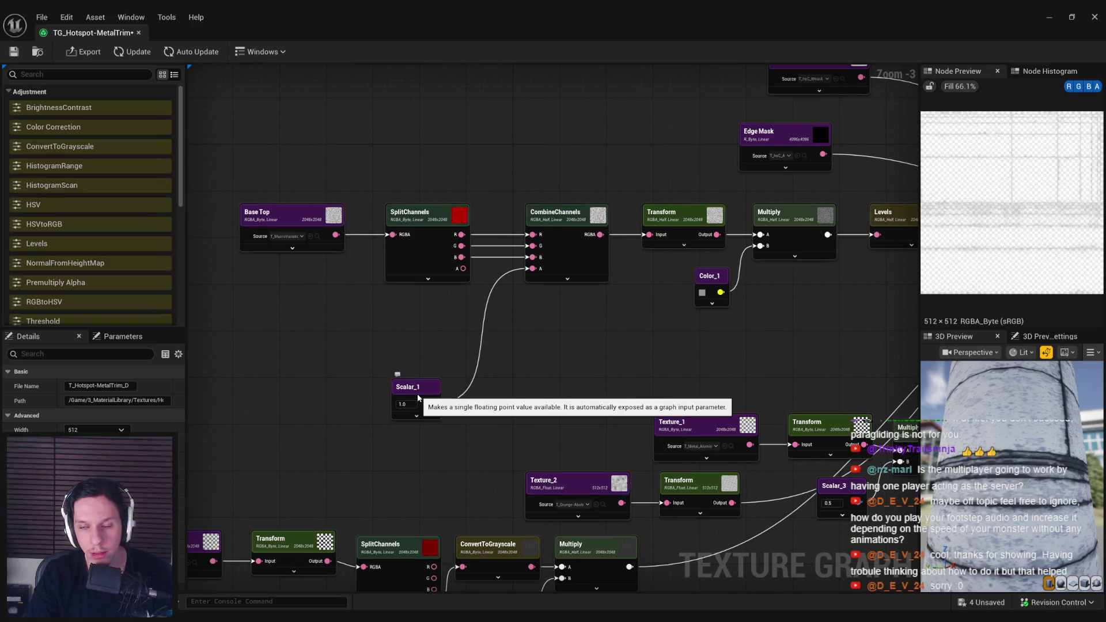
left_click_drag(569, 378, 493, 382)
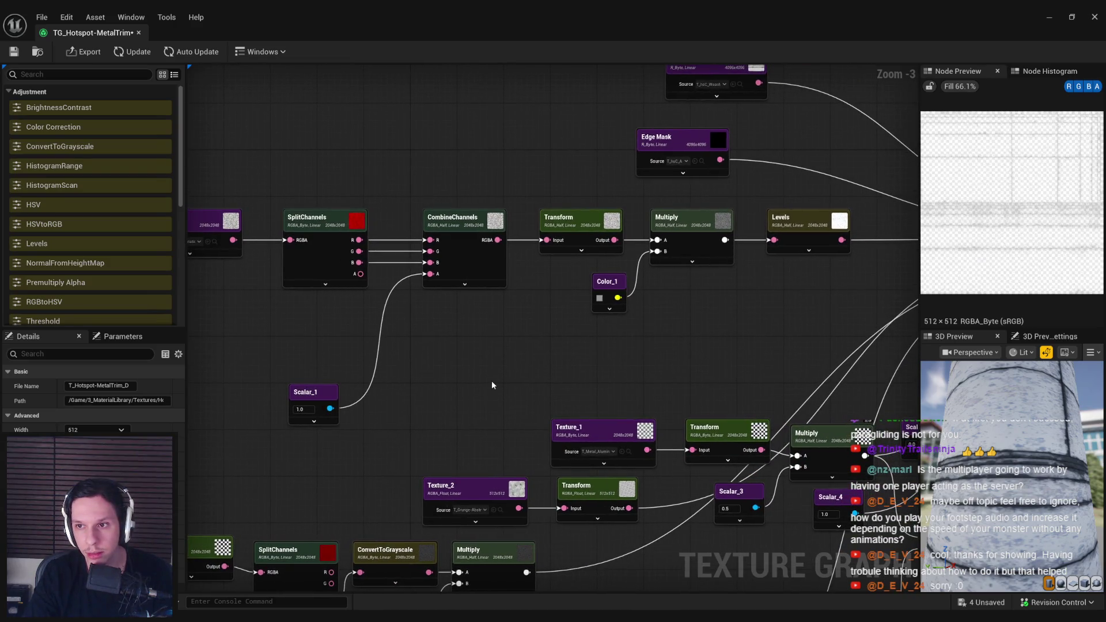
mouse_move(716, 339)
left_mouse_down()
mouse_move(461, 388)
mouse_move(439, 317)
mouse_move(322, 340)
left_mouse_up()
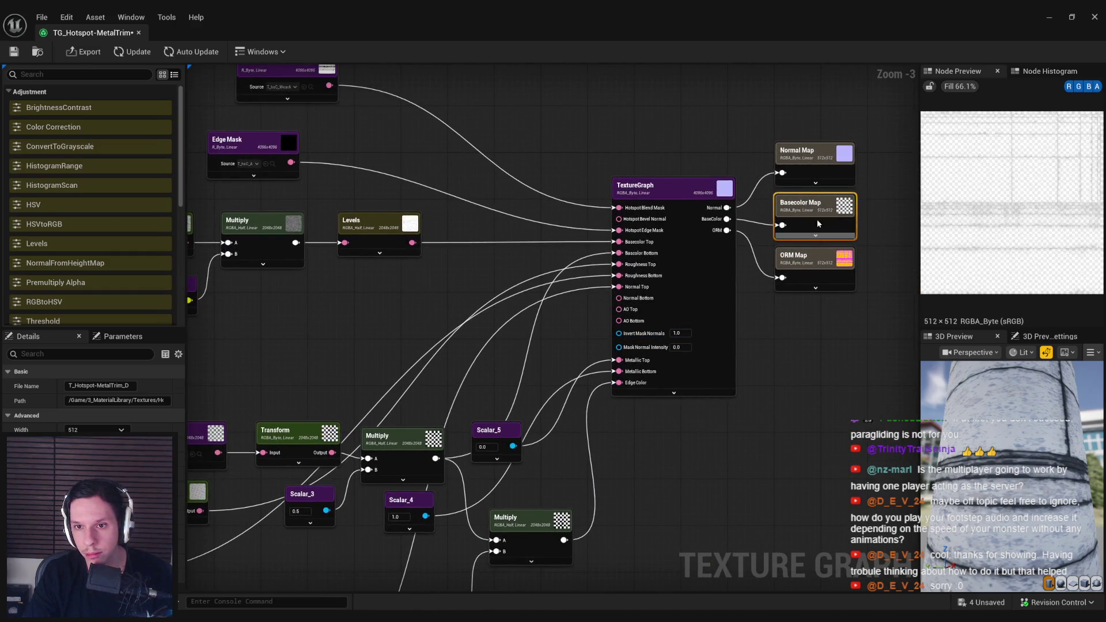
scroll(814, 226, "up", 3)
scroll(746, 341, "down", 2)
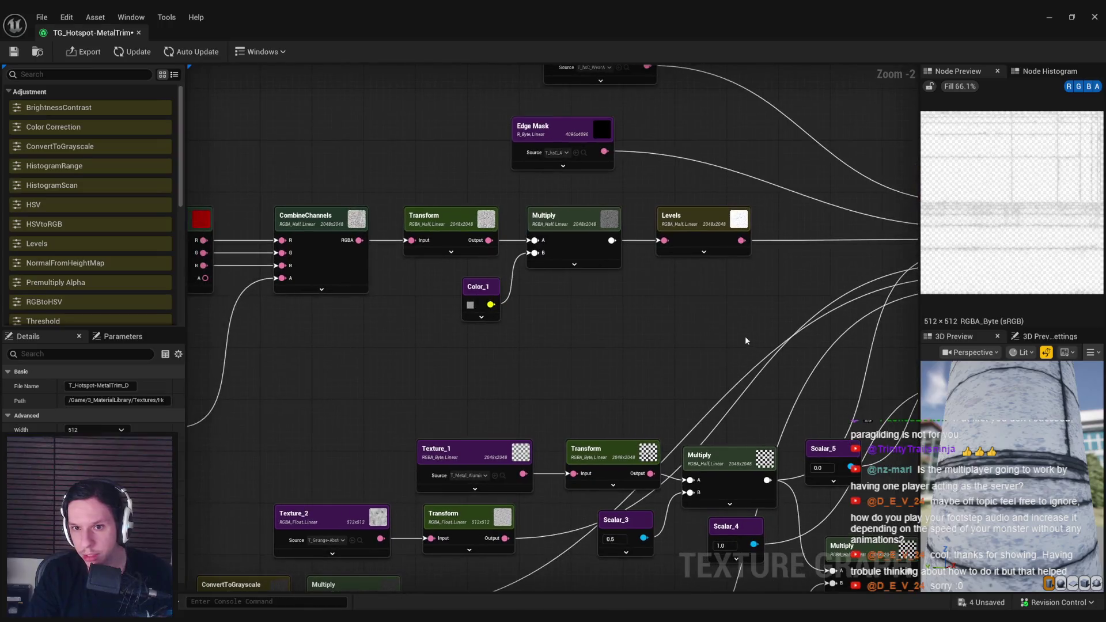
left_click_drag(320, 352, 536, 355)
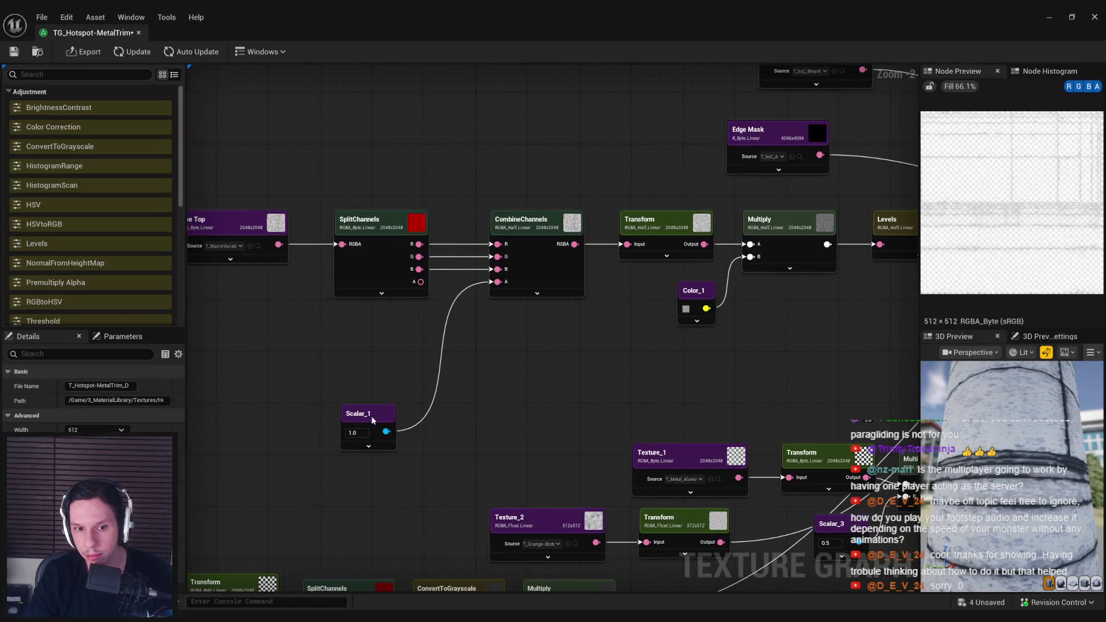
left_click_drag(372, 420, 403, 323)
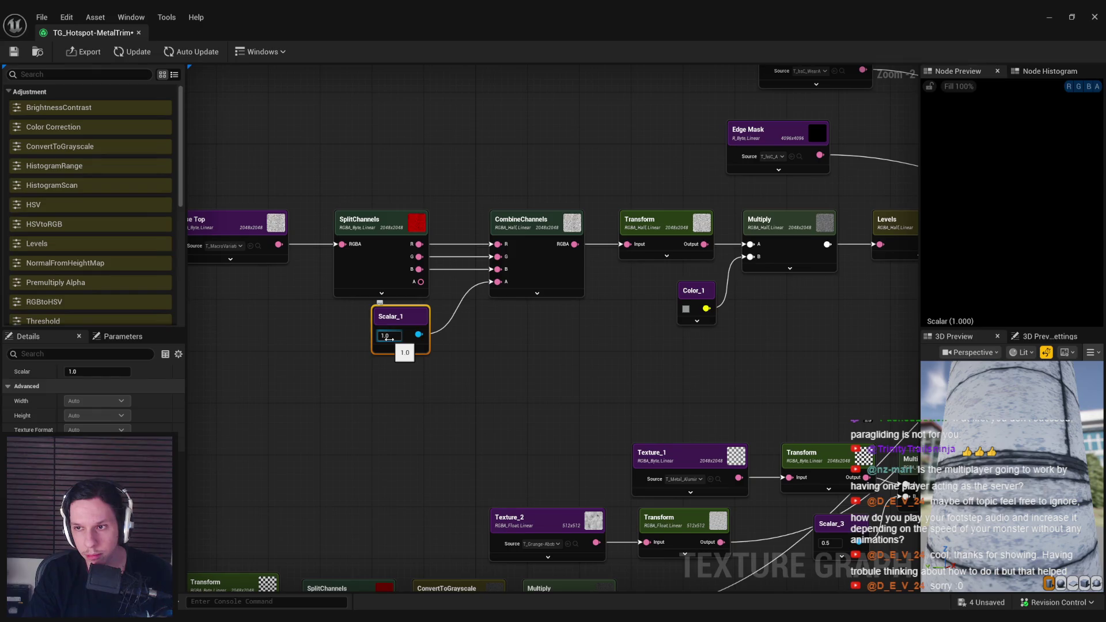
left_click_drag(390, 335, 395, 375)
left_click(390, 334)
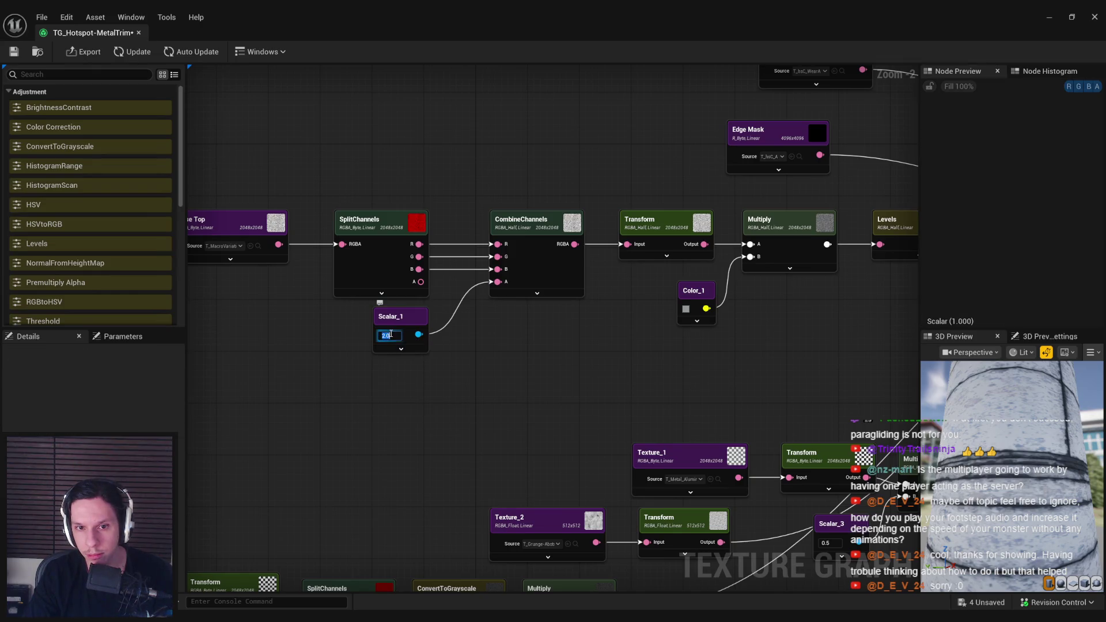
left_click(415, 332)
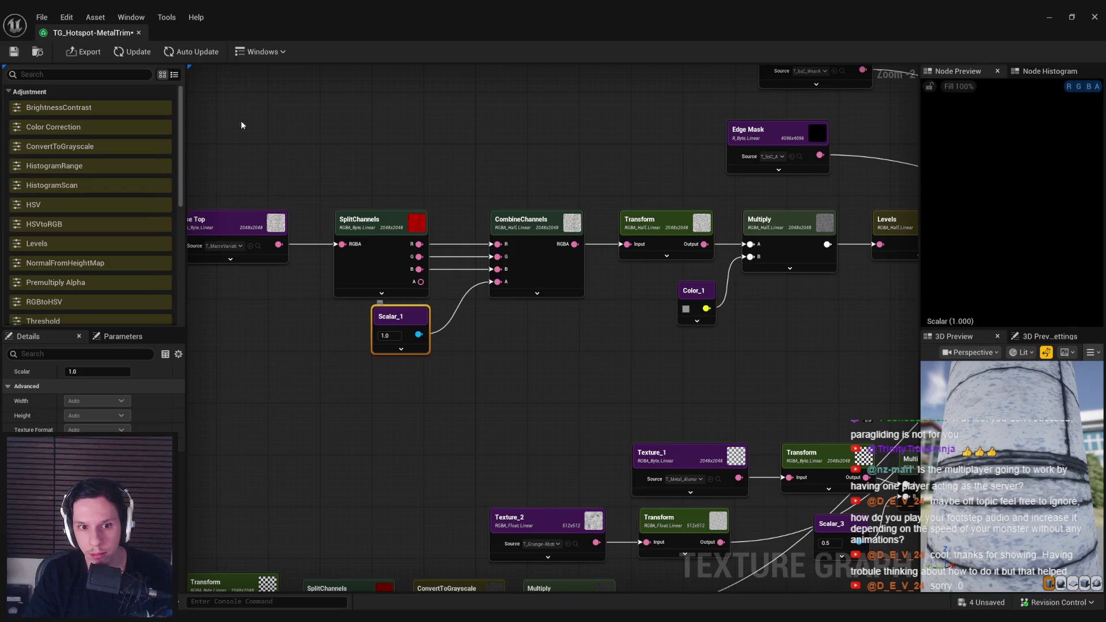
Step: Preview the Basecolor Map output with alpha toggled, then inspect the Base Top source texture
left_click_drag(645, 355, 197, 372)
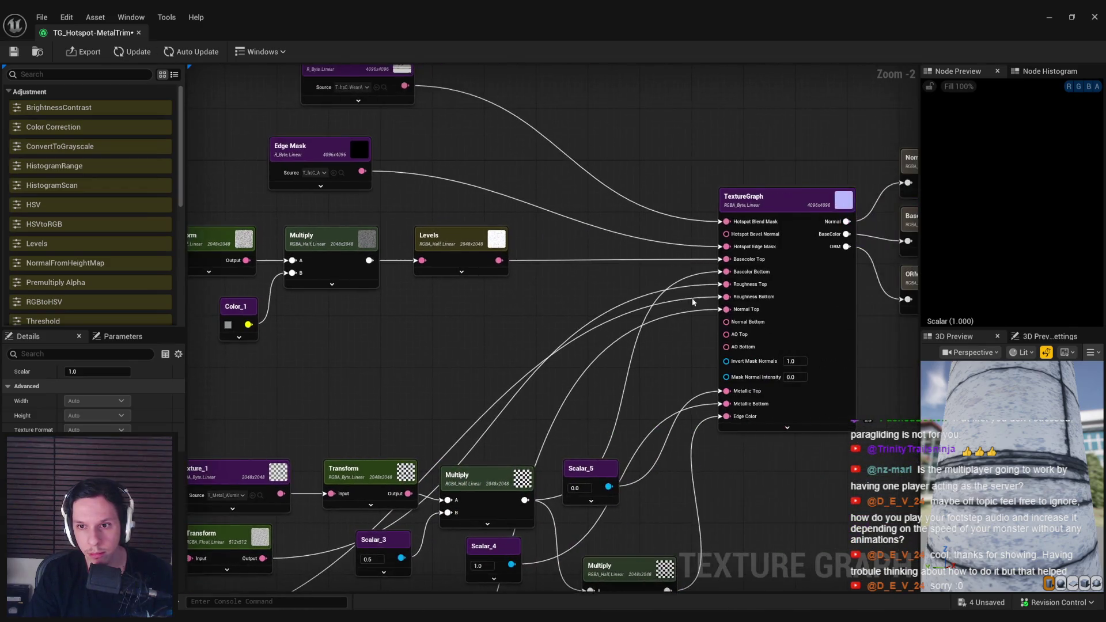
left_click_drag(794, 272, 586, 279)
left_click(751, 233)
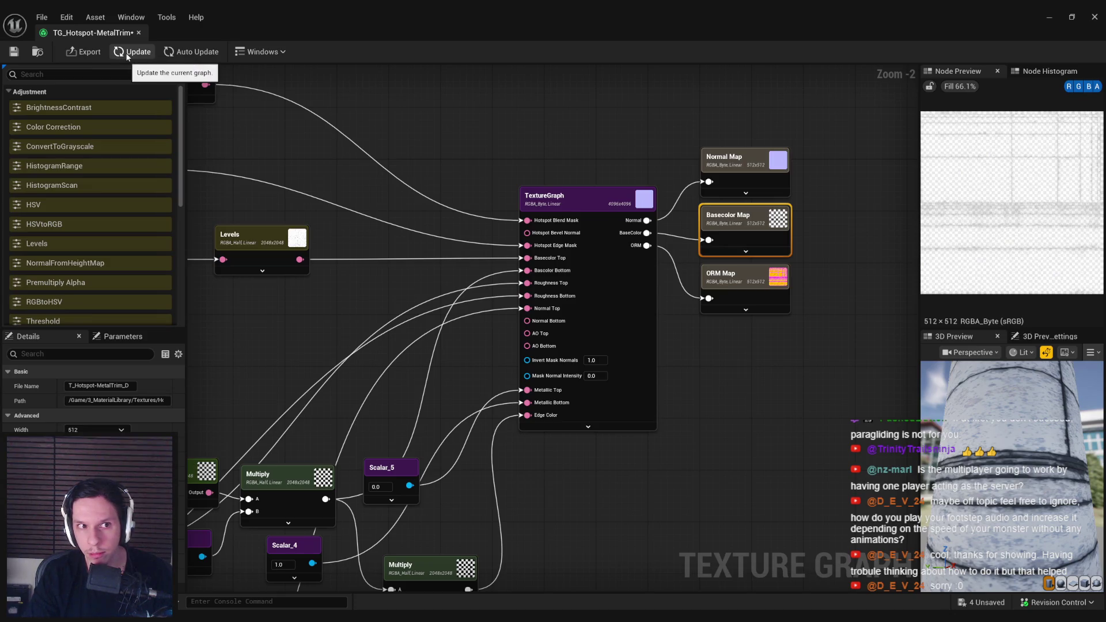
left_click(644, 260)
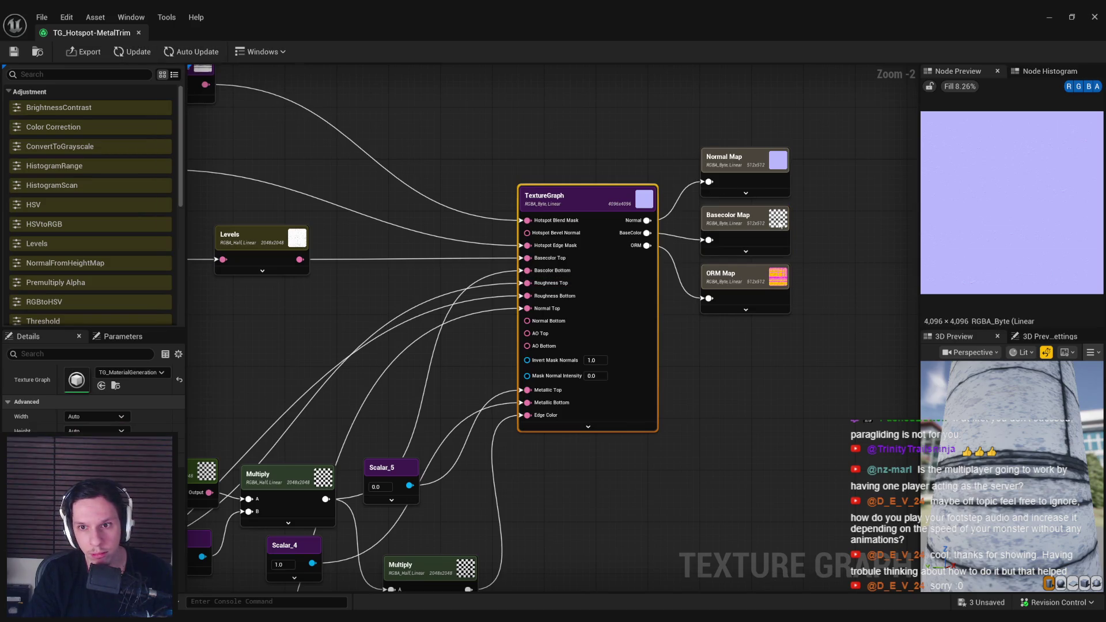
left_click(763, 226)
scroll(1037, 172, "up", 2)
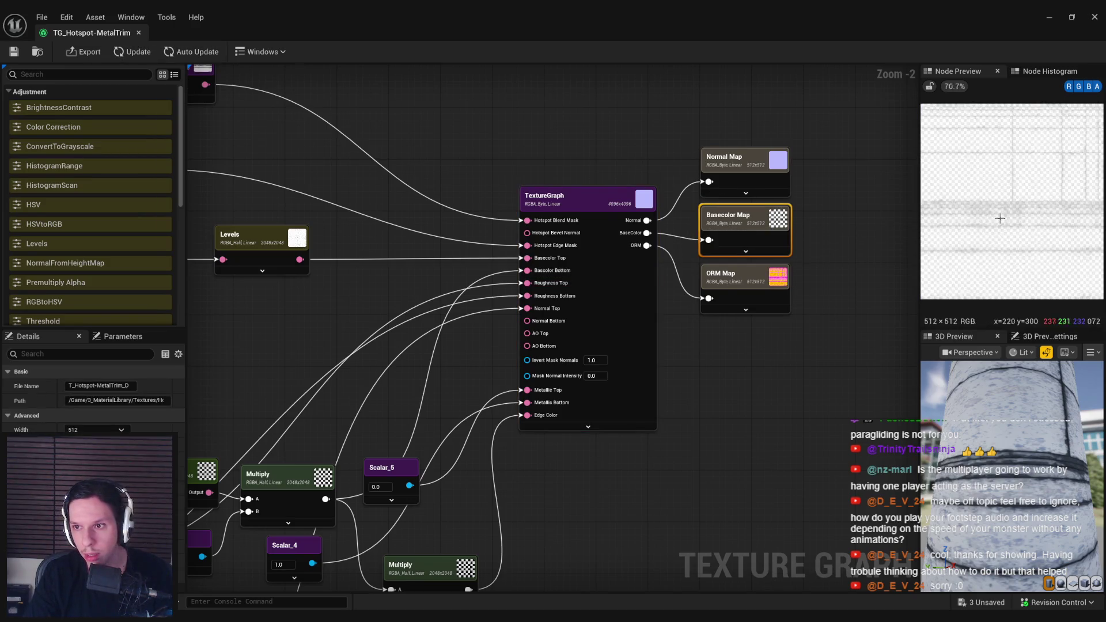
left_click(1097, 87)
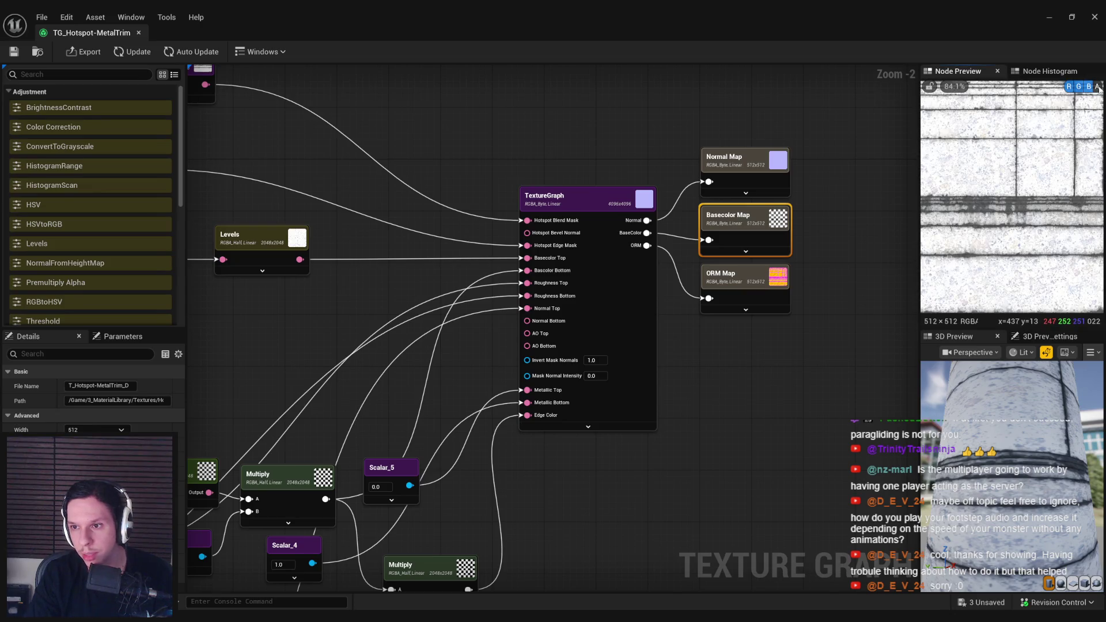
left_click(1097, 86)
mouse_move(329, 338)
left_mouse_down()
mouse_move(482, 316)
mouse_move(386, 300)
left_mouse_up()
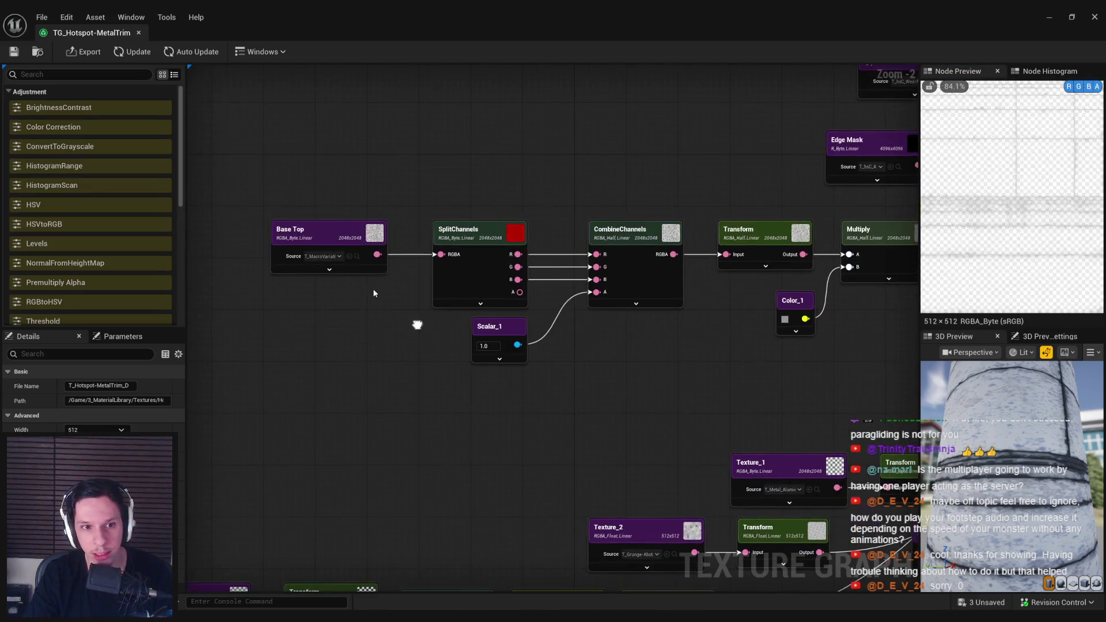
left_click(326, 238)
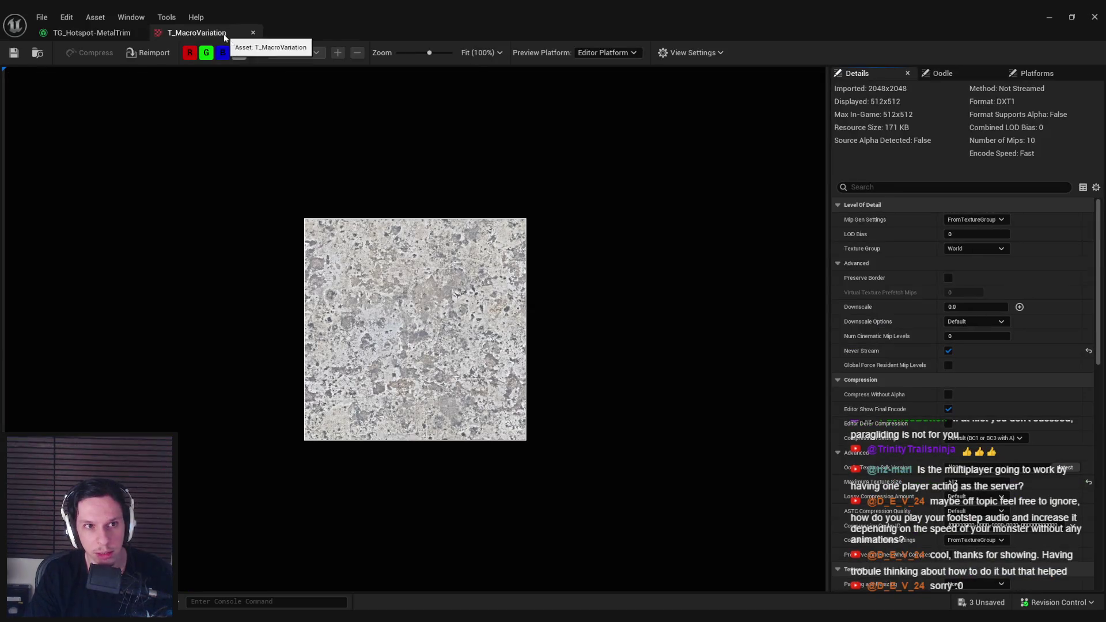
Step: Check the T_MacroVariation source texture, then inspect the upper Transform node's settings
left_click(230, 32)
left_click_drag(734, 341, 502, 328)
scroll(570, 330, "down", 1)
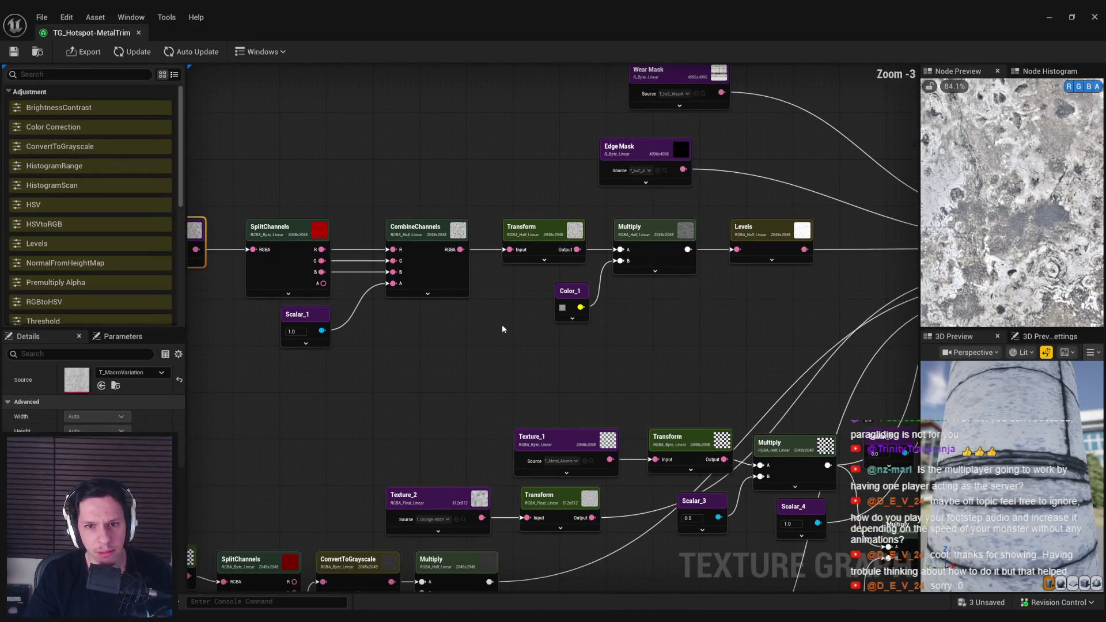
left_click(544, 237)
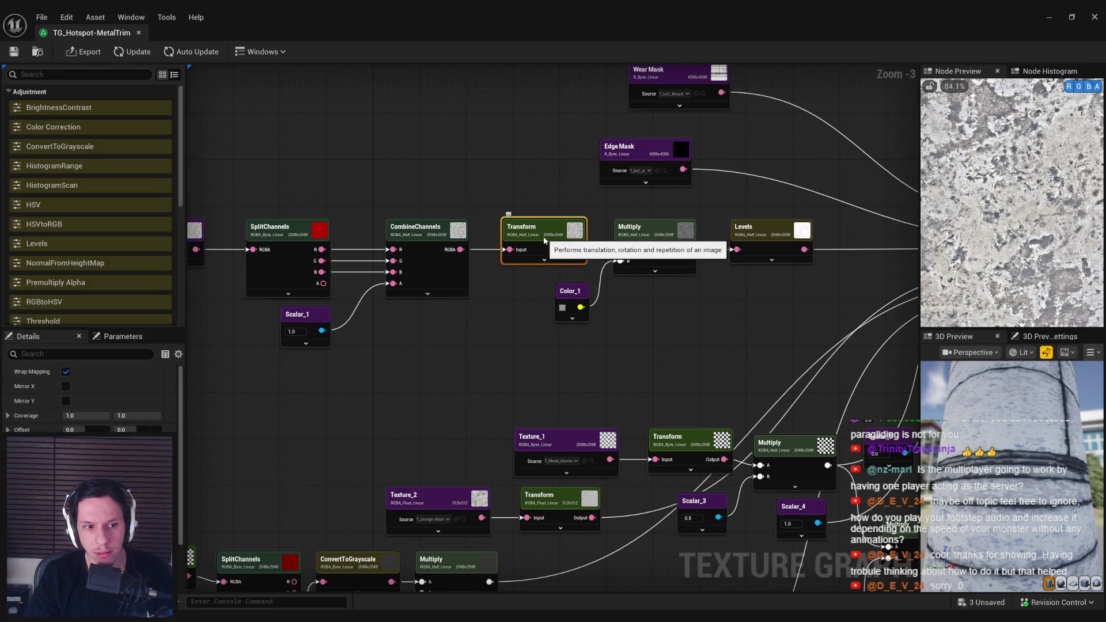
mouse_move(525, 297)
left_mouse_down()
mouse_move(345, 302)
mouse_move(453, 326)
left_mouse_up()
left_click(454, 327)
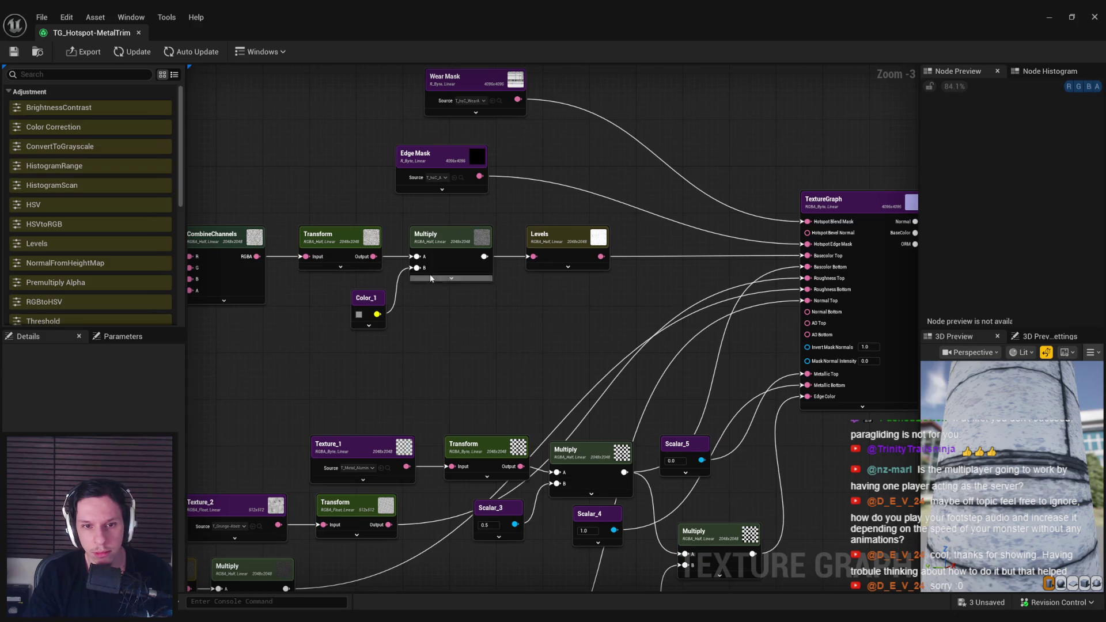
Step: Open Color_1's colour picker without changing the tint, then preview the Levels node's result
left_click(360, 320)
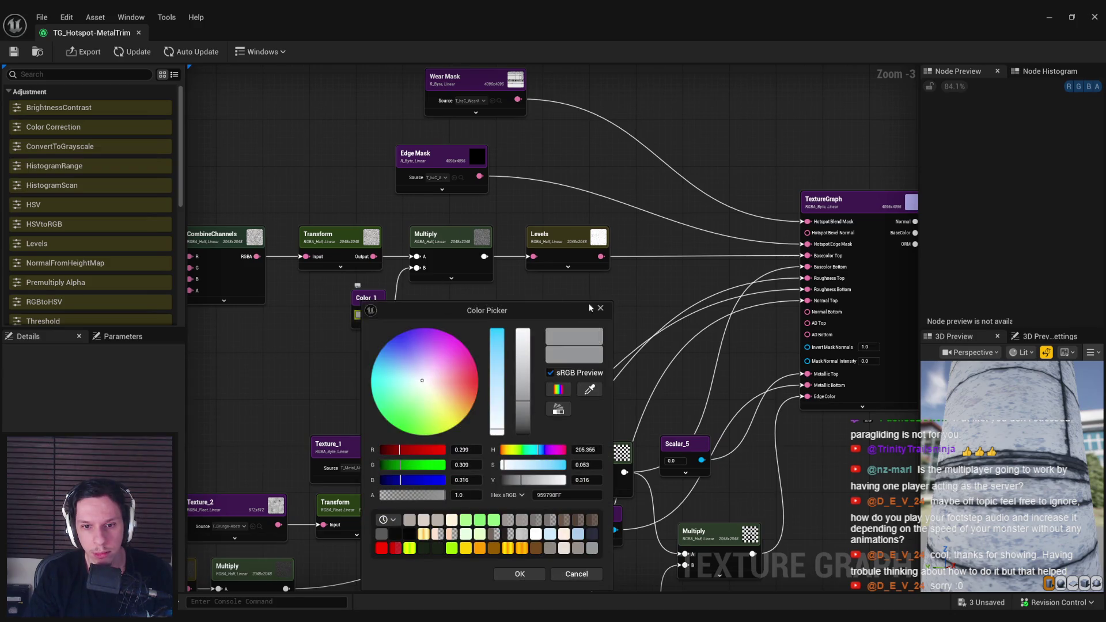
left_click(599, 309)
left_click(465, 263)
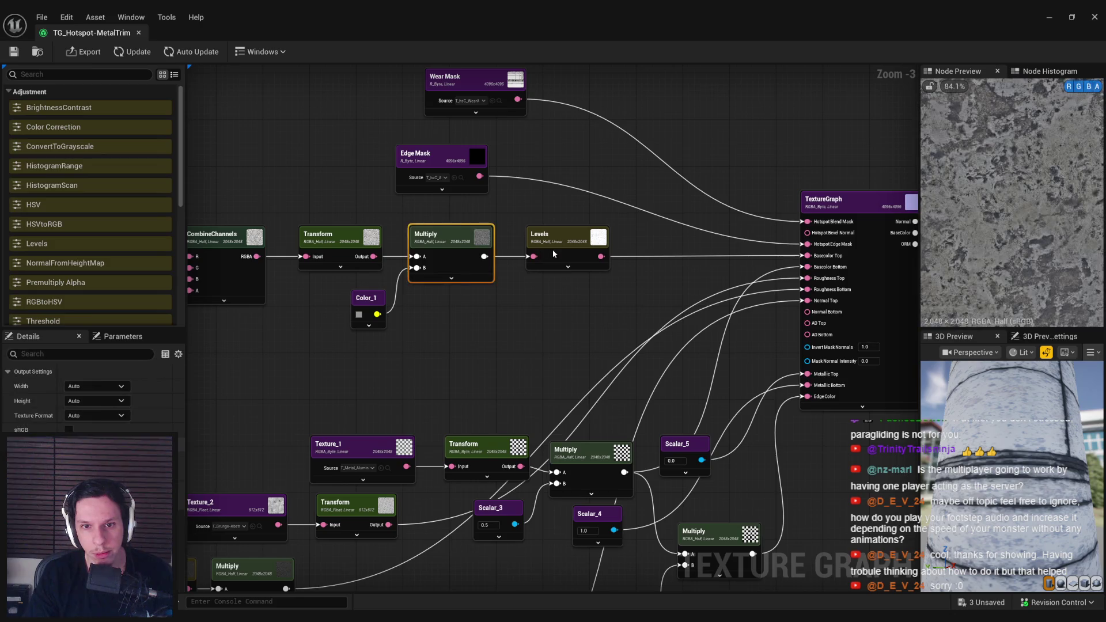
left_click(552, 252)
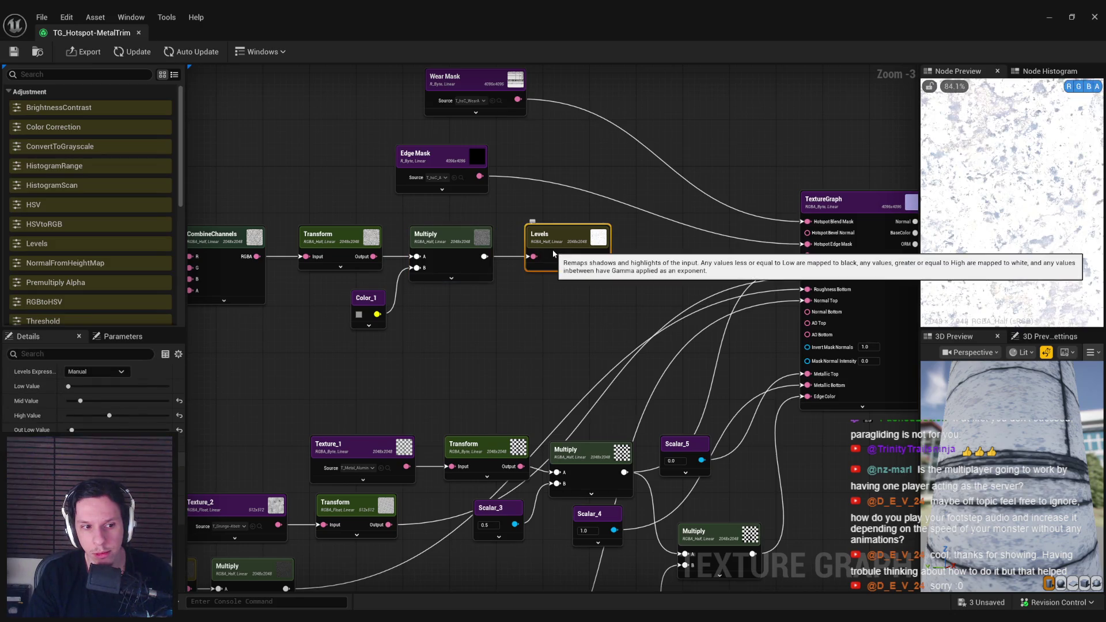
Step: Preview the Basecolor Map and Multiply results while switching Auto Update on and back off
left_click_drag(588, 334, 476, 342)
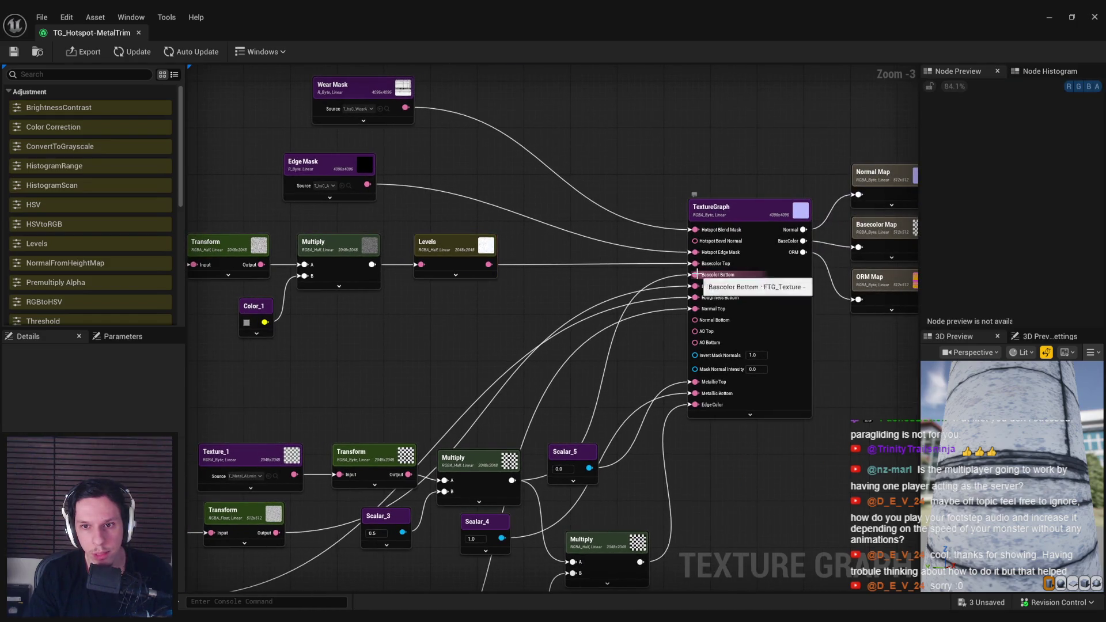
left_click(881, 228)
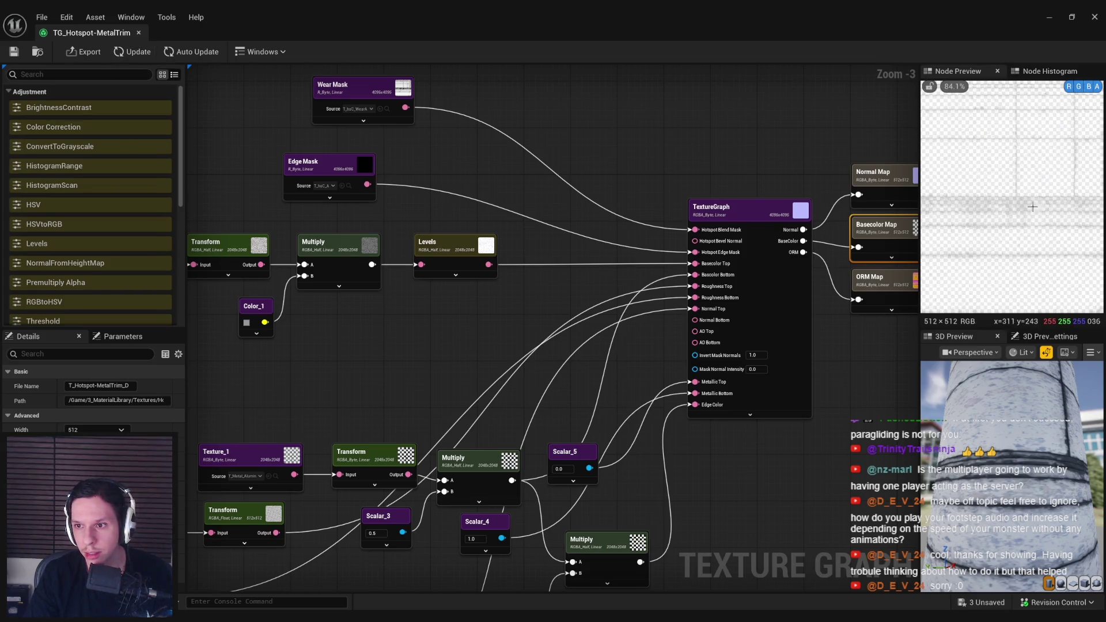
left_click_drag(345, 265, 489, 260)
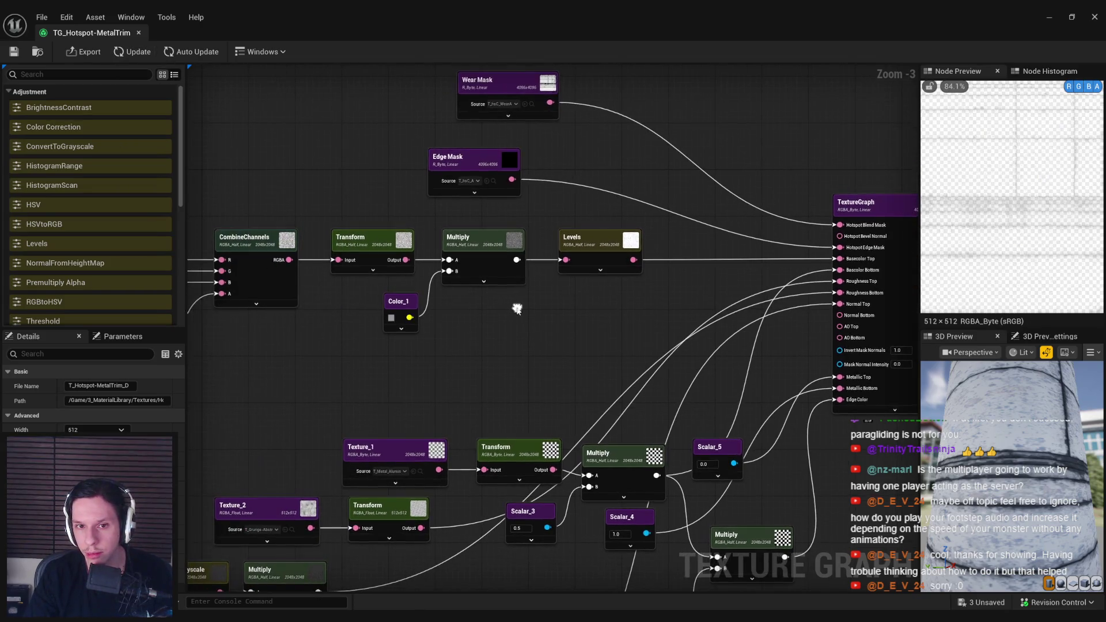
left_click(490, 260)
left_click(190, 51)
left_click_drag(725, 250, 441, 260)
left_click(725, 250)
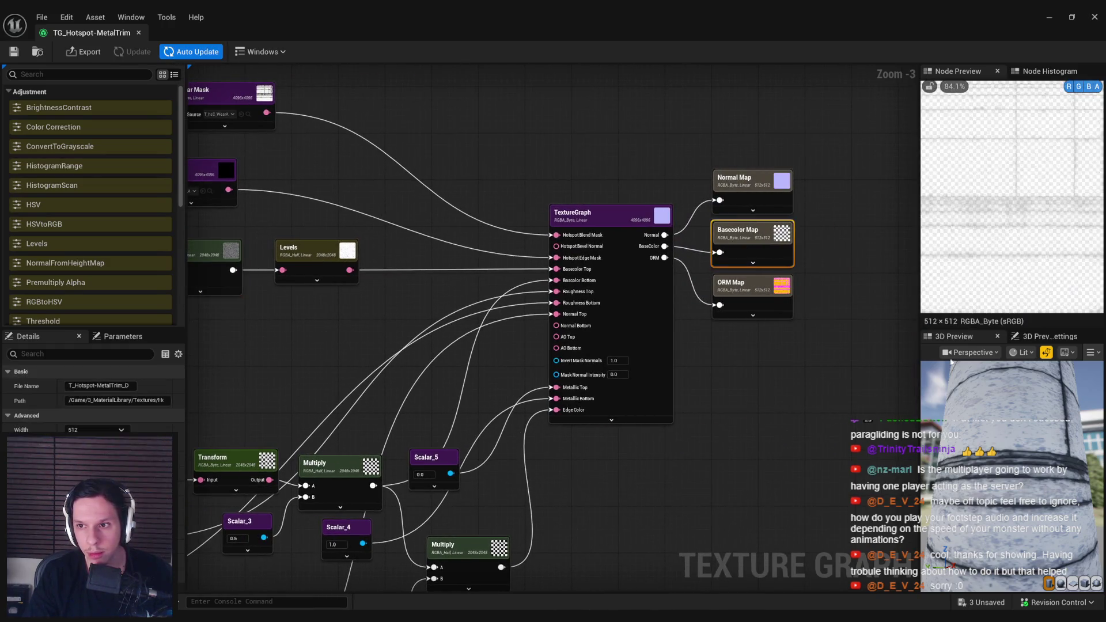
left_click(213, 53)
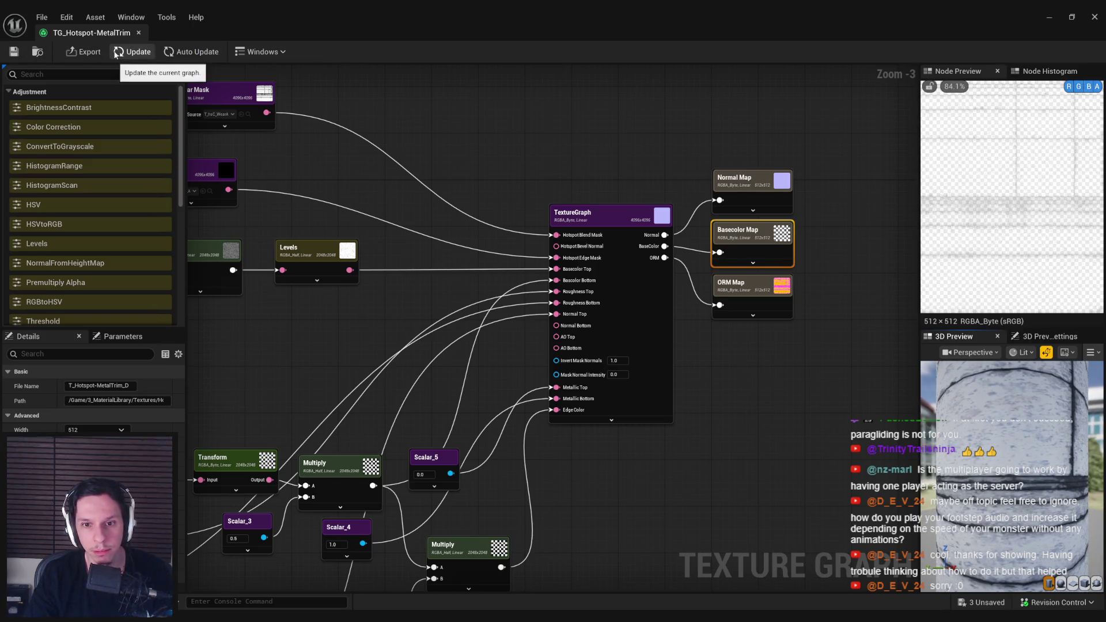
Step: Set the TextureGraph node's Mask Normal Intensity to 1.0 and move the preview camera closer
scroll(521, 389, "up", 3)
left_click(663, 368)
type("1")
left_click(653, 483)
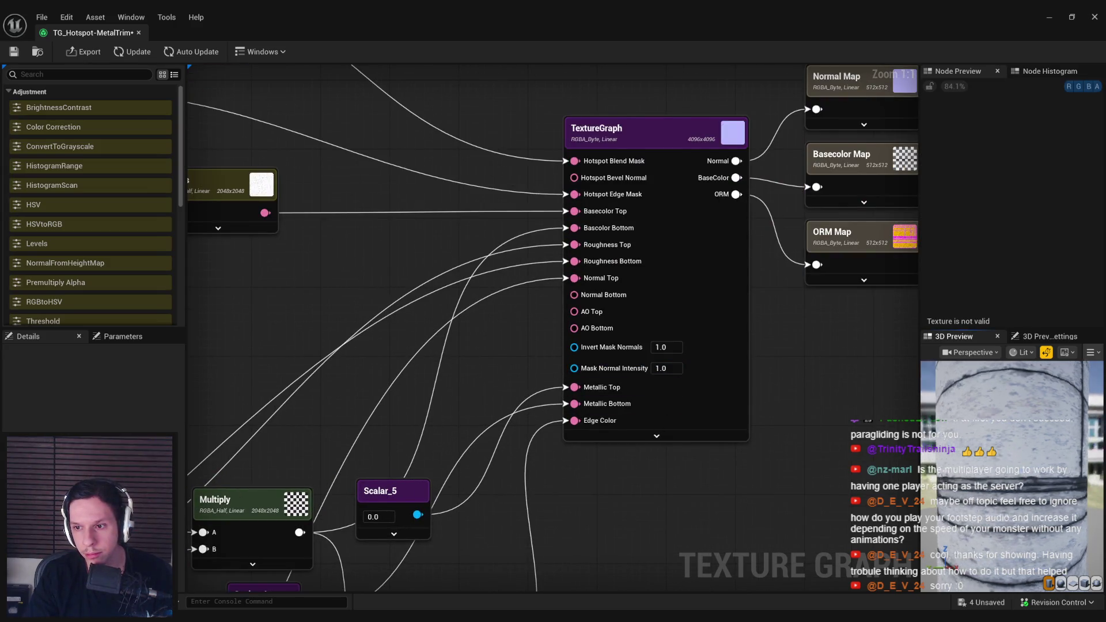
mouse_move(1014, 472)
left_mouse_down()
mouse_move(1020, 449)
mouse_move(1008, 472)
mouse_move(1008, 432)
mouse_move(1008, 466)
left_mouse_up()
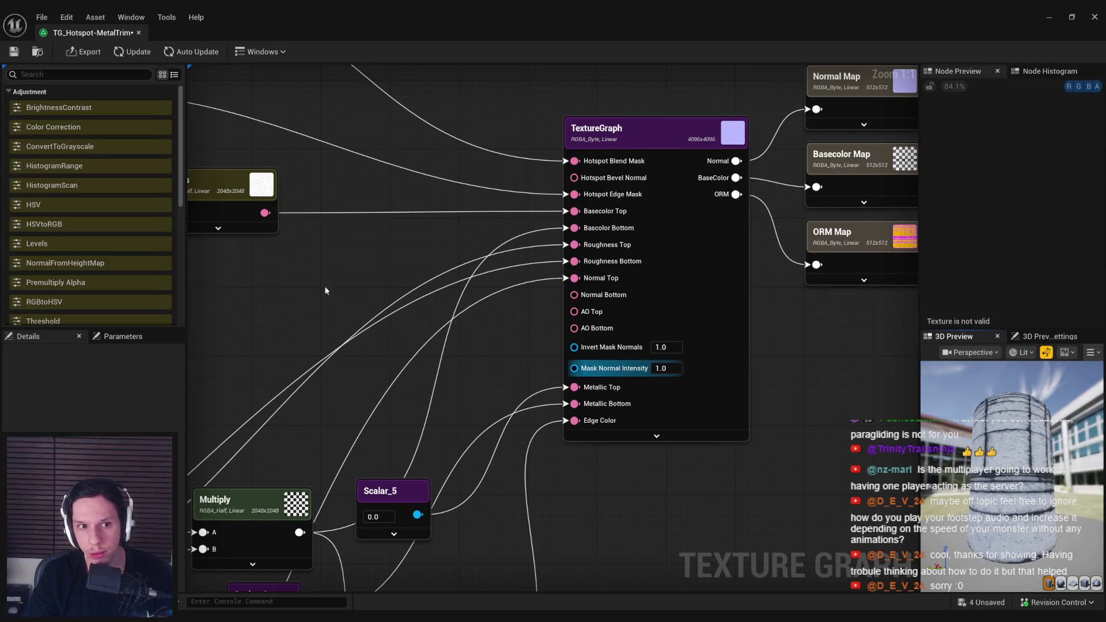
Step: Shift Color_1's grey tint toward a slightly more saturated blue, then update and orbit the preview
scroll(622, 377, "down", 1)
left_click(296, 302)
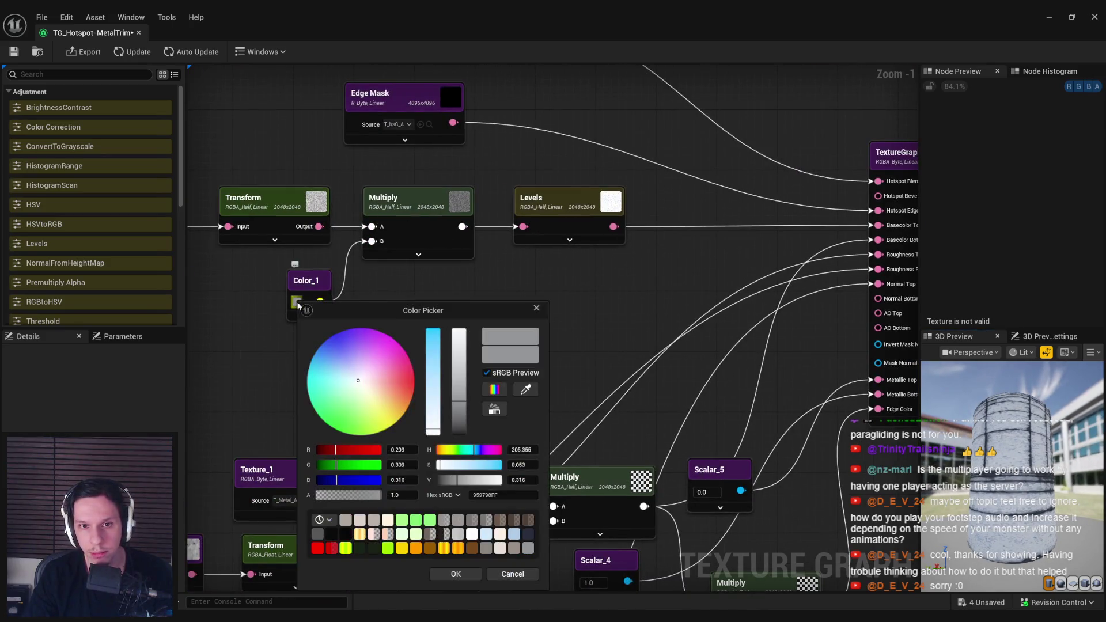
left_click_drag(442, 427, 478, 450)
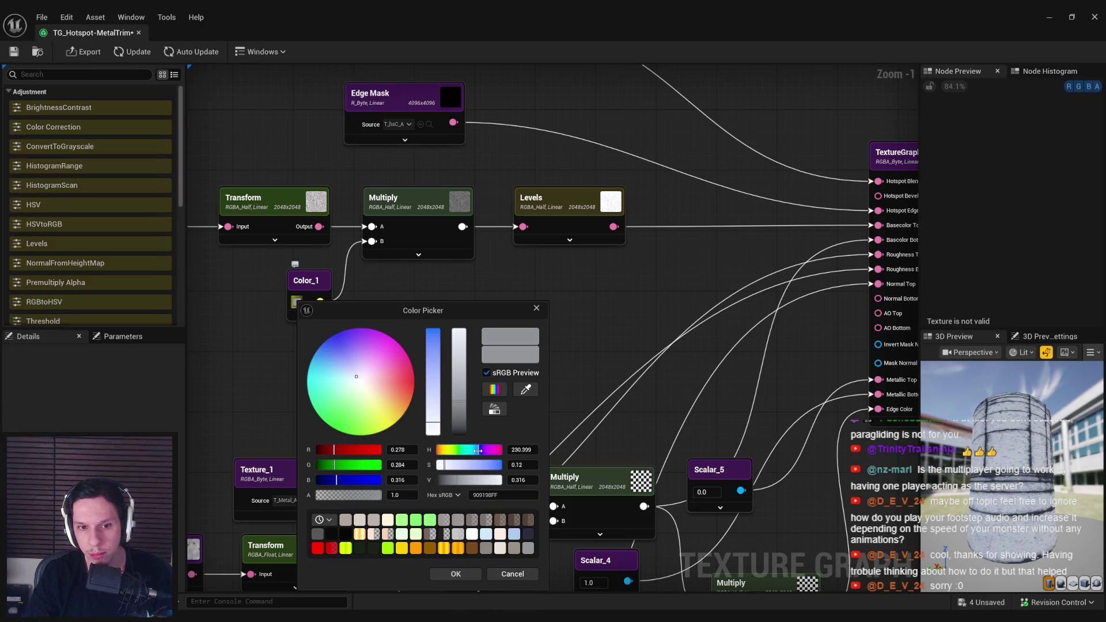
left_click(457, 574)
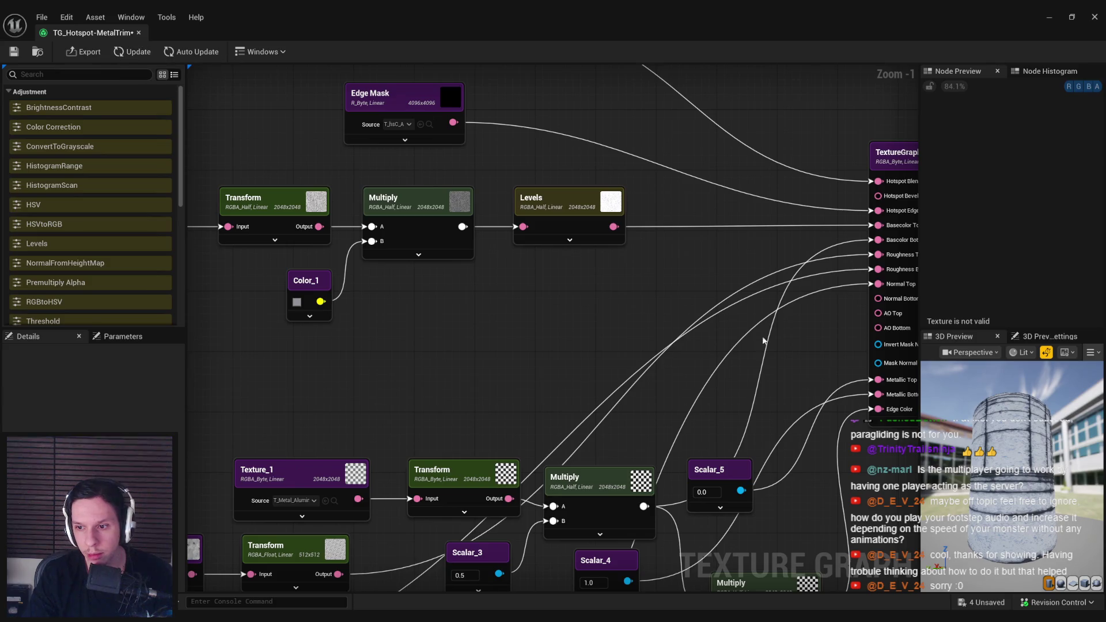
left_click_drag(1016, 450, 999, 443)
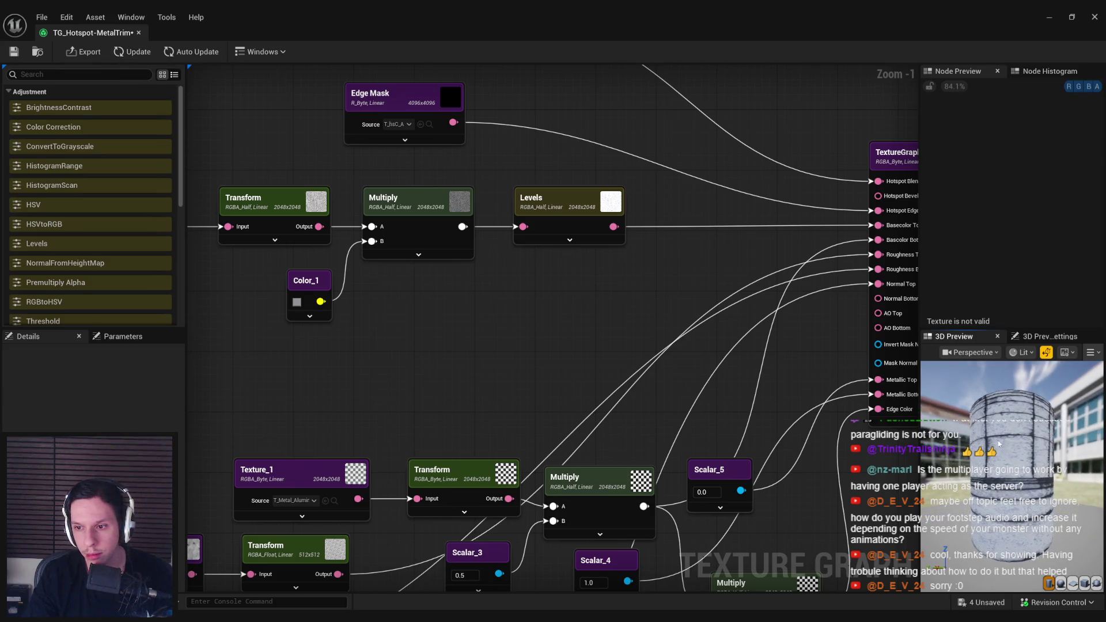
left_click(132, 52)
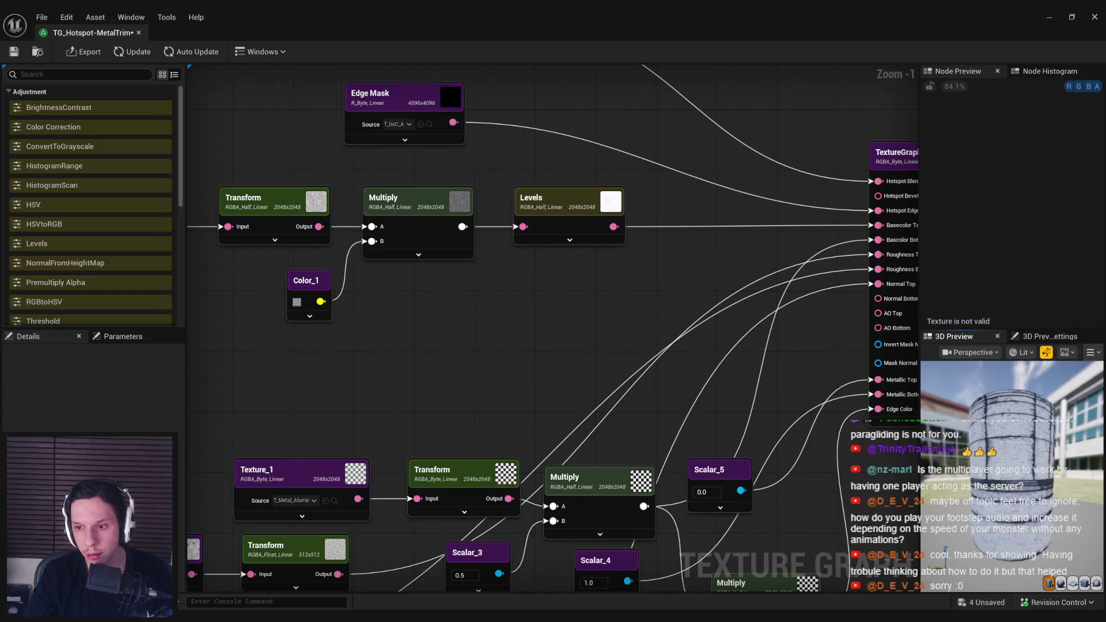
scroll(1008, 461, "up", 5)
mouse_move(1012, 476)
left_mouse_down()
mouse_move(991, 438)
mouse_move(1008, 461)
left_mouse_up()
Step: Remove Multiply and Color_1, wire Transform straight into Levels, and paste them after Levels
mouse_move(369, 318)
left_mouse_down()
mouse_move(360, 185)
mouse_move(363, 311)
mouse_move(285, 259)
left_mouse_up()
key("Delete")
mouse_move(320, 226)
left_mouse_down()
mouse_move(523, 226)
mouse_move(424, 199)
left_mouse_up()
key("ctrl+v")
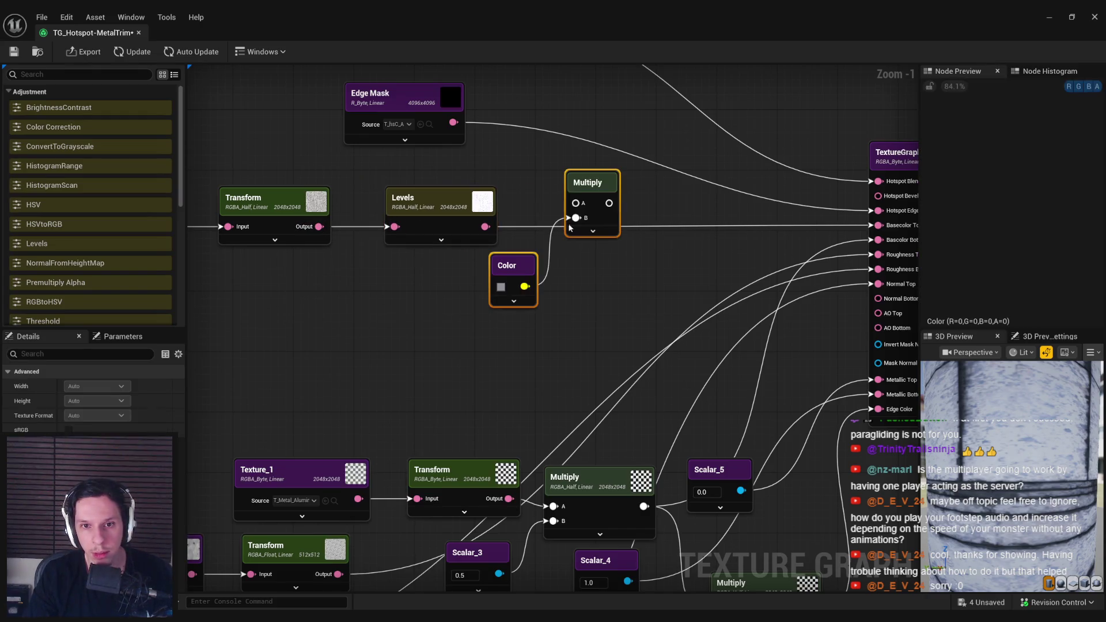
left_click_drag(587, 183, 572, 221)
Step: Connect Levels to Multiply's A input and Multiply to Basecolor Top, then recompute the graph
left_click_drag(490, 231, 487, 228)
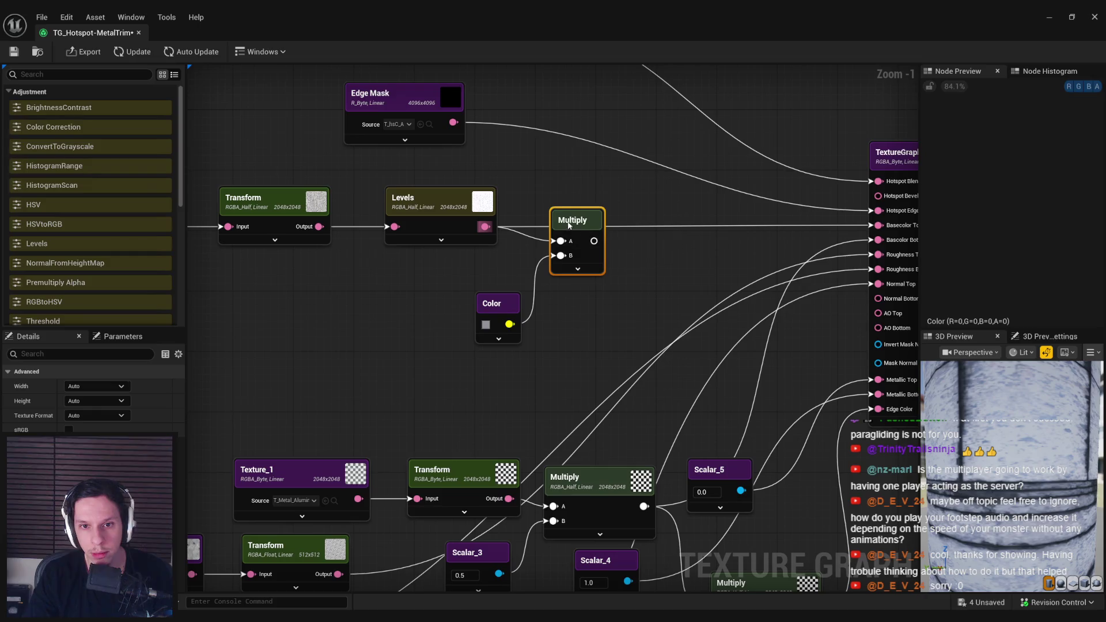
left_click_drag(567, 232, 567, 217)
left_click_drag(769, 229, 878, 225)
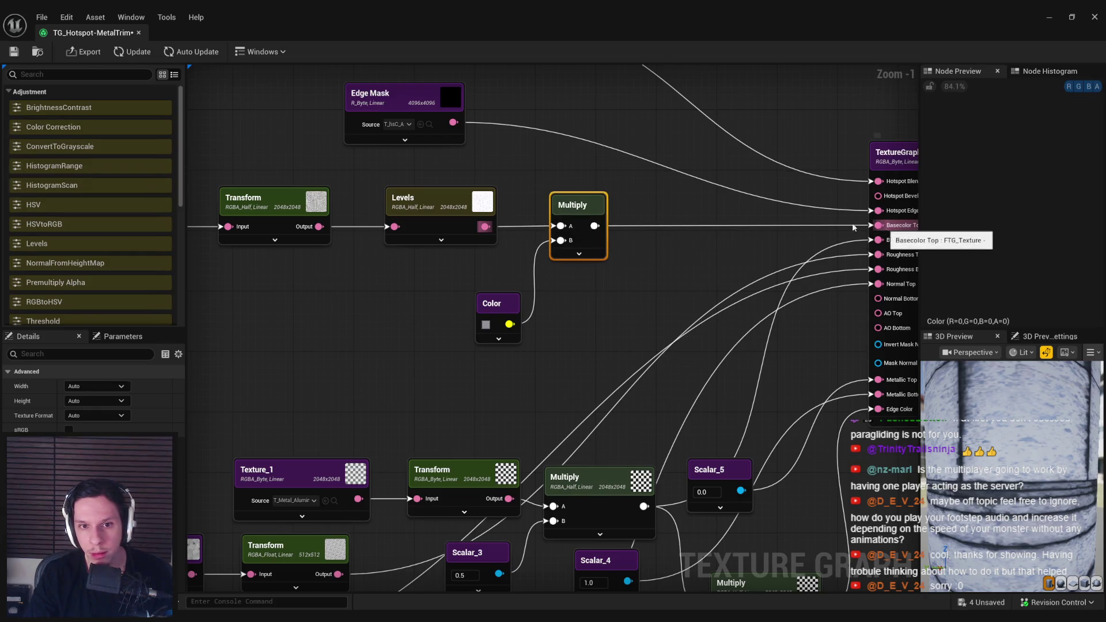
left_click(131, 52)
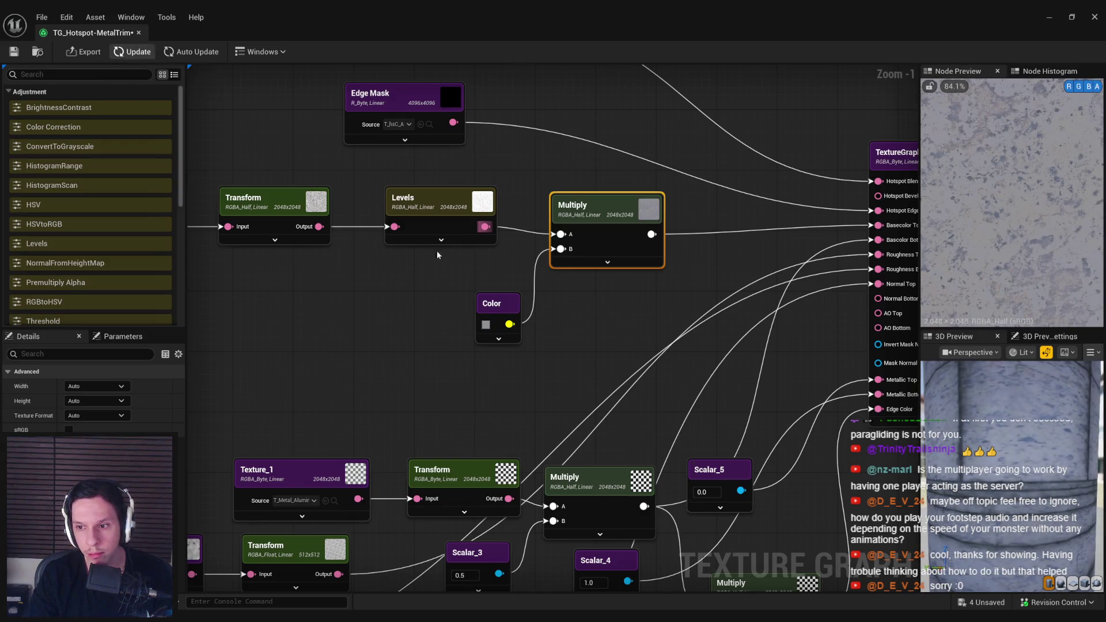
left_click_drag(599, 230, 591, 223)
Step: Orbit the preview to a close top-down view of the cylinder and zoom out over the graph
scroll(1012, 478, "down", 5)
left_click_drag(1012, 478, 980, 438)
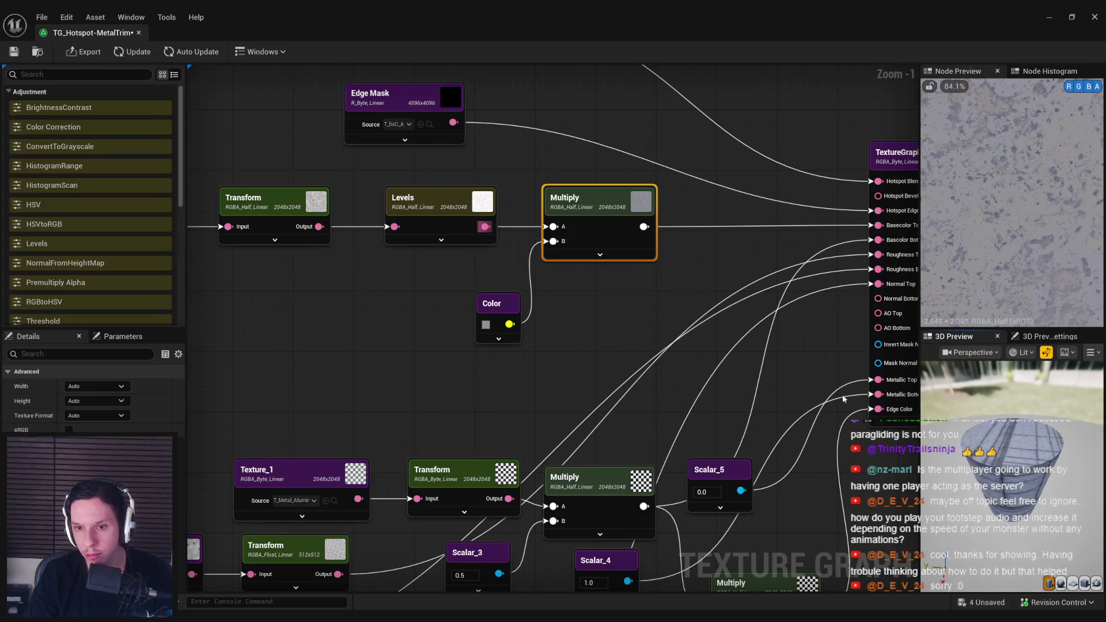
left_click_drag(1029, 484, 1011, 458)
scroll(382, 343, "down", 1)
left_click_drag(382, 343, 790, 324)
scroll(677, 323, "down", 1)
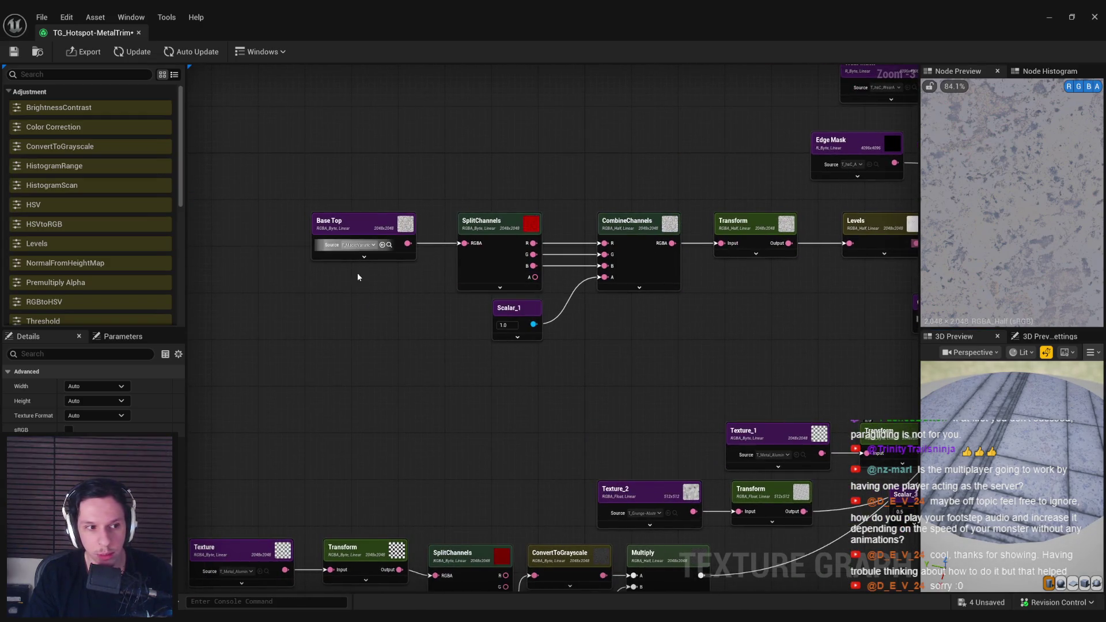
Step: Bring the mask input nodes into view and inspect the Edge Mask source texture
left_click_drag(602, 365, 458, 365)
scroll(403, 257, "down", 1)
scroll(343, 292, "up", 1)
mouse_move(344, 292)
left_mouse_down()
mouse_move(467, 241)
mouse_move(627, 223)
mouse_move(284, 380)
mouse_move(252, 372)
left_mouse_up()
scroll(627, 222, "down", 1)
scroll(527, 333, "up", 1)
left_click_drag(527, 333, 436, 367)
left_click(324, 144)
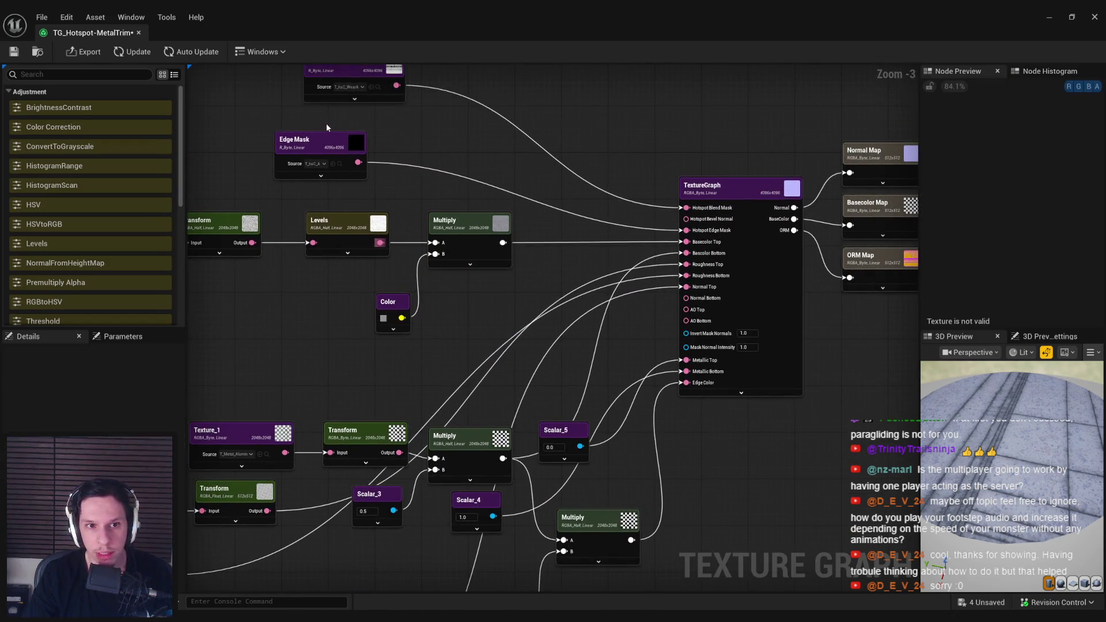
left_click(323, 193)
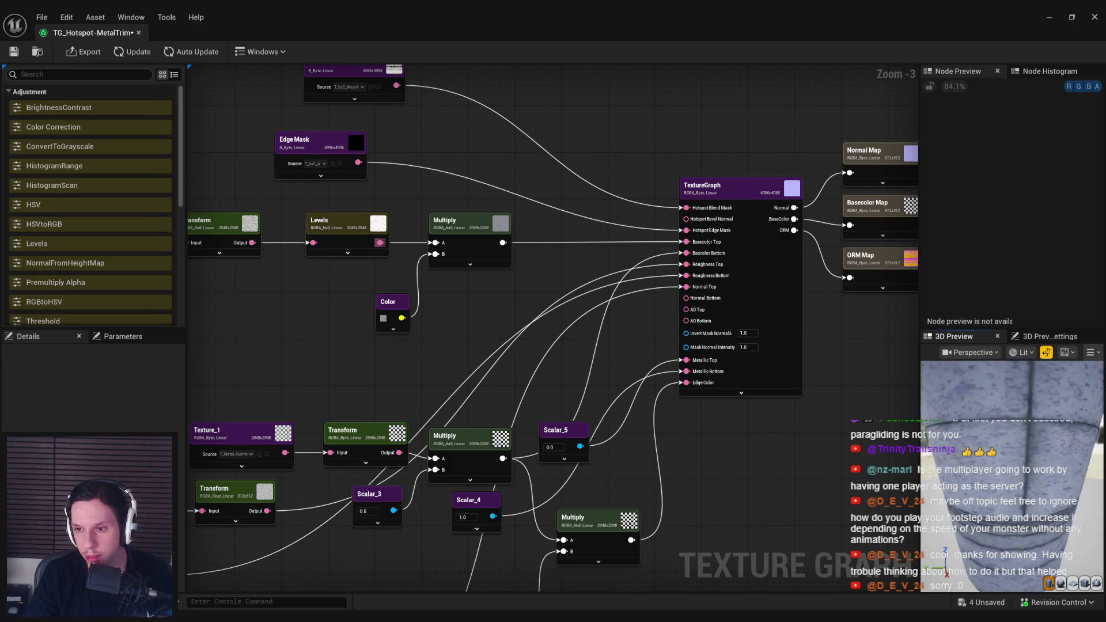
Step: Check the Wear Mask node's texture, T_hsC_WearA, and browse to it in the project assets
left_click(356, 88)
left_click(356, 88)
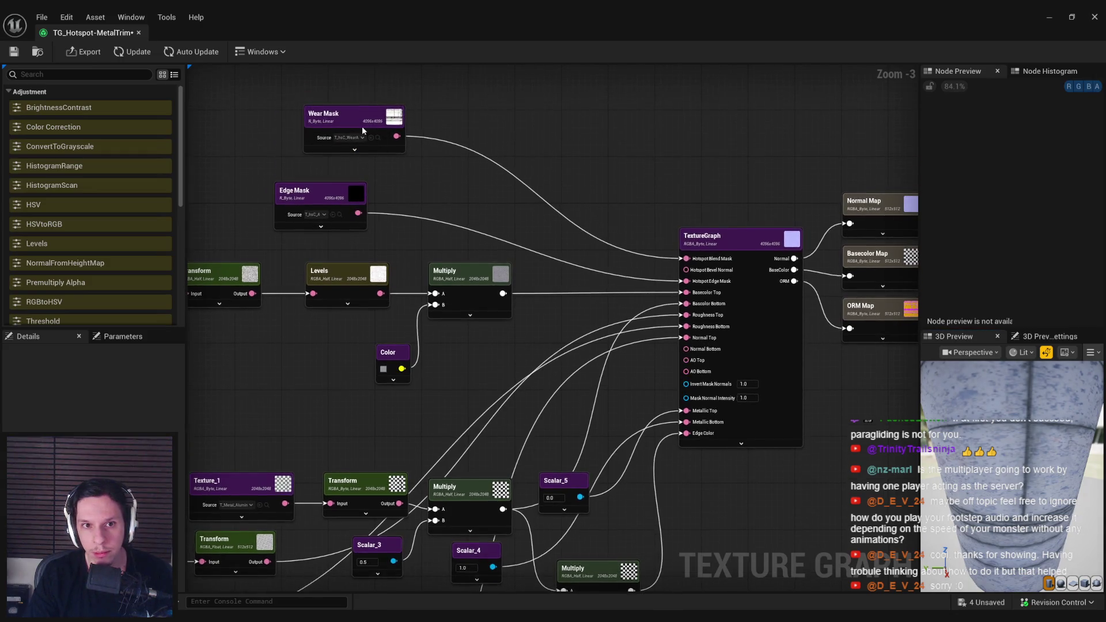
left_click(352, 123)
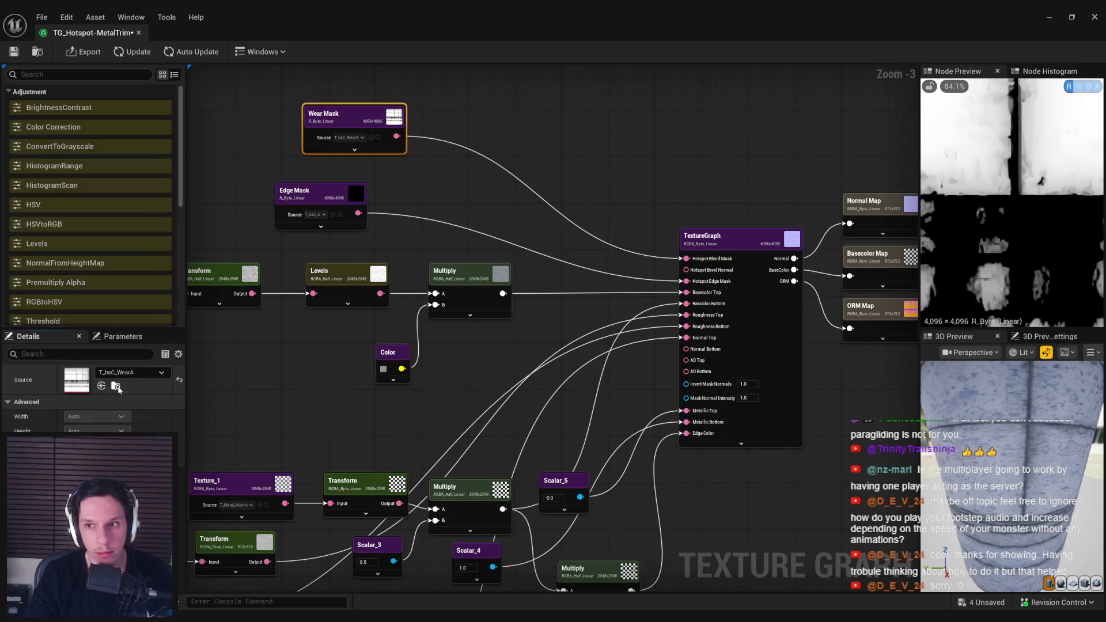
left_click(1050, 17)
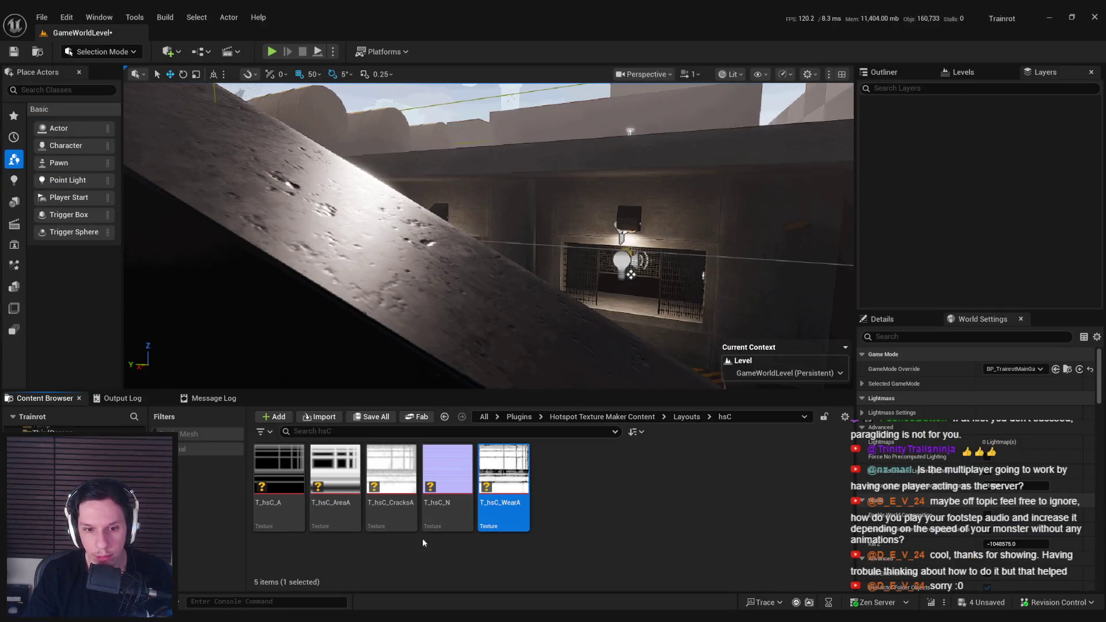
Step: Open and close the T_hsC_N normal map, then open T_hsC_CracksA from the hsC textures
double_click(444, 490)
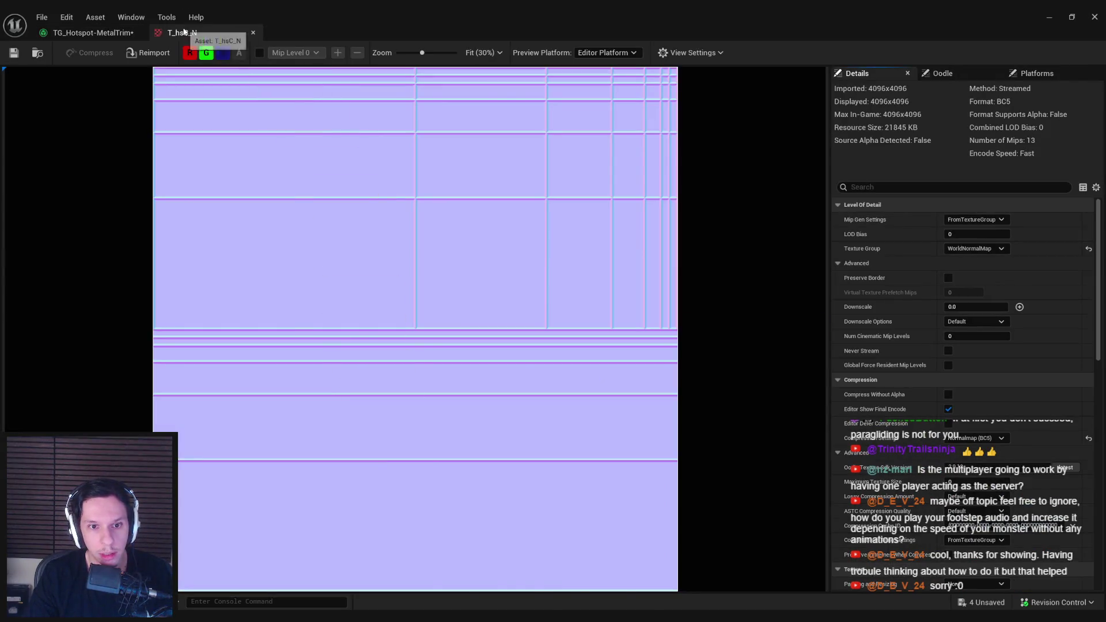
left_click(253, 32)
left_click(1053, 17)
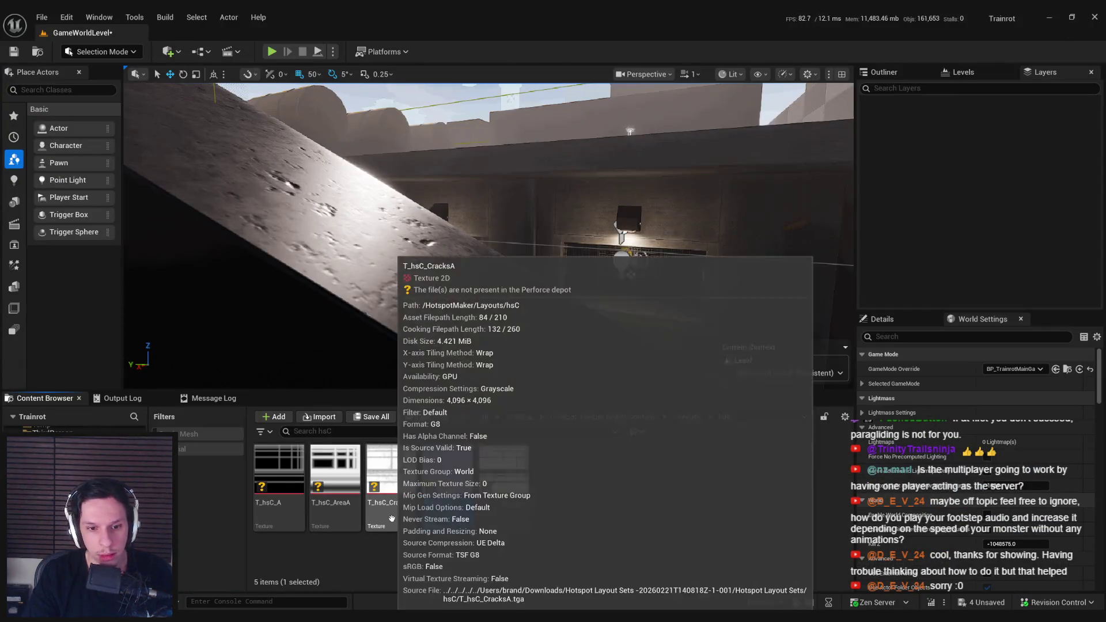
double_click(391, 514)
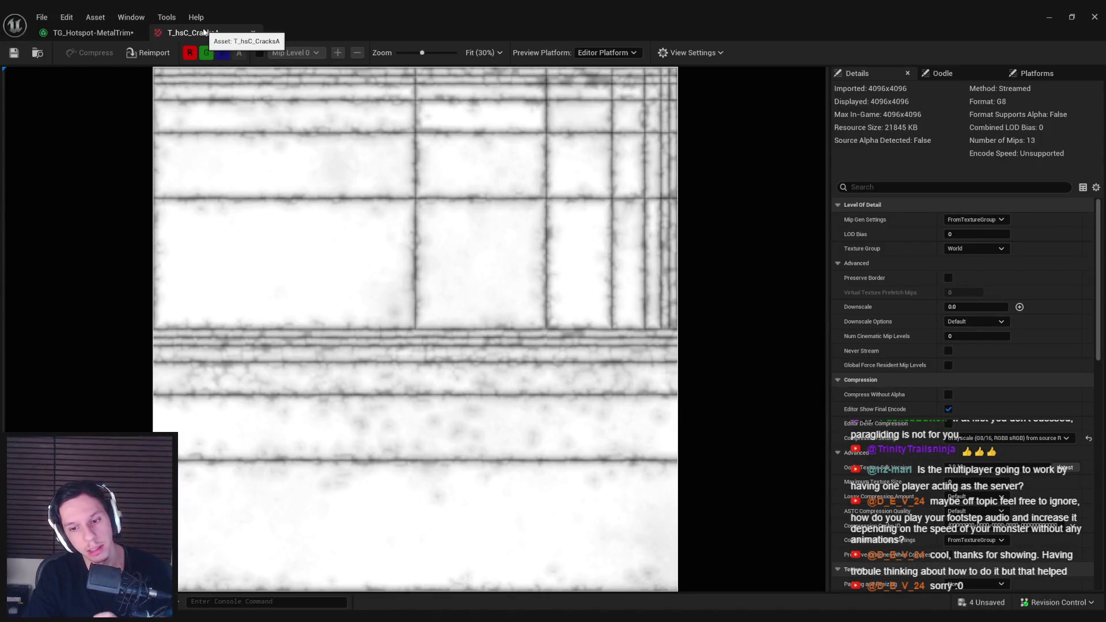
Step: Close the cracks texture, commit Mask Normal Intensity of 0.5, and recompute the graph
middle_click(204, 32)
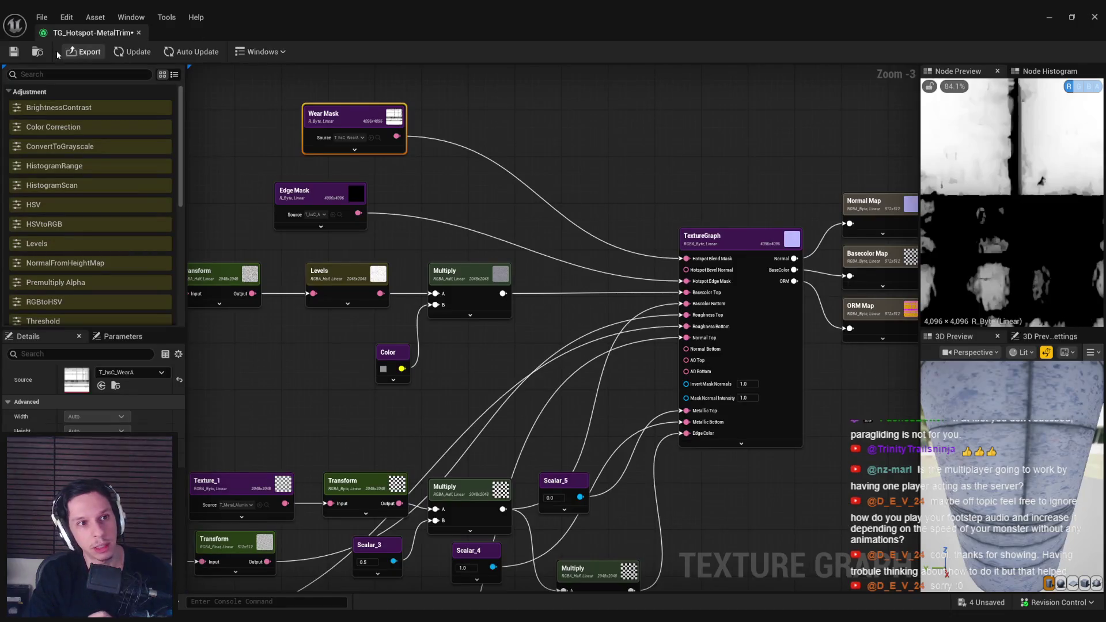
scroll(341, 235, "up", 2)
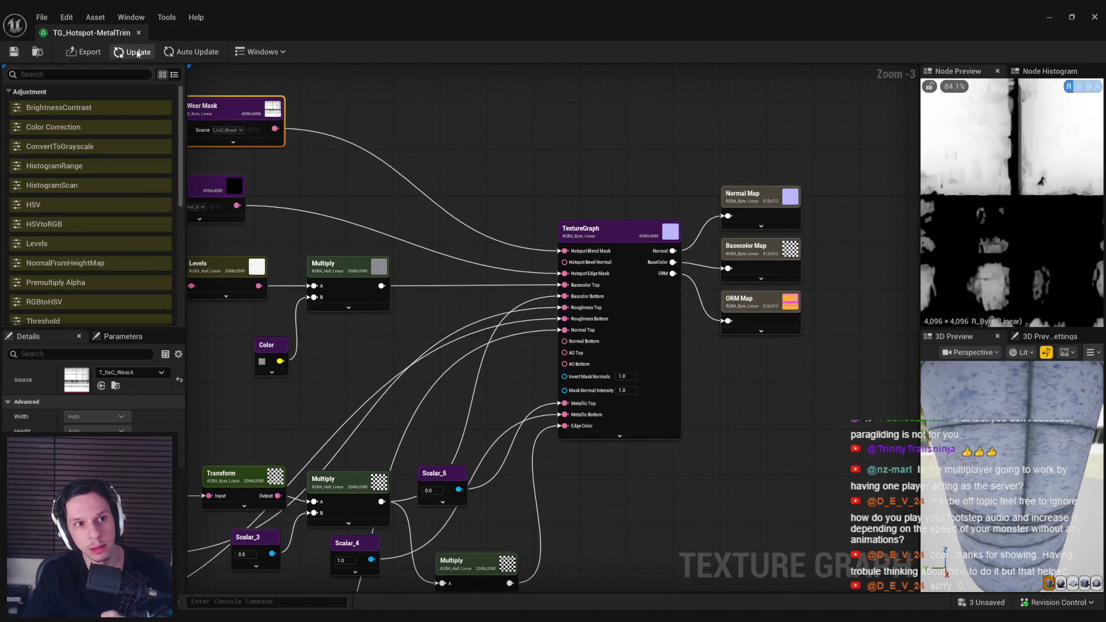
left_click(774, 219)
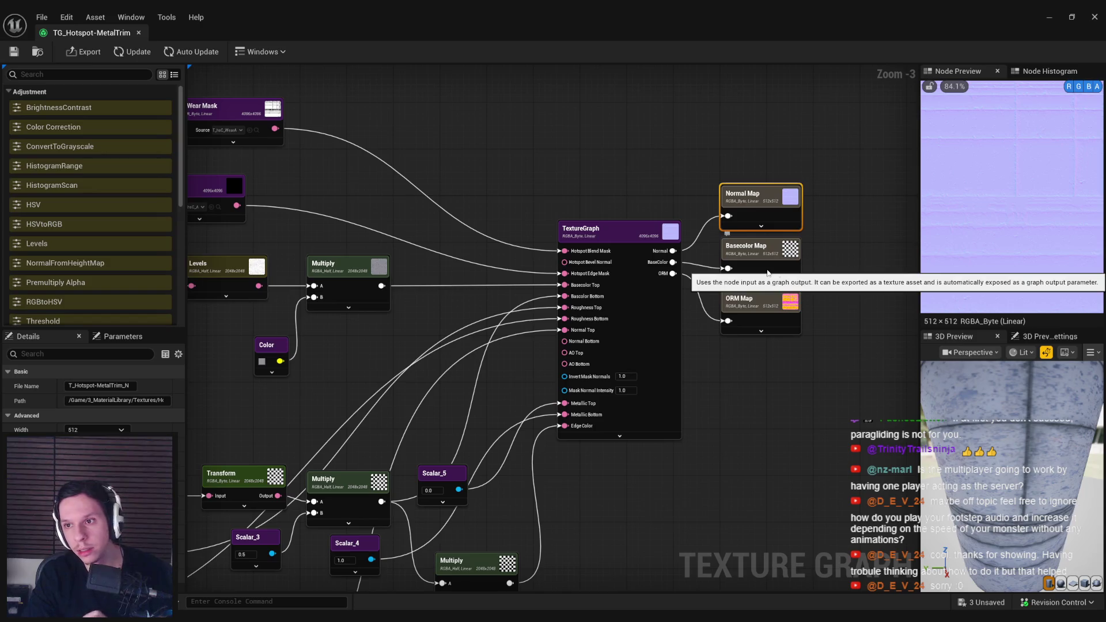
scroll(1010, 227, "up", 2)
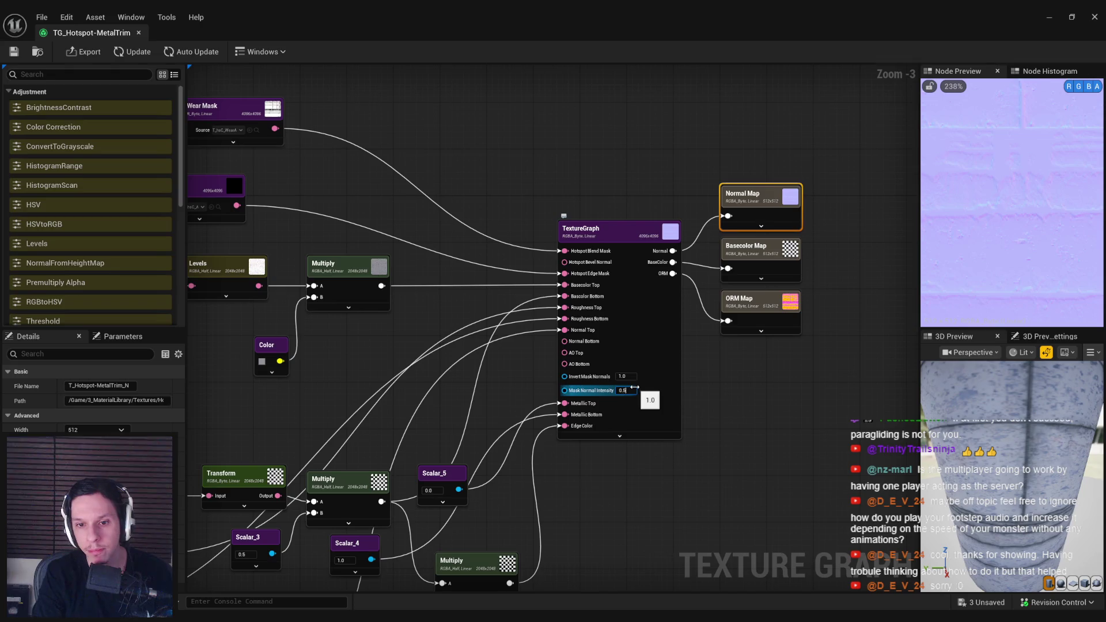
key("Return")
left_click(135, 55)
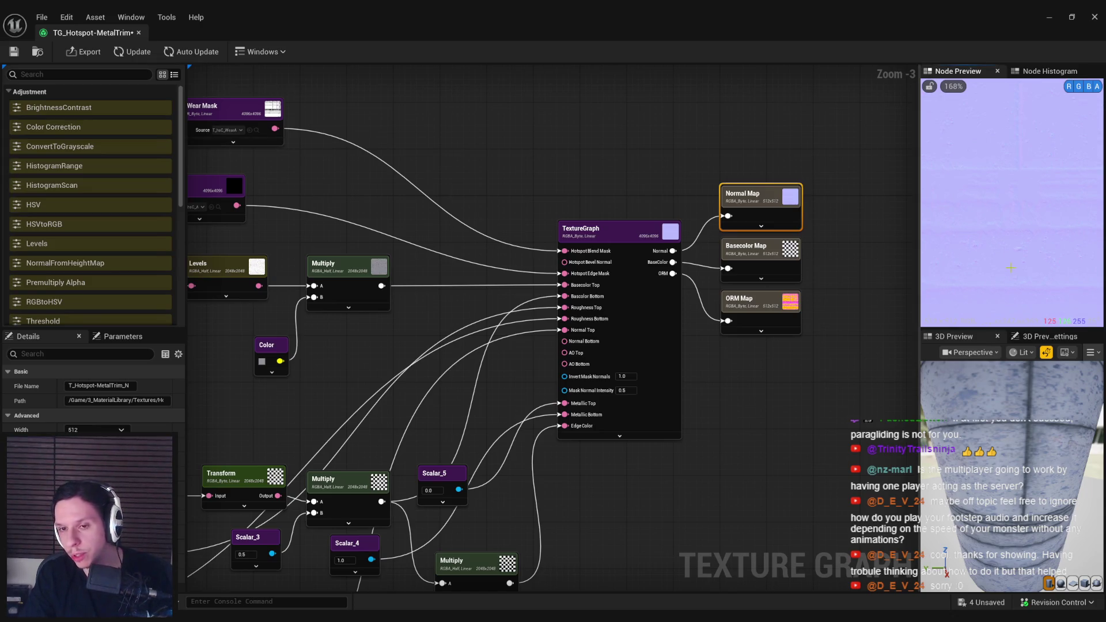
Step: Preview the Basecolor Map output with its alpha channel toggled, then pan to the graph's left side
left_click(757, 268)
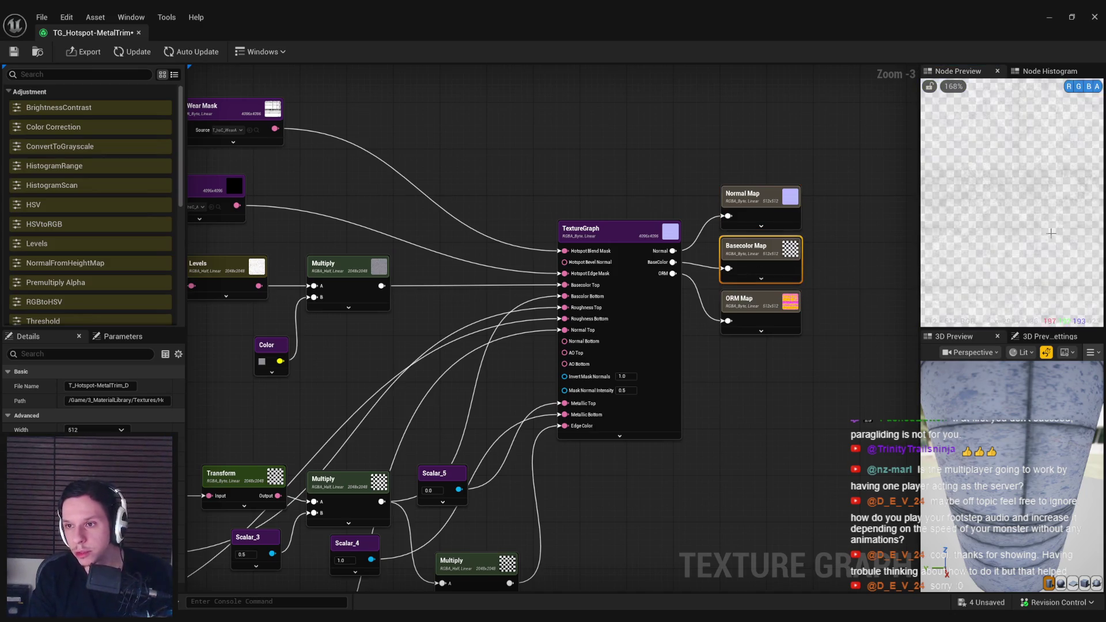
scroll(1049, 236, "down", 2)
left_click(1097, 87)
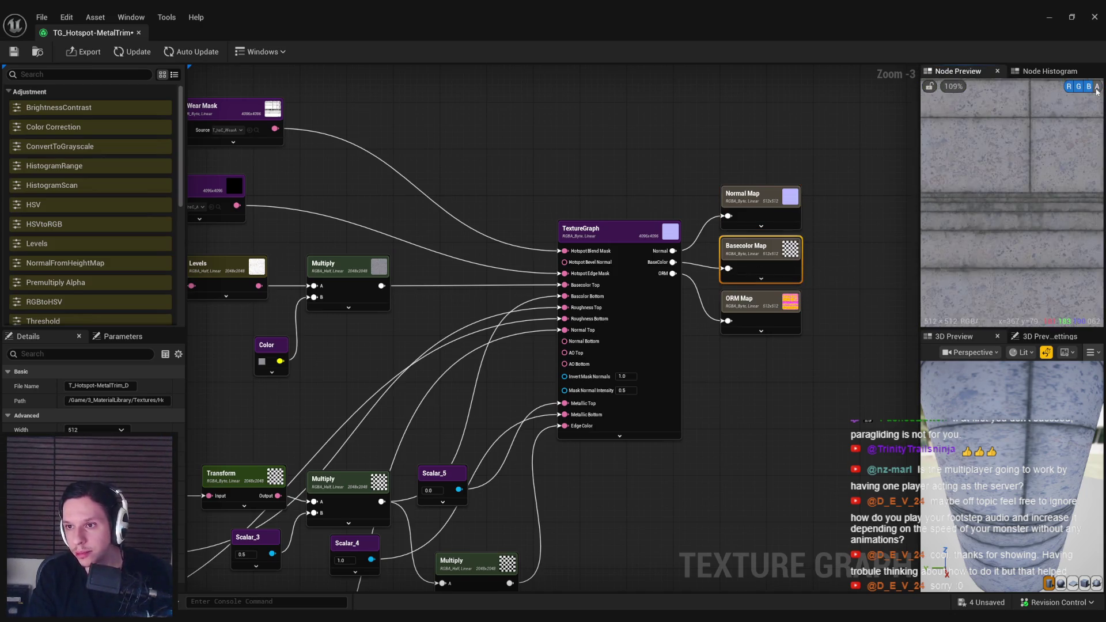
left_click(1096, 88)
left_click(1097, 87)
scroll(1010, 220, "down", 2)
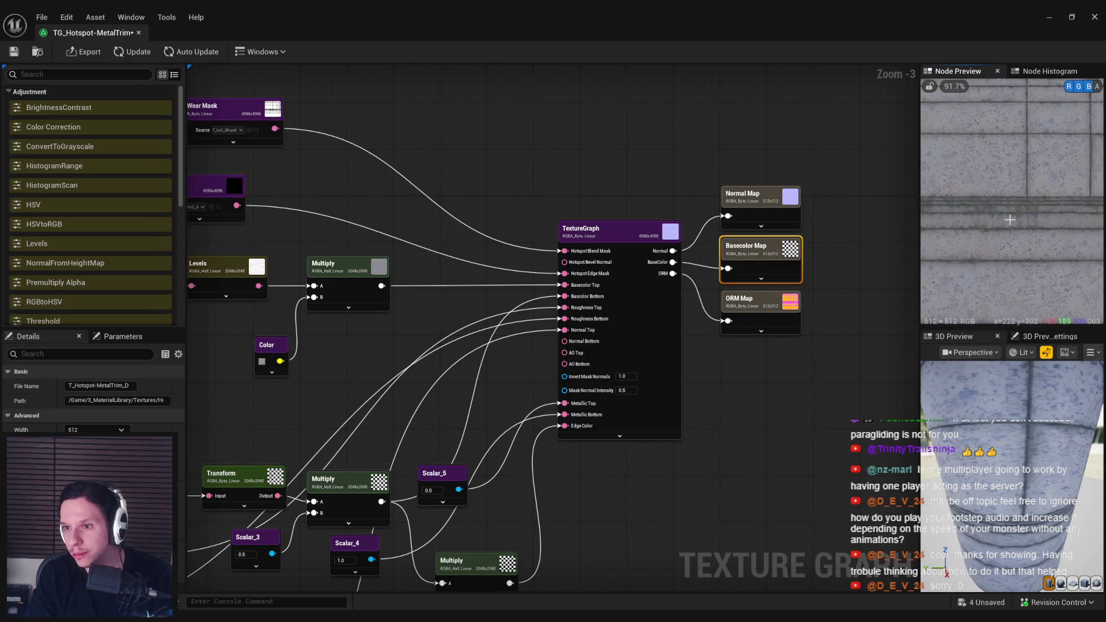
scroll(1010, 220, "down", 2)
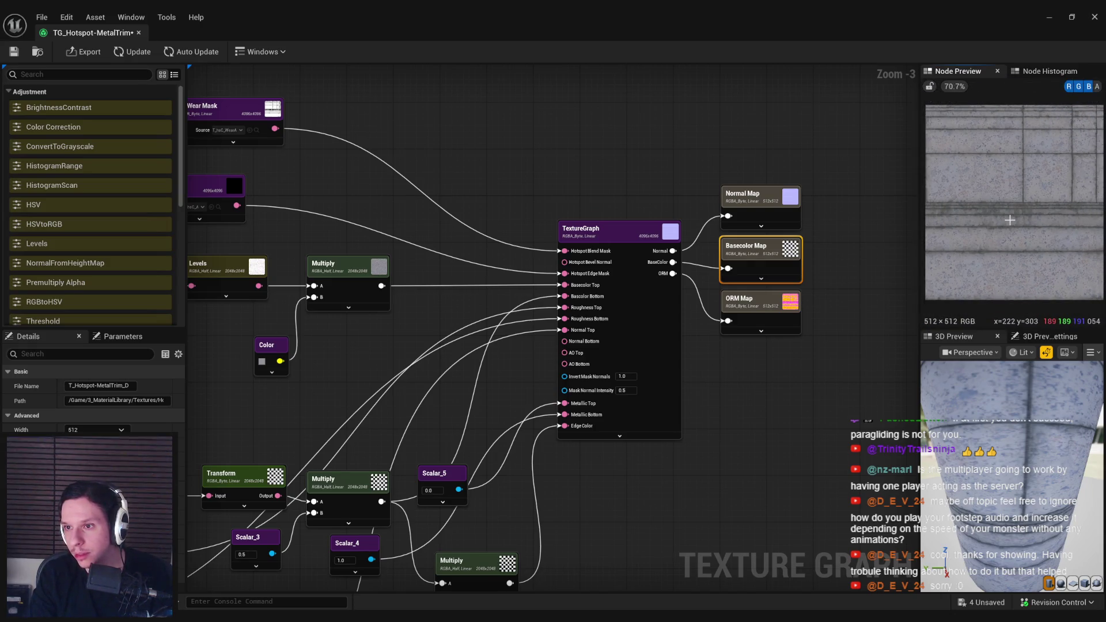
left_click_drag(327, 340, 793, 313)
Step: Shift the base colour node row left and place an Add node after the colour Multiply
scroll(591, 334, "down", 1)
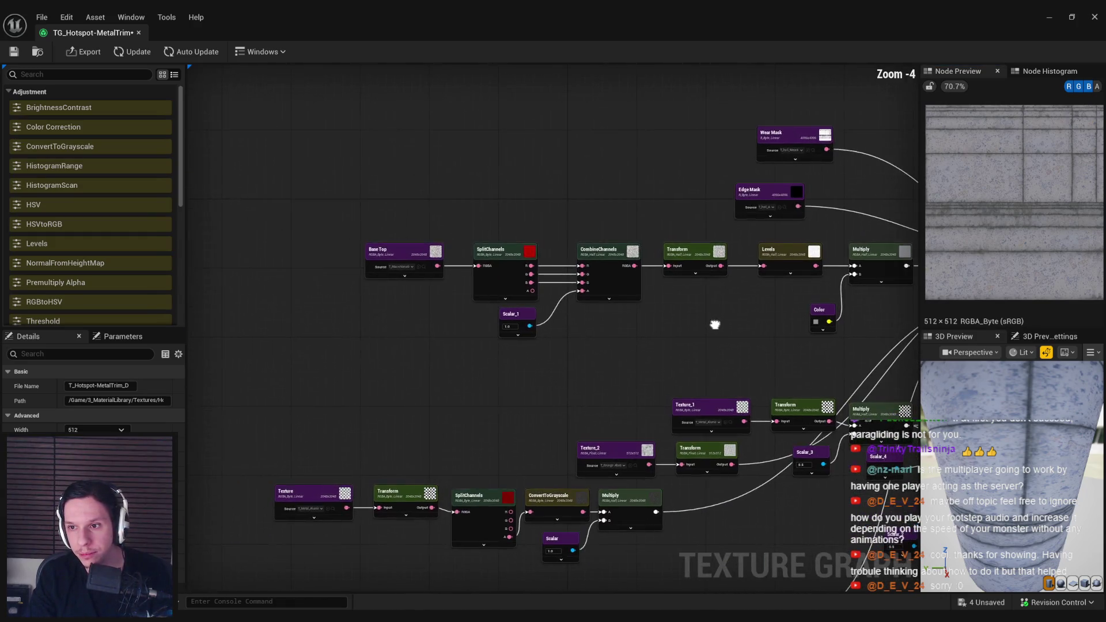
left_click_drag(520, 331, 631, 318)
mouse_move(785, 327)
left_mouse_down()
mouse_move(403, 233)
mouse_move(322, 231)
left_mouse_up()
left_click_drag(790, 261, 588, 263)
left_click(675, 305)
type("add")
left_click(743, 295)
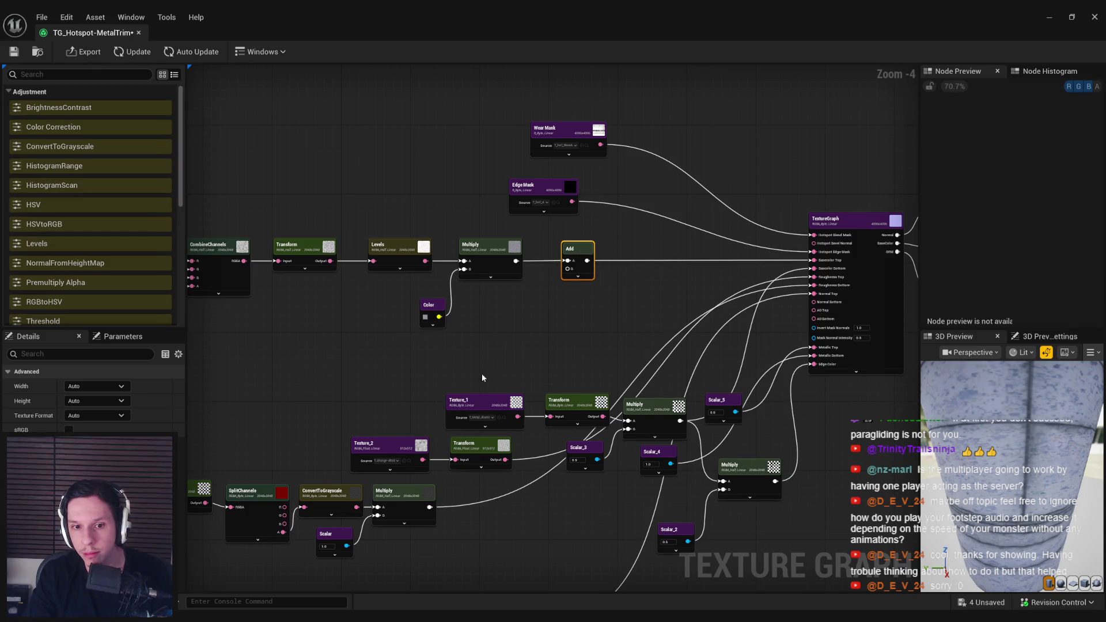
Step: Duplicate Texture_1 and its Transform node, wiring the copy into the Add node's B input
scroll(480, 408, "up", 1)
left_click_drag(382, 368, 657, 439)
key("ctrl+c")
key("ctrl+v")
left_click_drag(553, 283, 600, 220)
left_click(620, 225)
Step: Update the graph and compare the Multiply, Add and T_Metal_Aluminum_D Texture_3 previews
left_click(138, 52)
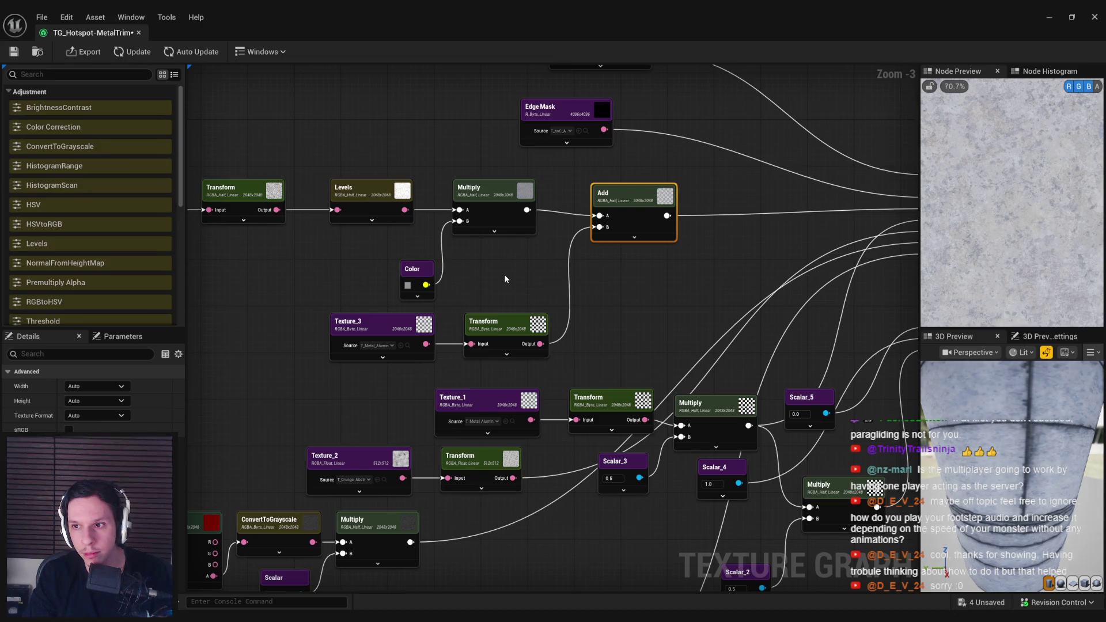
left_click(506, 199)
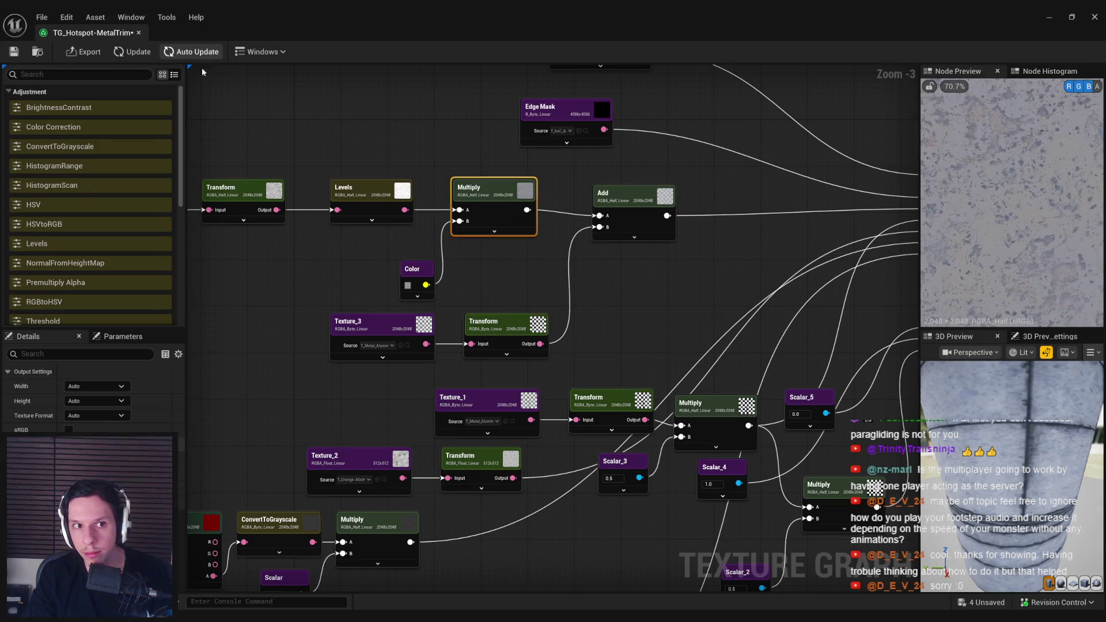
left_click(618, 202)
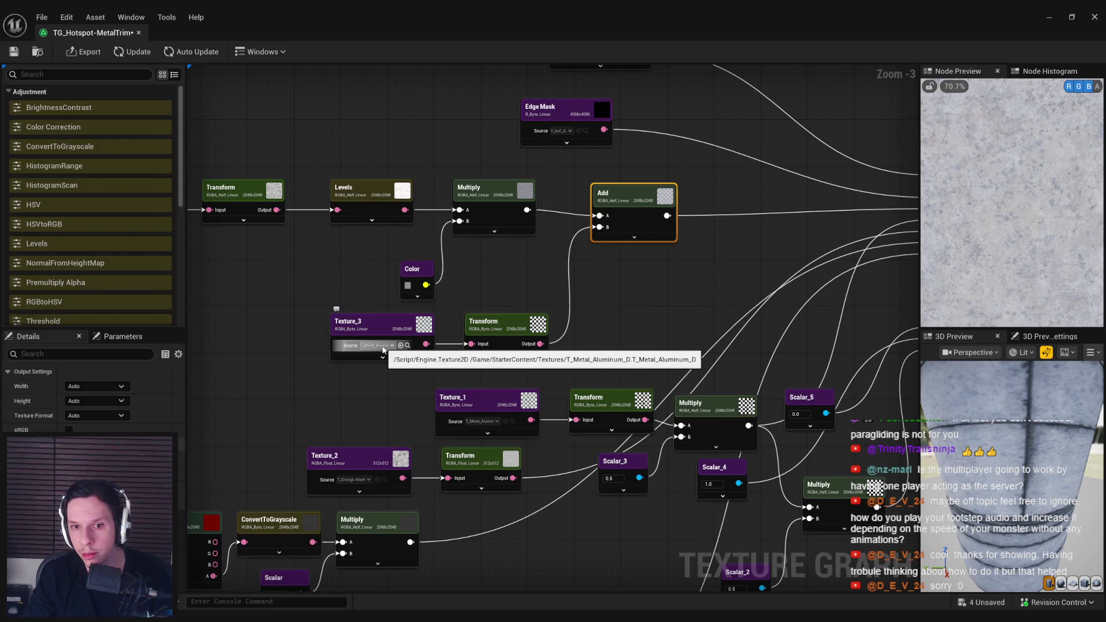
left_click(372, 324)
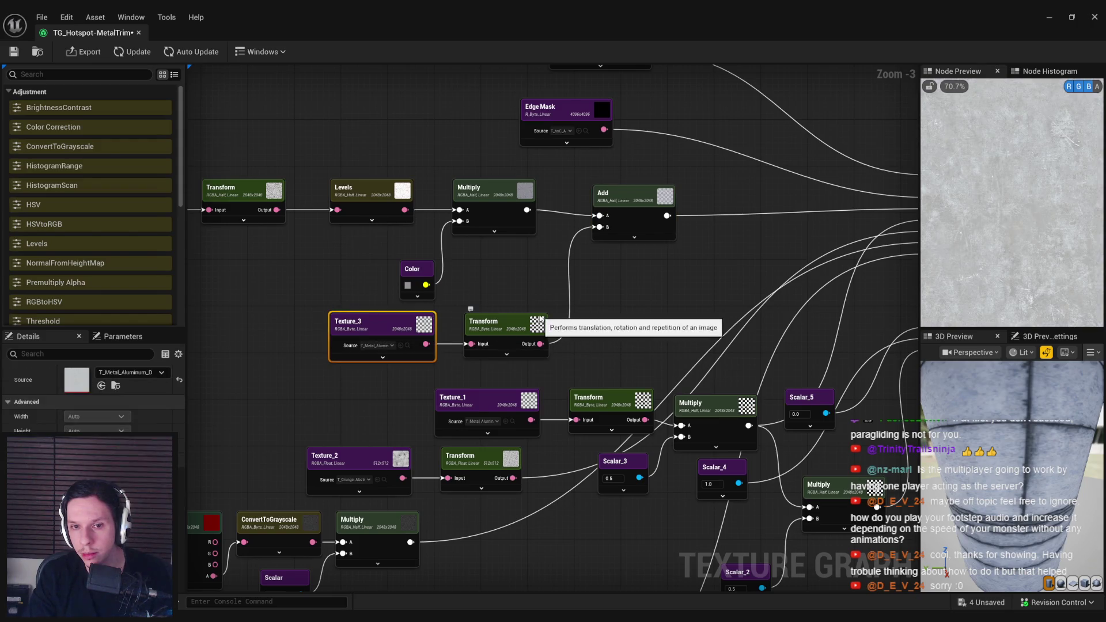
left_click(526, 322)
left_click(637, 210)
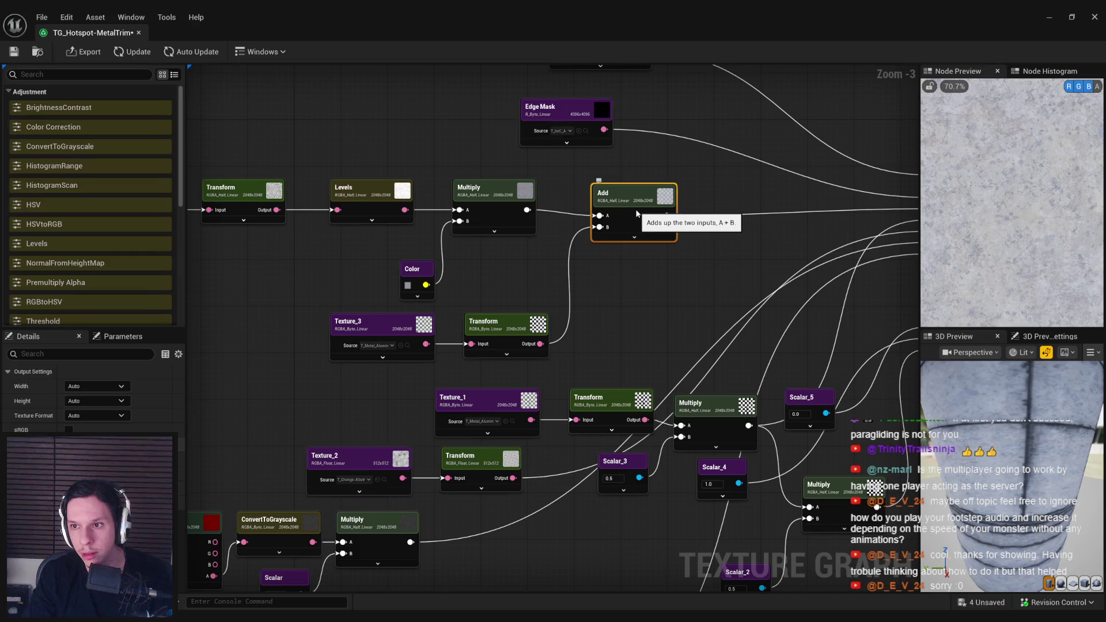
scroll(1012, 201, "down", 3)
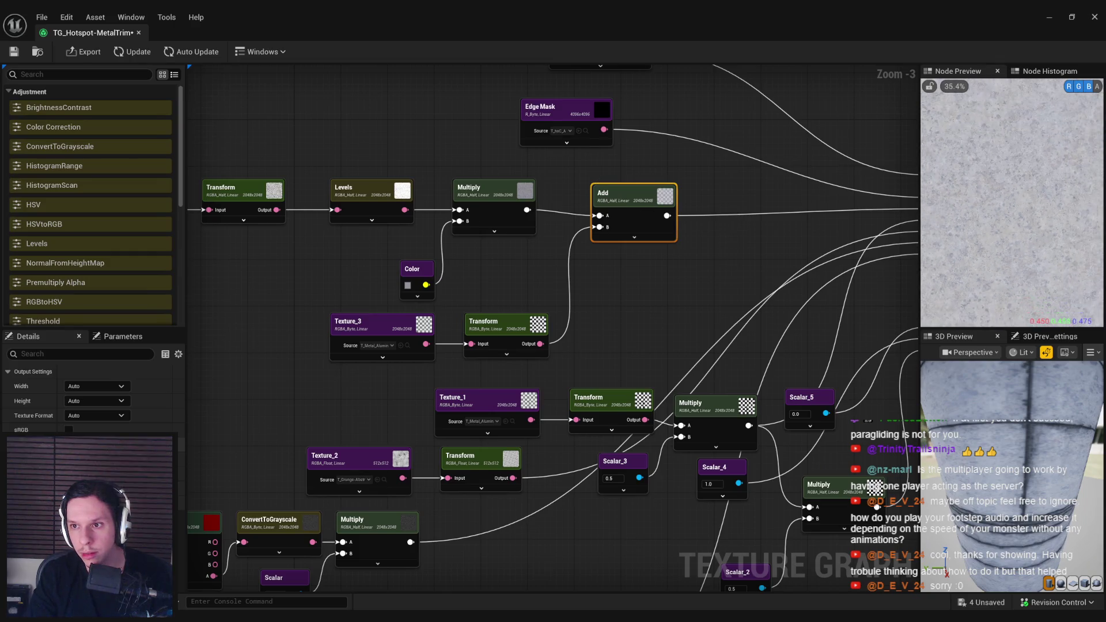
mouse_move(995, 441)
left_mouse_down()
mouse_move(976, 418)
mouse_move(995, 441)
left_mouse_up()
left_click_drag(717, 319, 625, 396)
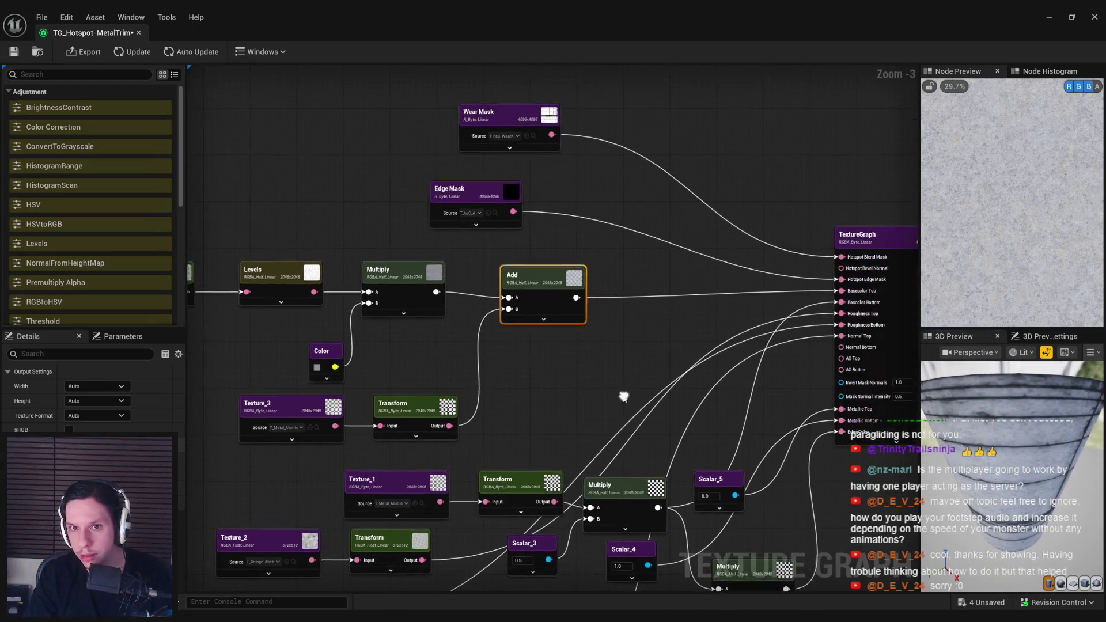
Step: Close the TG_Hotspot-MetalTrim Texture Graph editor to return to the level editor
left_click(516, 119)
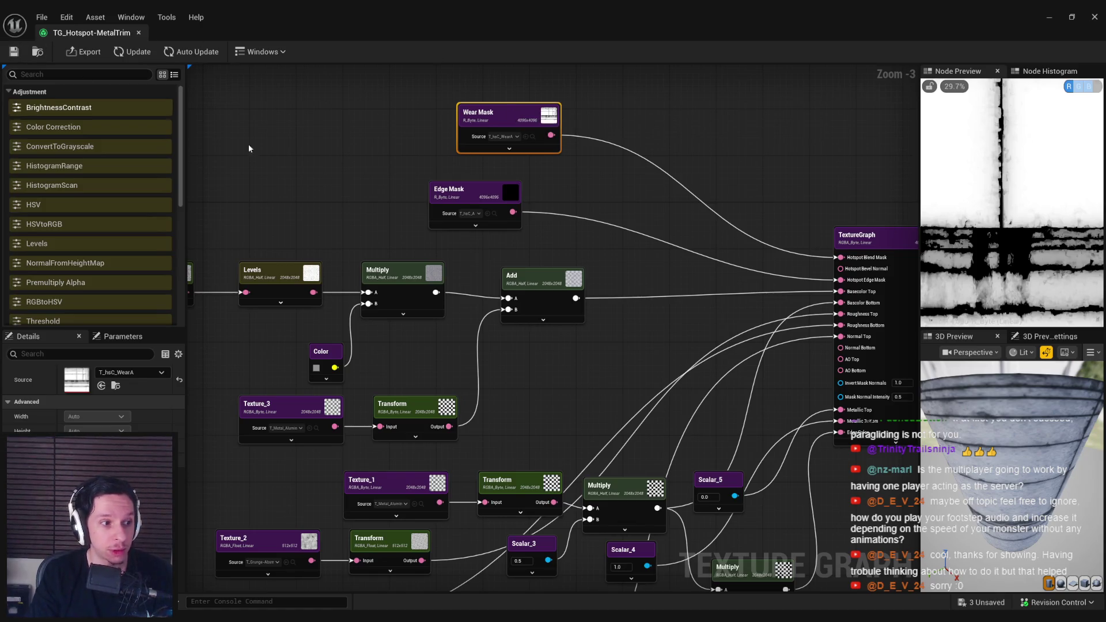
left_click(309, 172)
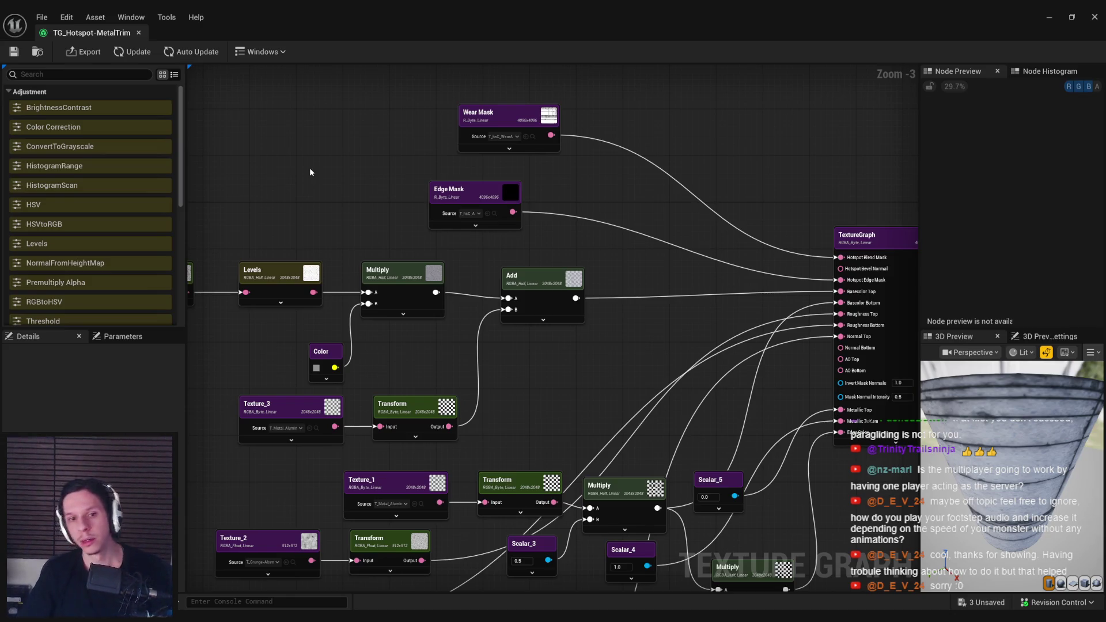
left_click(1049, 17)
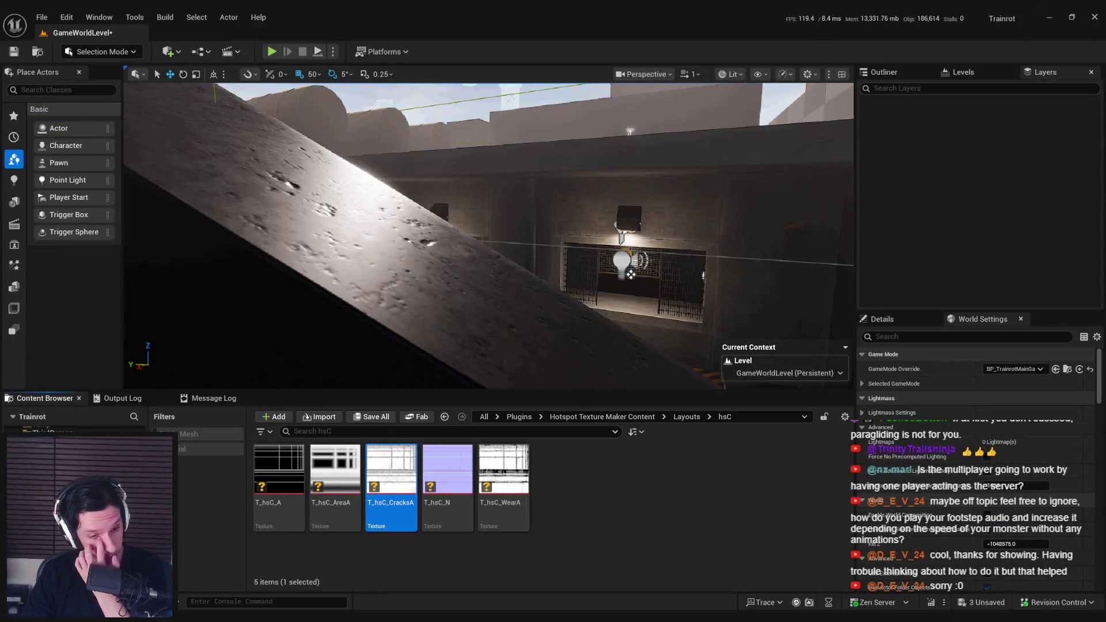
Step: Browse into the 3_MaterialLibrary Textures folder and scroll through its thumbnails
left_click(144, 550)
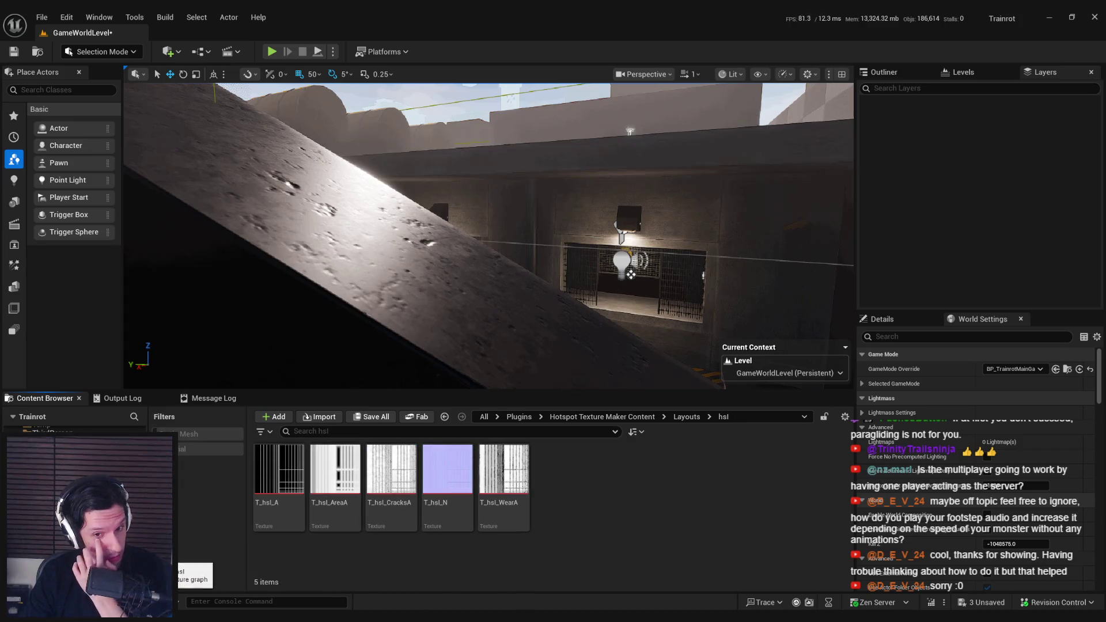
left_click(138, 536)
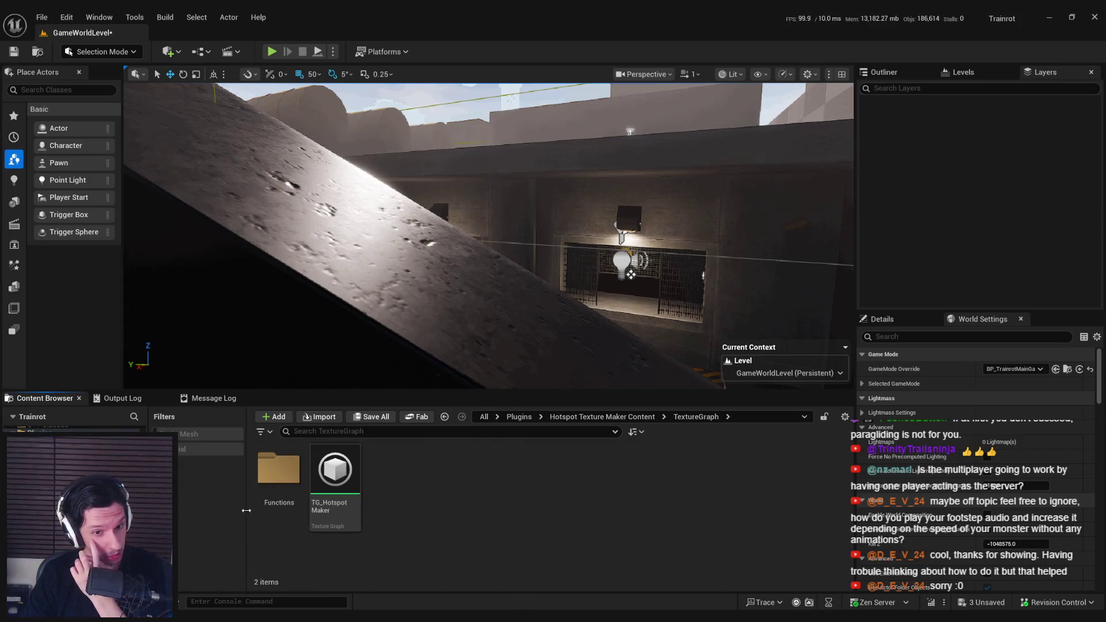
left_click(278, 478)
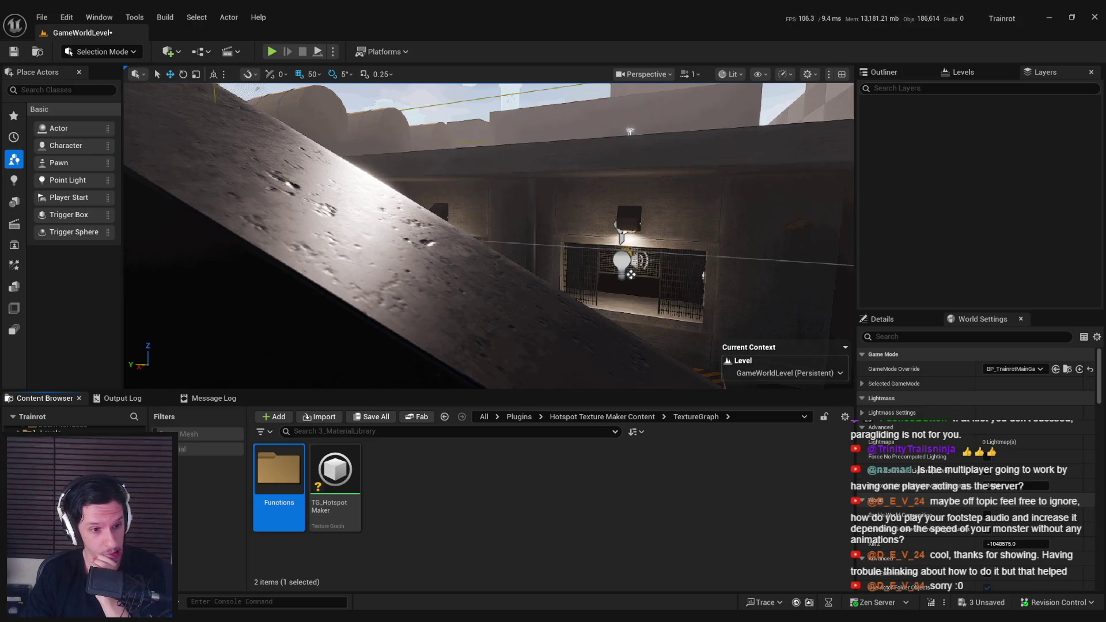
double_click(391, 469)
scroll(522, 503, "down", 2)
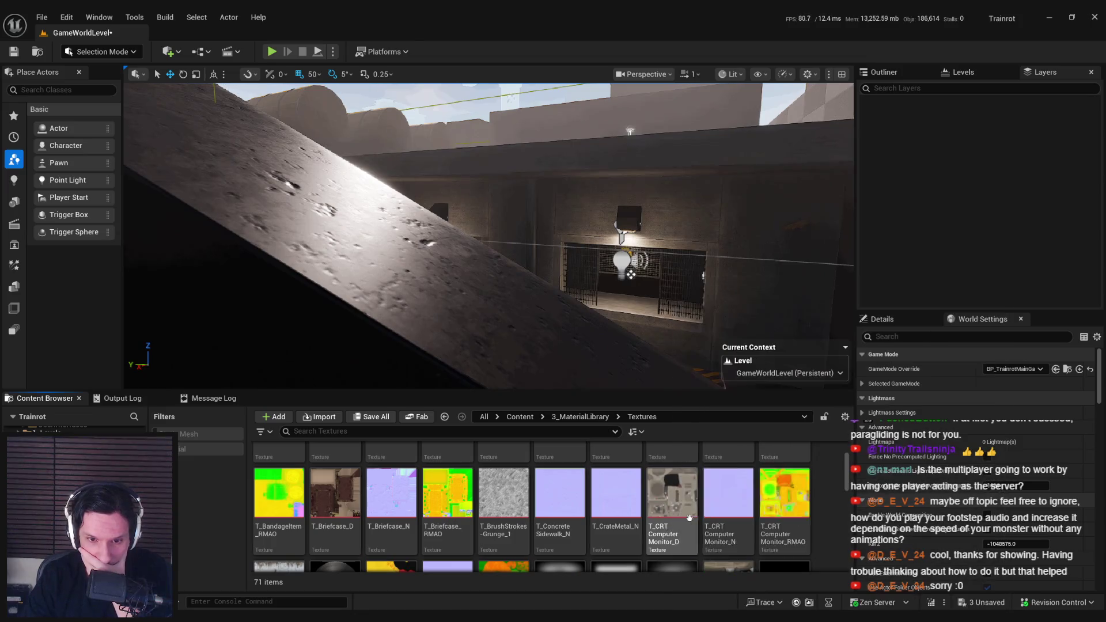
scroll(511, 472, "down", 1)
scroll(511, 472, "down", 5)
scroll(726, 510, "down", 3)
scroll(726, 509, "down", 10)
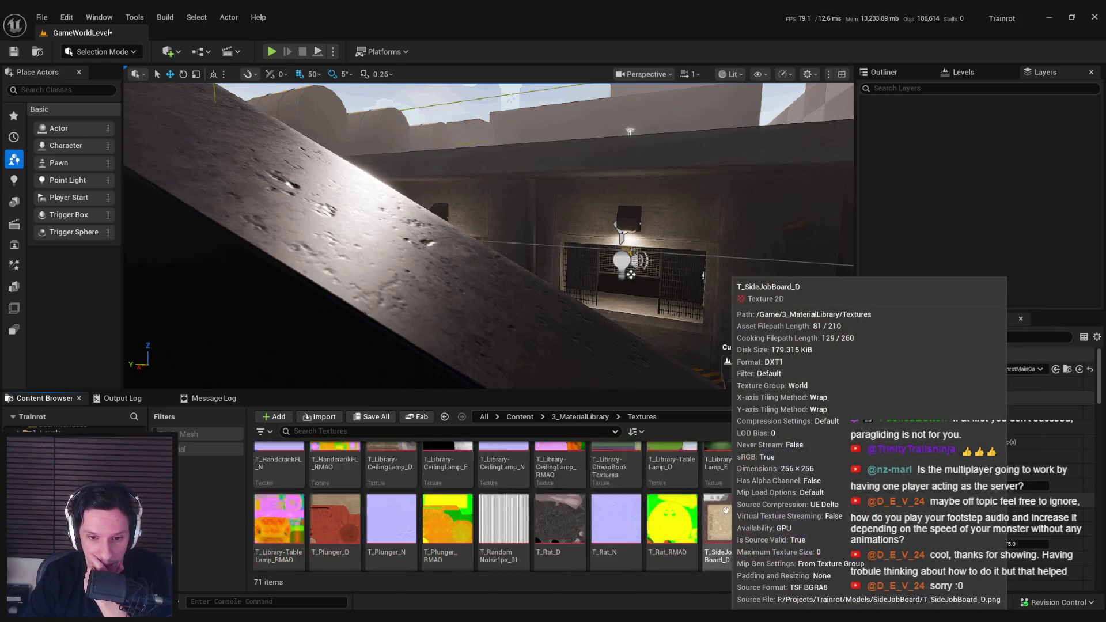
scroll(585, 514, "down", 2)
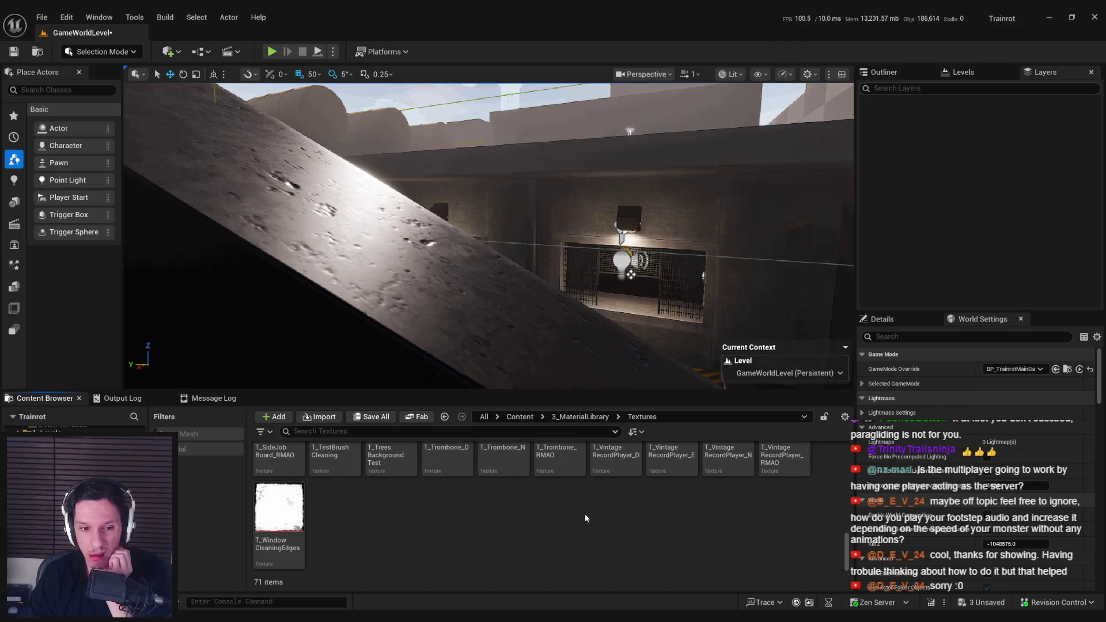
Step: Move to the StarterContent Textures folder and scroll through its texture thumbnails
left_click(566, 419)
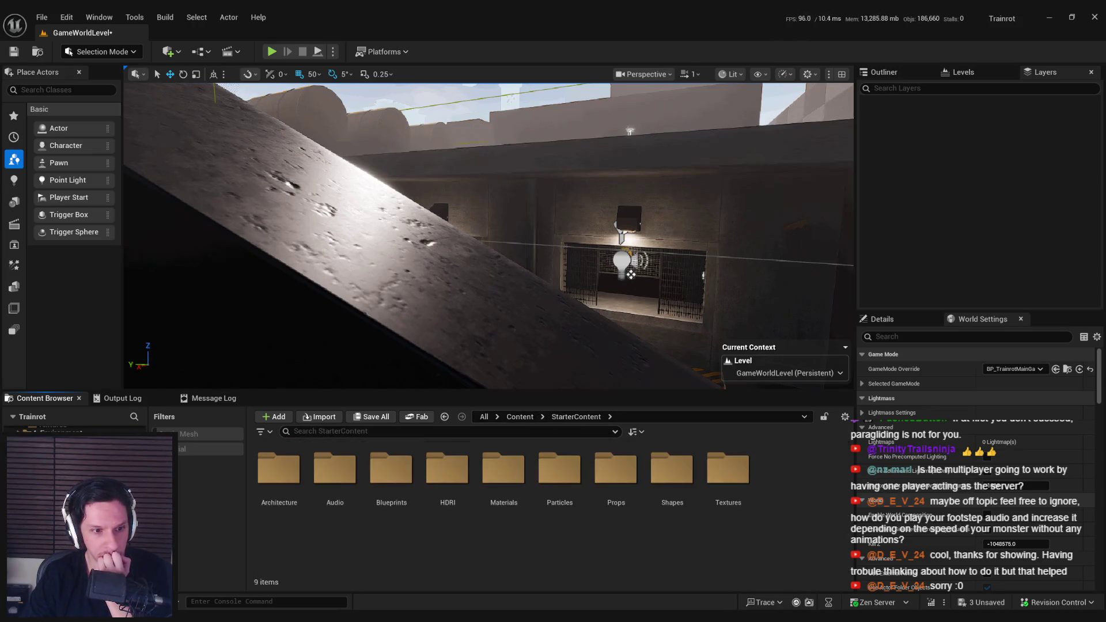
double_click(785, 484)
scroll(679, 544, "down", 5)
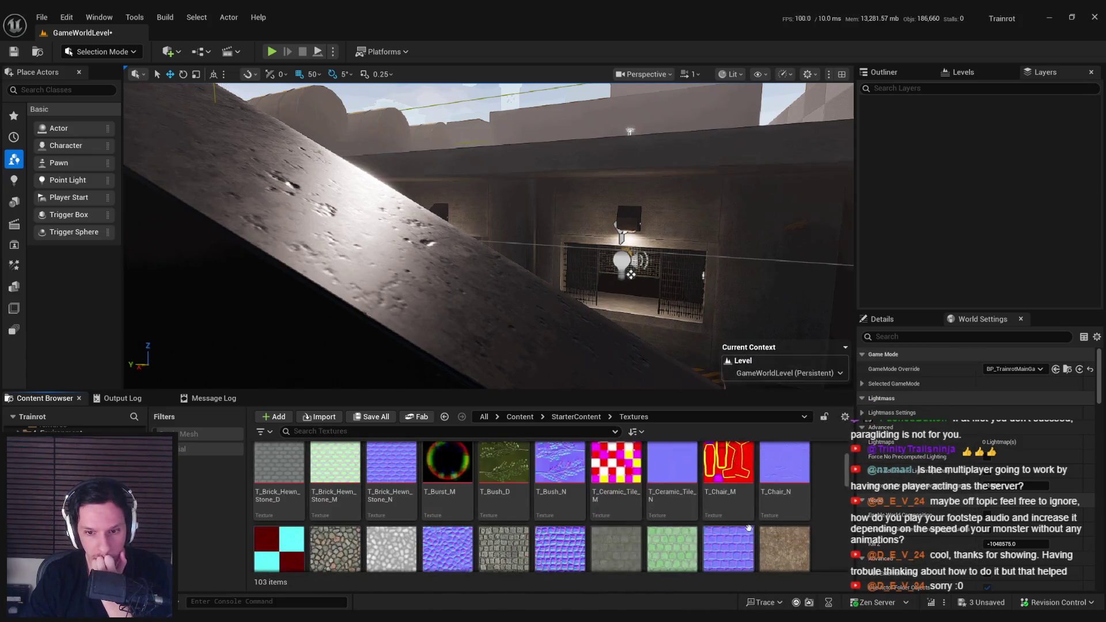
scroll(795, 501, "down", 3)
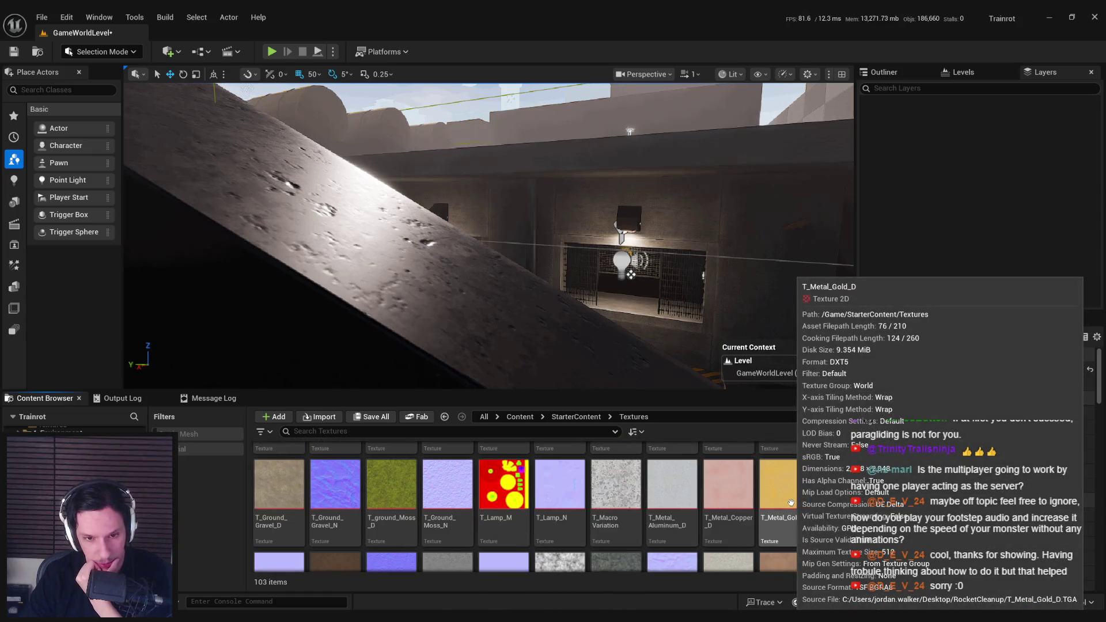
scroll(790, 502, "down", 1)
scroll(789, 502, "down", 2)
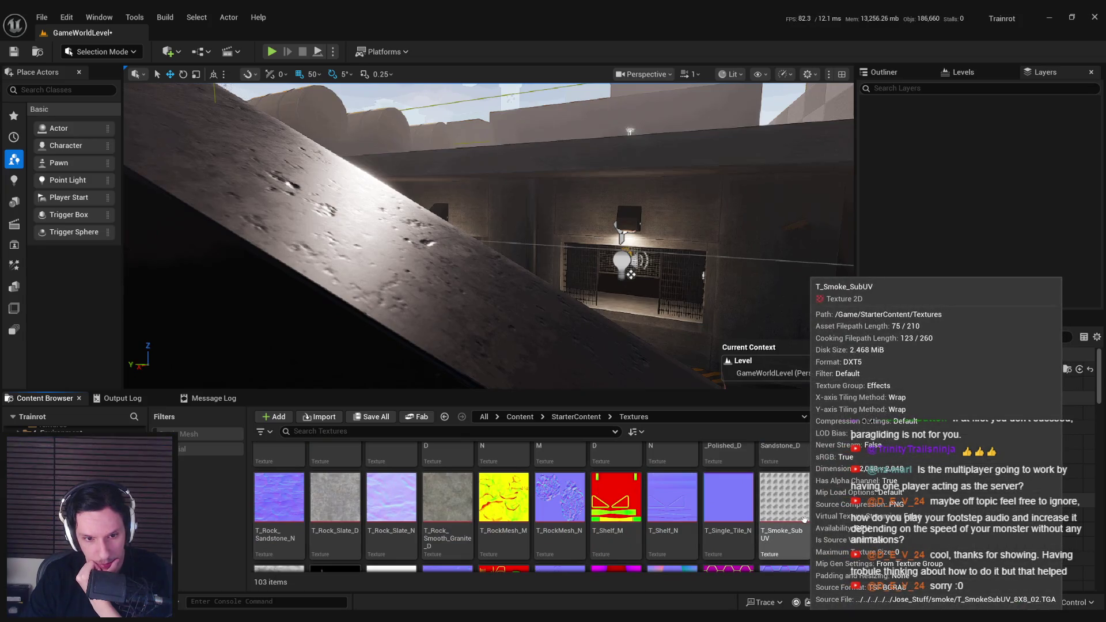
scroll(805, 520, "down", 3)
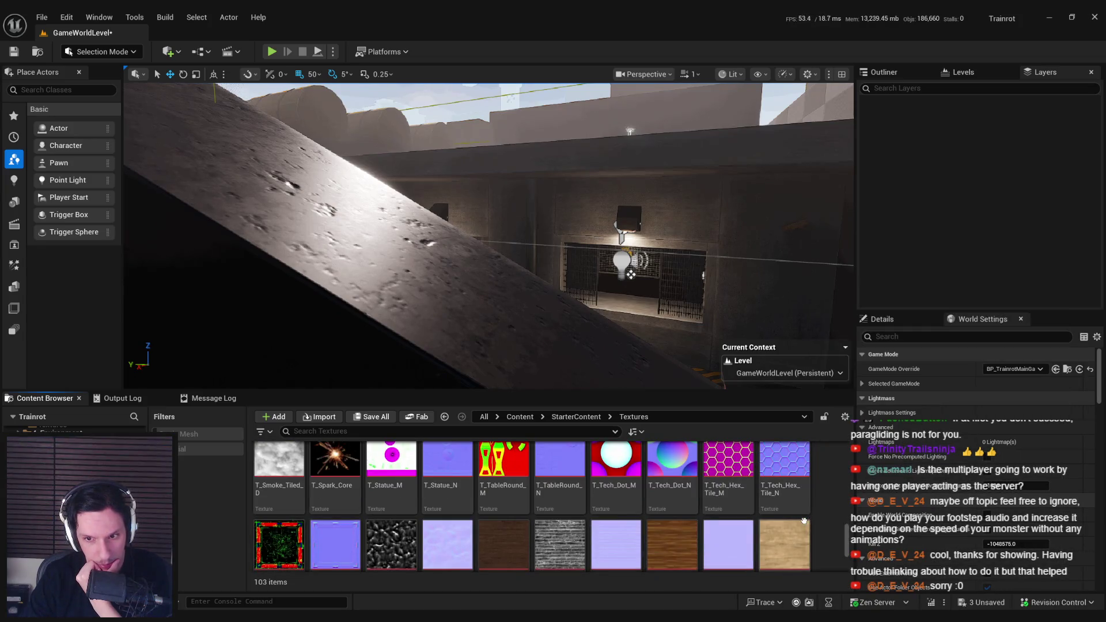
scroll(749, 519, "down", 1)
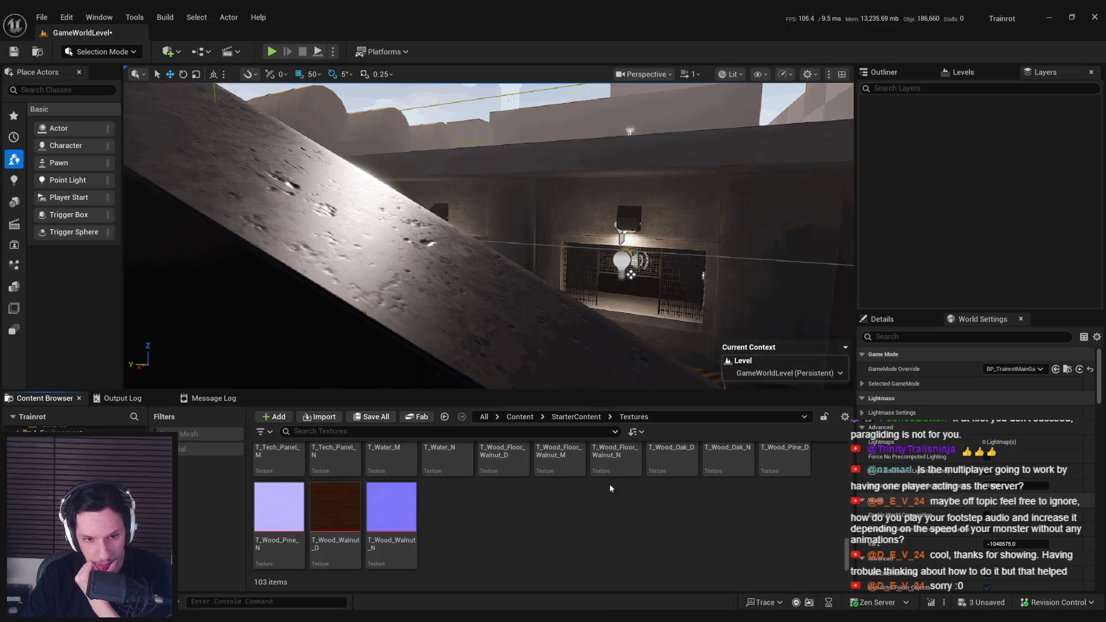
scroll(706, 518, "up", 3)
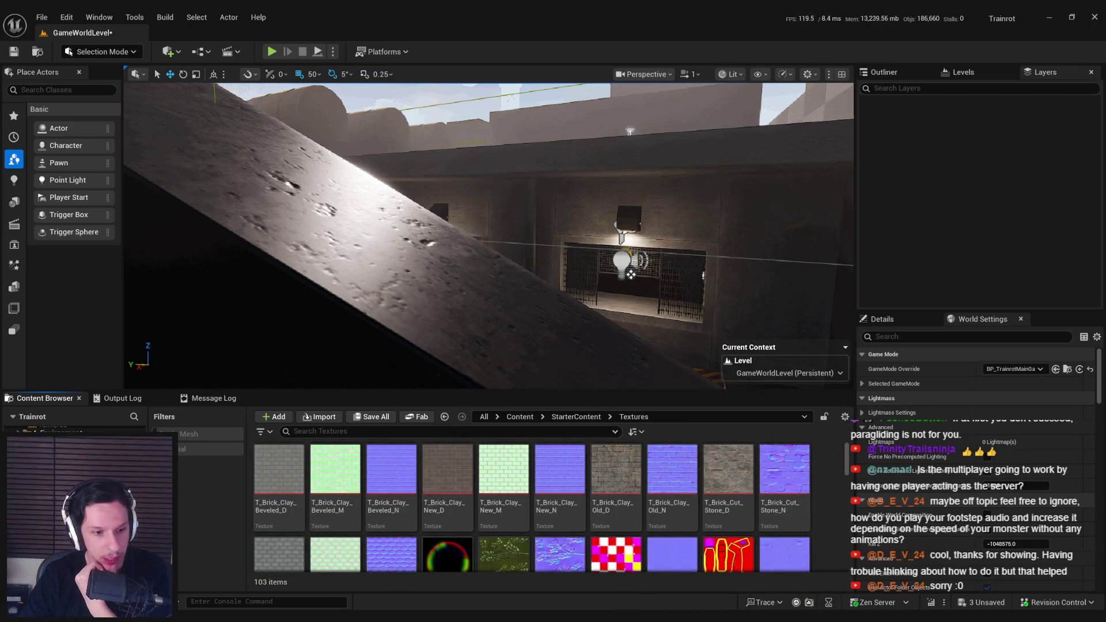
key("alt+Tab")
key("alt+Tab")
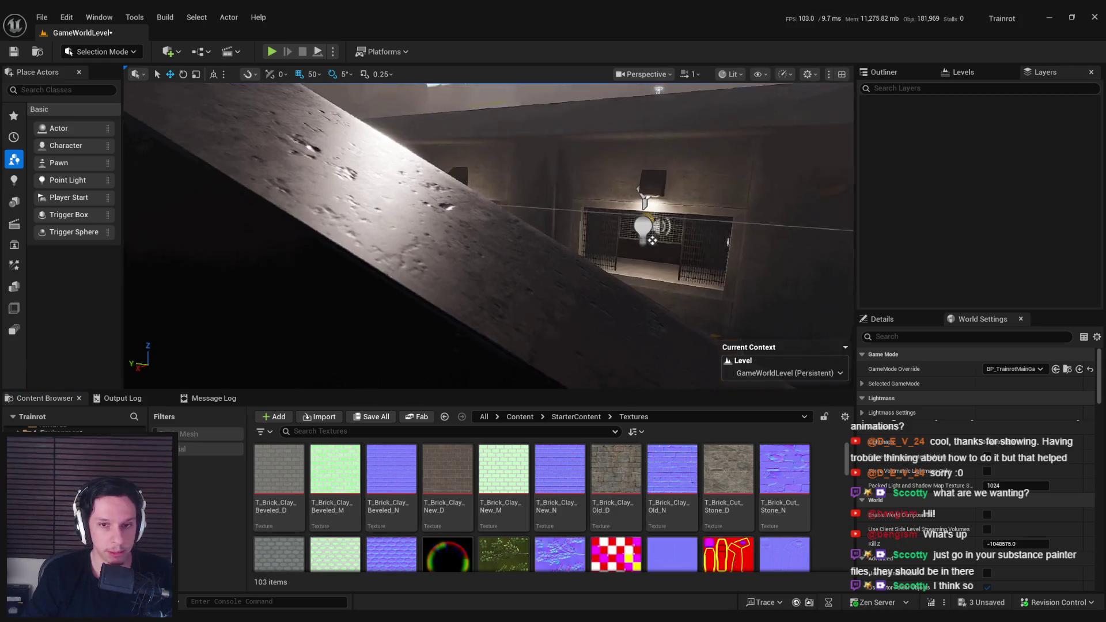
key("ctrl+s")
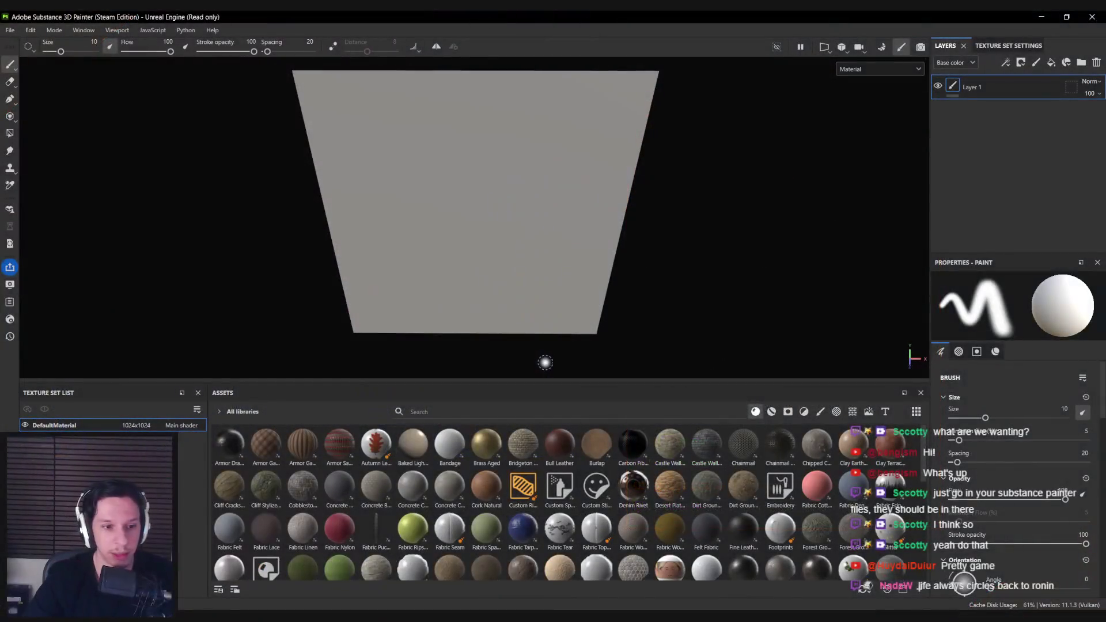
left_click_drag(543, 363, 526, 224)
Step: Rename the texture set to Scratches_01
double_click(86, 429)
type("ScratchesTexture")
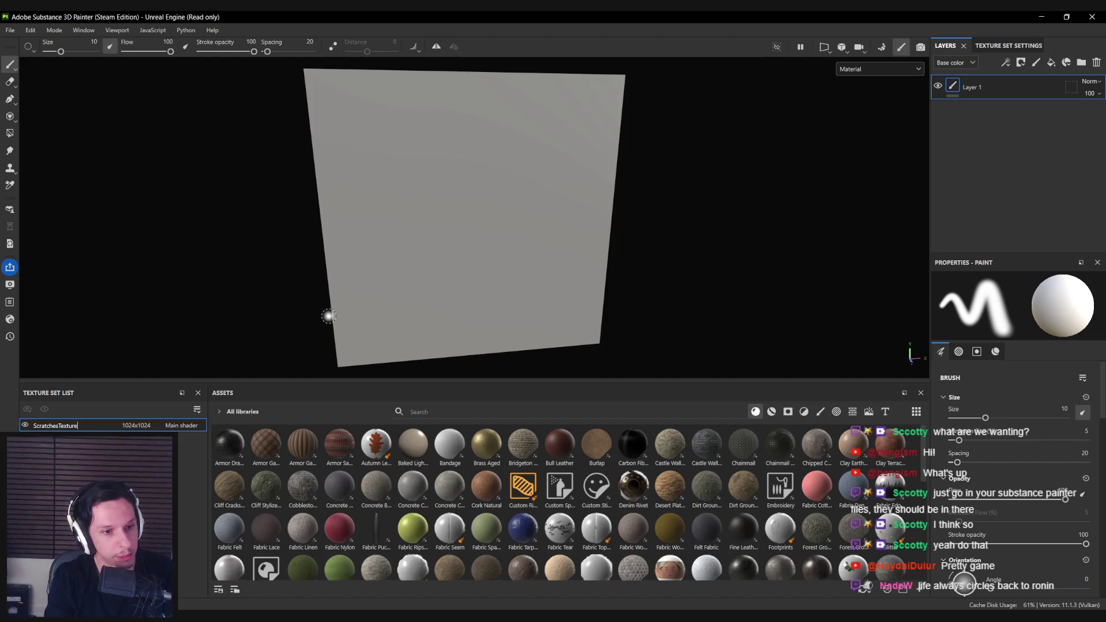
key("BackSpace")
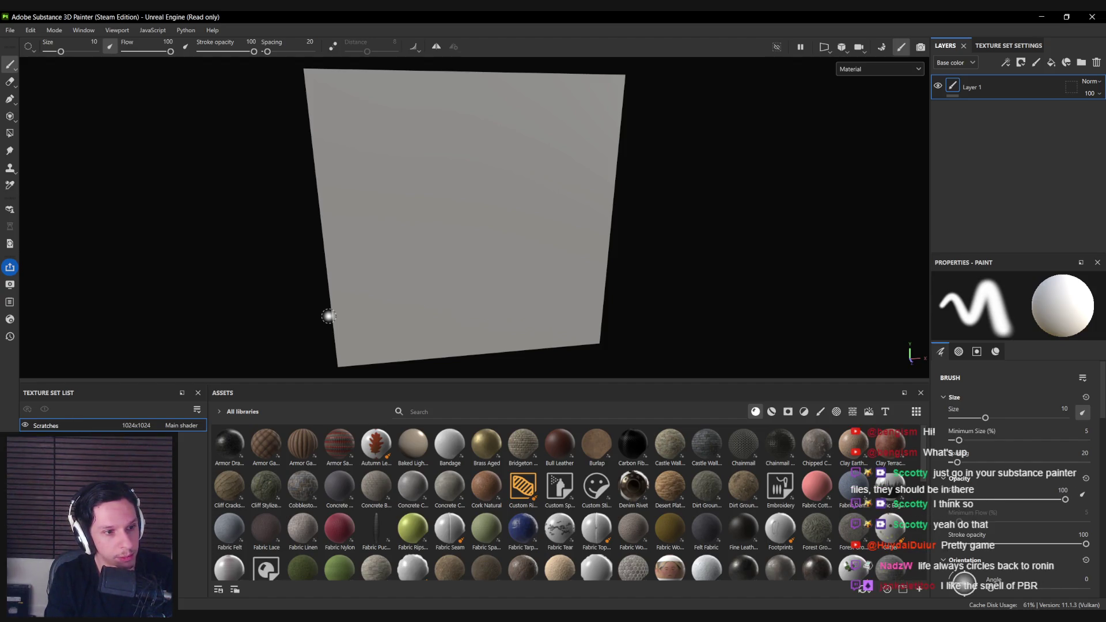
key("f")
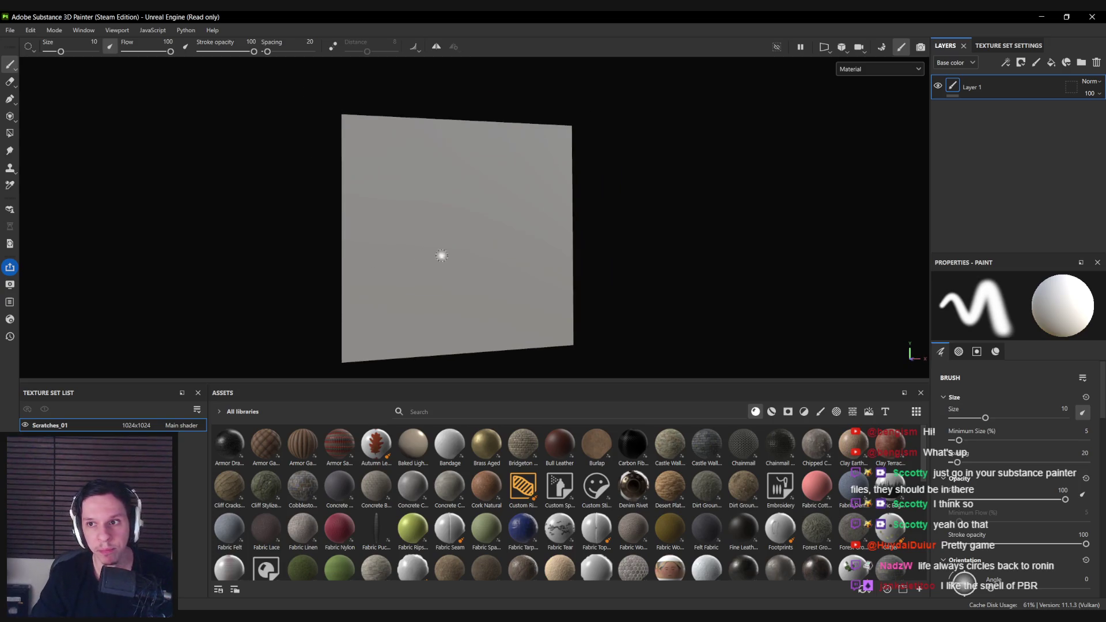
Step: Replace Layer 1 with a fill layer and set the Assets filter to all types
left_click(1096, 62)
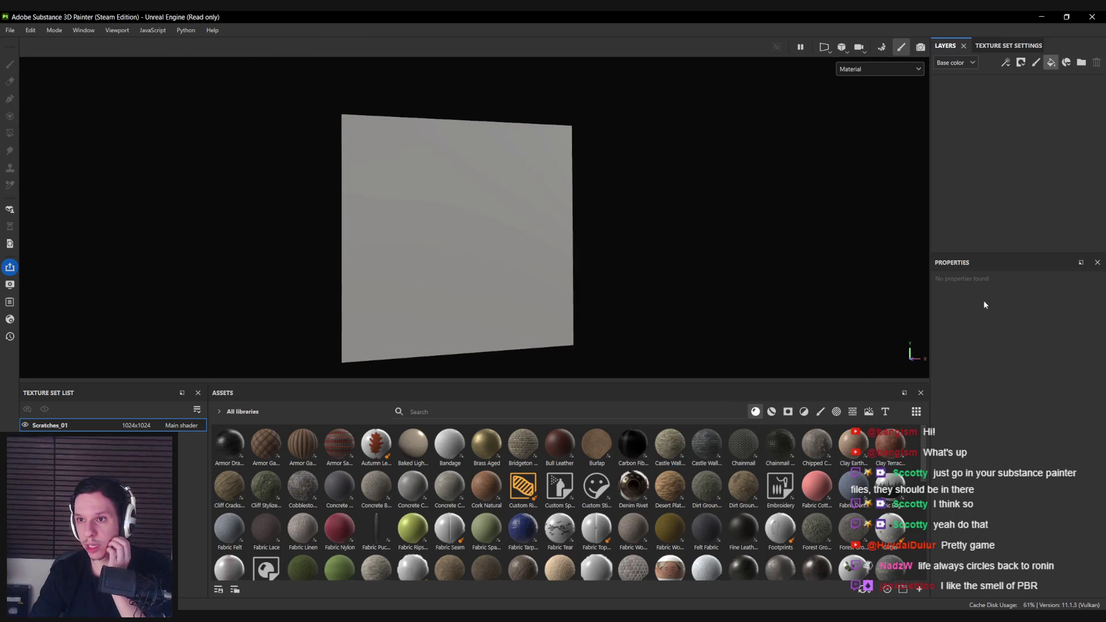
scroll(965, 538, "down", 2)
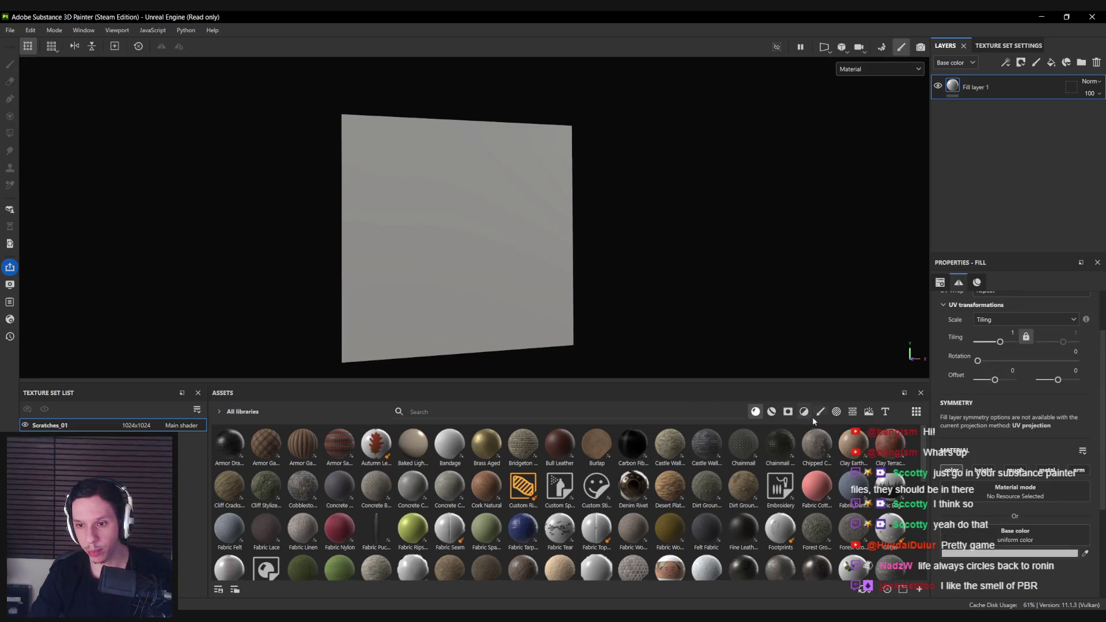
left_click(850, 412)
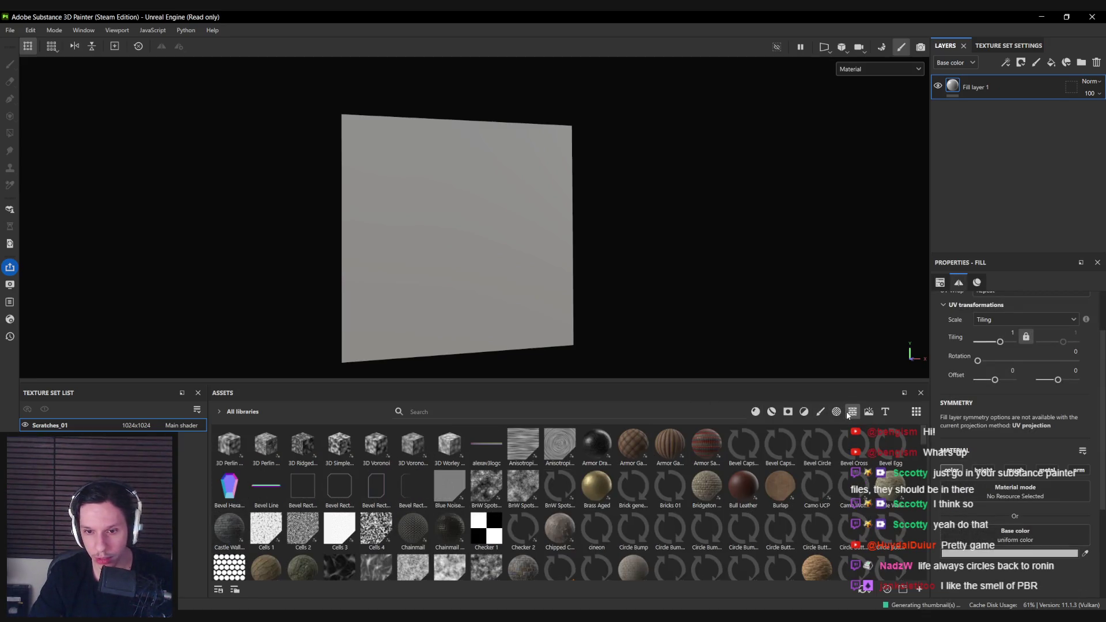
Step: Search assets for 'scratch', compare the results, and use Grunge Paint Scratched as the fill's base colour
left_click(621, 413)
type("scratch")
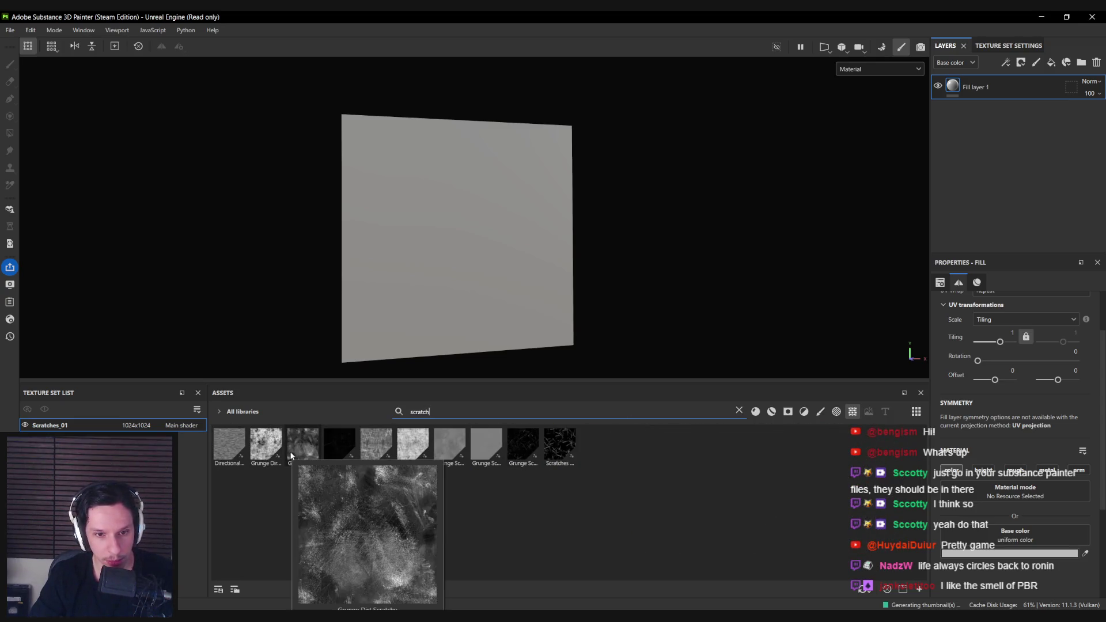
mouse_move(331, 456)
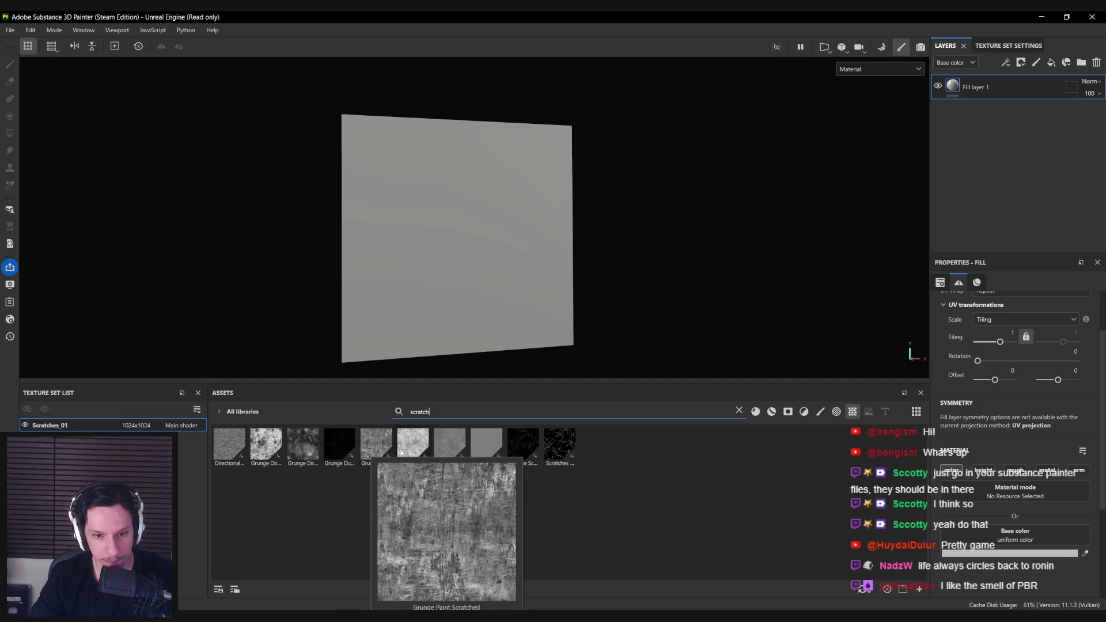
mouse_move(380, 454)
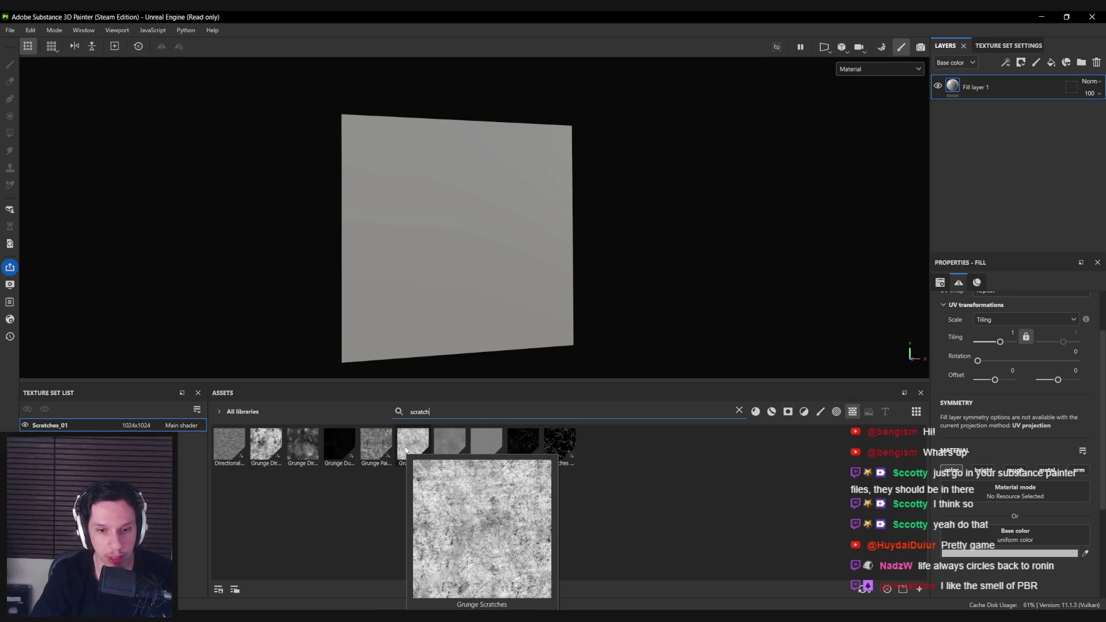
mouse_move(519, 446)
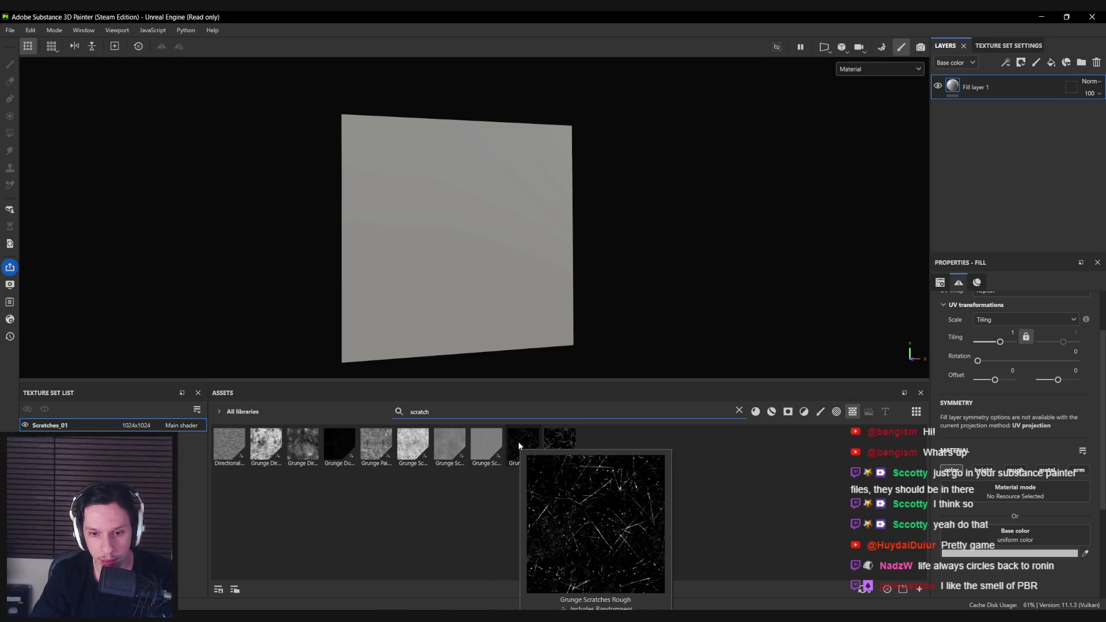
mouse_move(556, 449)
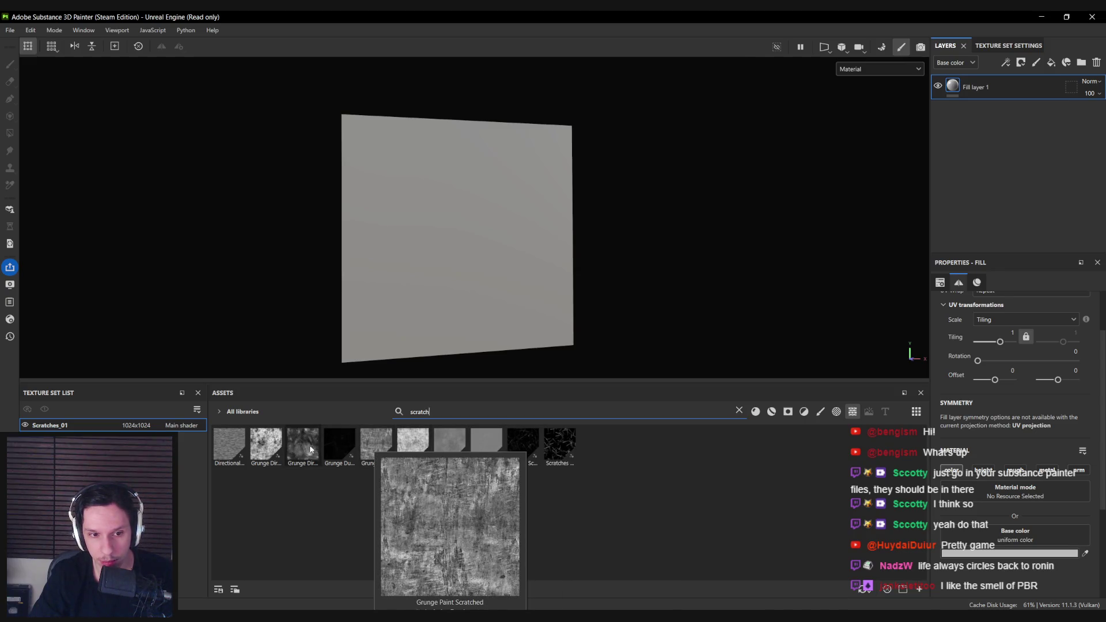
mouse_move(373, 449)
left_mouse_down()
mouse_move(1008, 550)
mouse_move(1009, 539)
left_mouse_up()
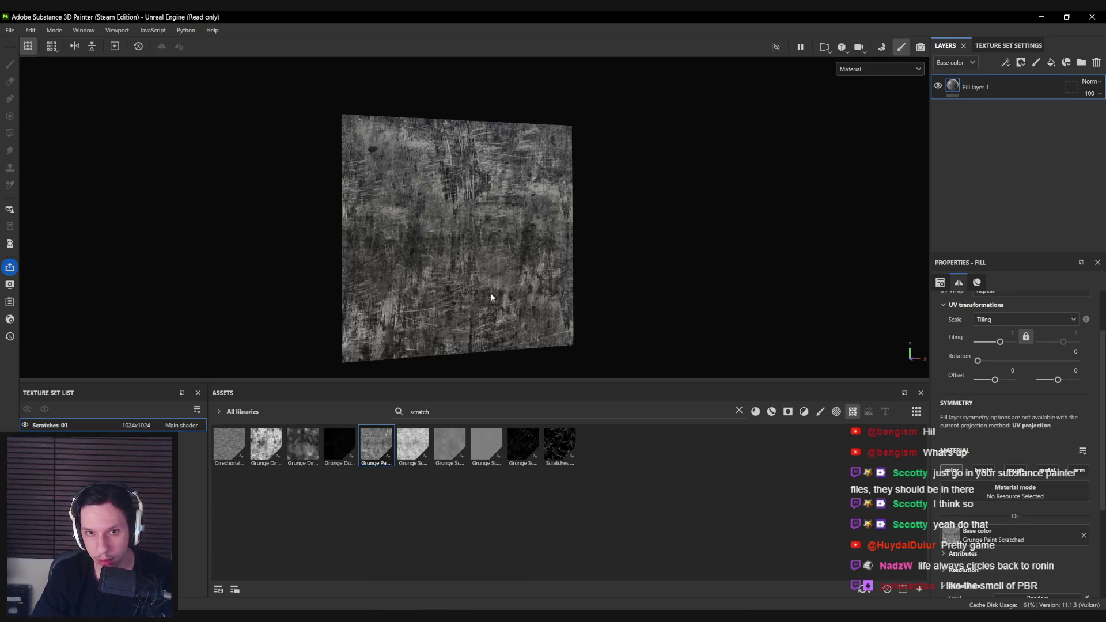
Step: Lower the fill's Balance to 0.19 for sparse scratches, then inspect the plane up close
scroll(945, 523, "down", 3)
mouse_move(1019, 475)
left_mouse_down()
mouse_move(979, 482)
mouse_move(1038, 479)
mouse_move(978, 480)
left_mouse_up()
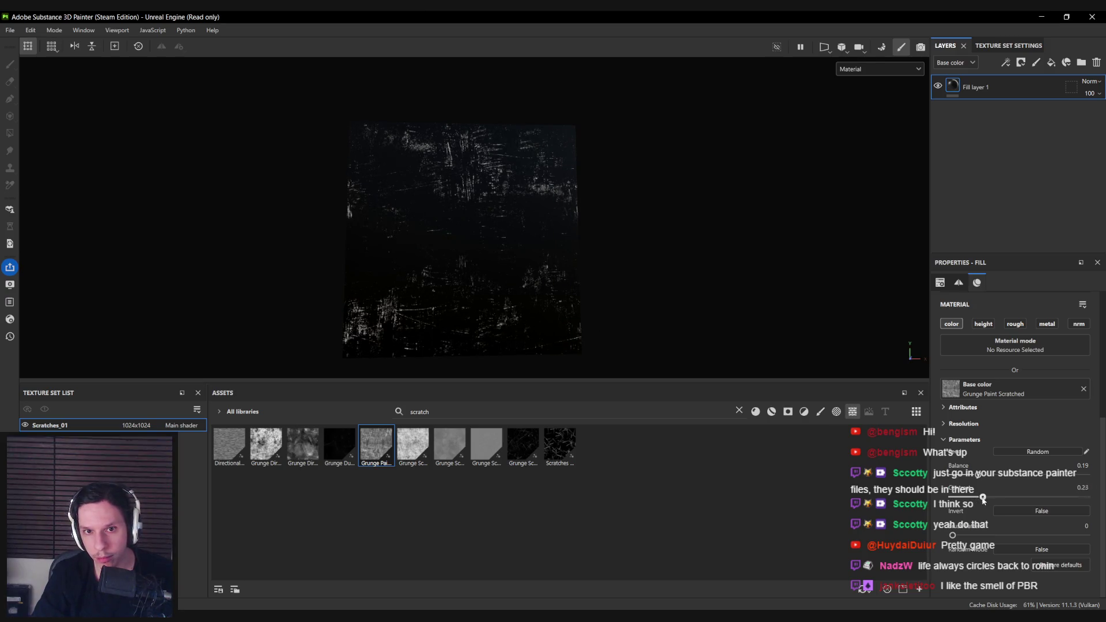
mouse_move(518, 299)
left_mouse_down()
mouse_move(321, 323)
mouse_move(444, 229)
left_mouse_up()
scroll(444, 230, "up", 5)
left_click_drag(476, 179, 470, 224)
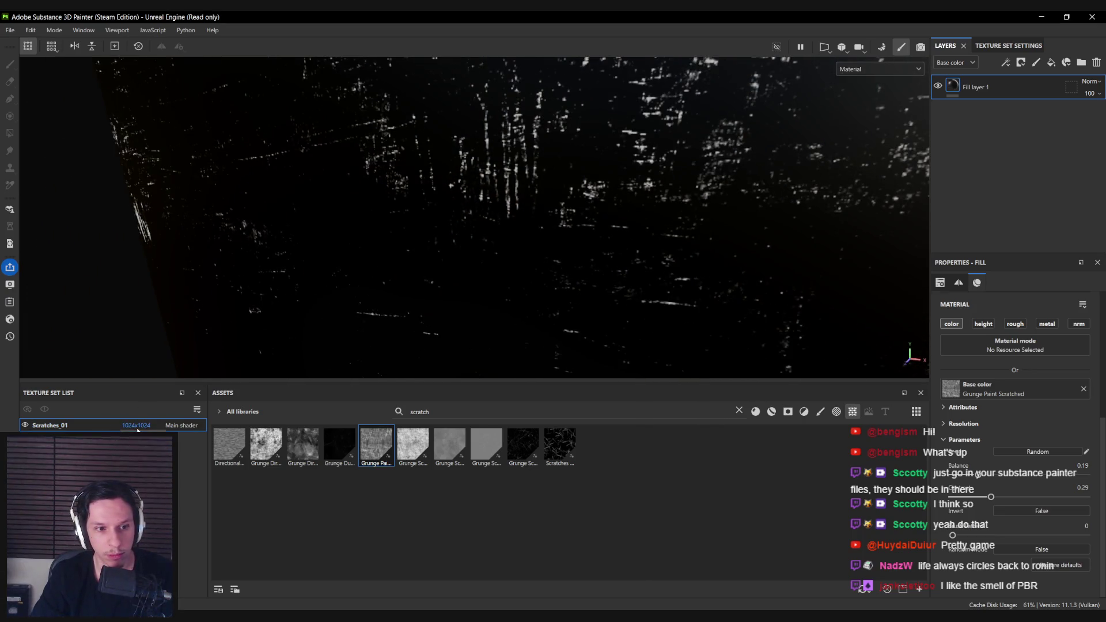
scroll(492, 220, "down", 5)
mouse_move(496, 221)
left_mouse_down()
mouse_move(509, 208)
mouse_move(501, 262)
mouse_move(510, 249)
mouse_move(491, 270)
mouse_move(491, 231)
left_mouse_up()
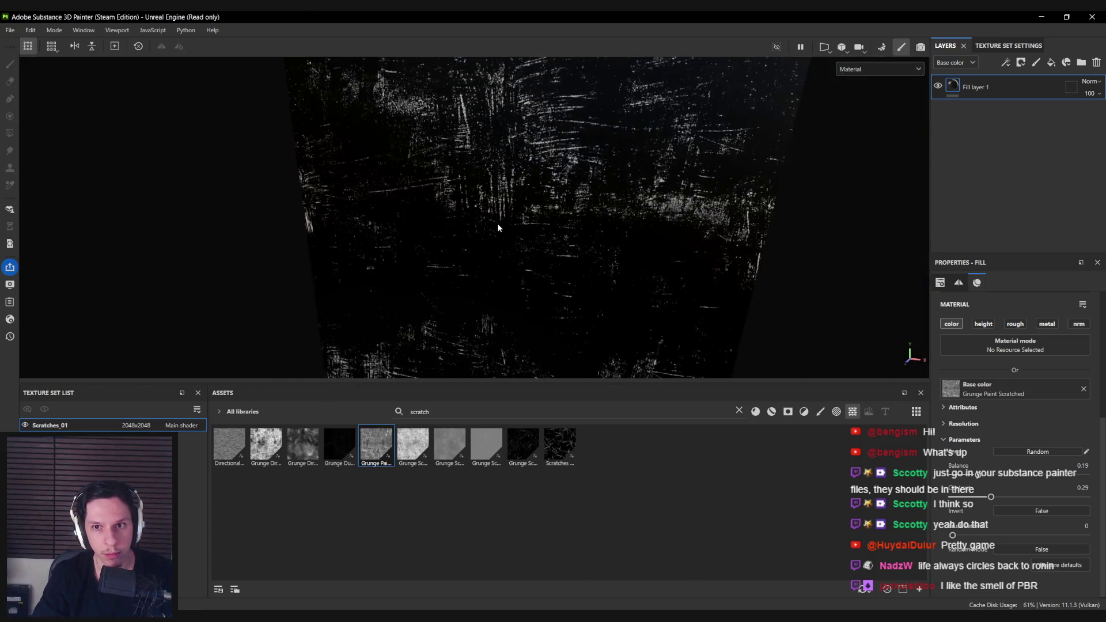
scroll(491, 271, "up", 3)
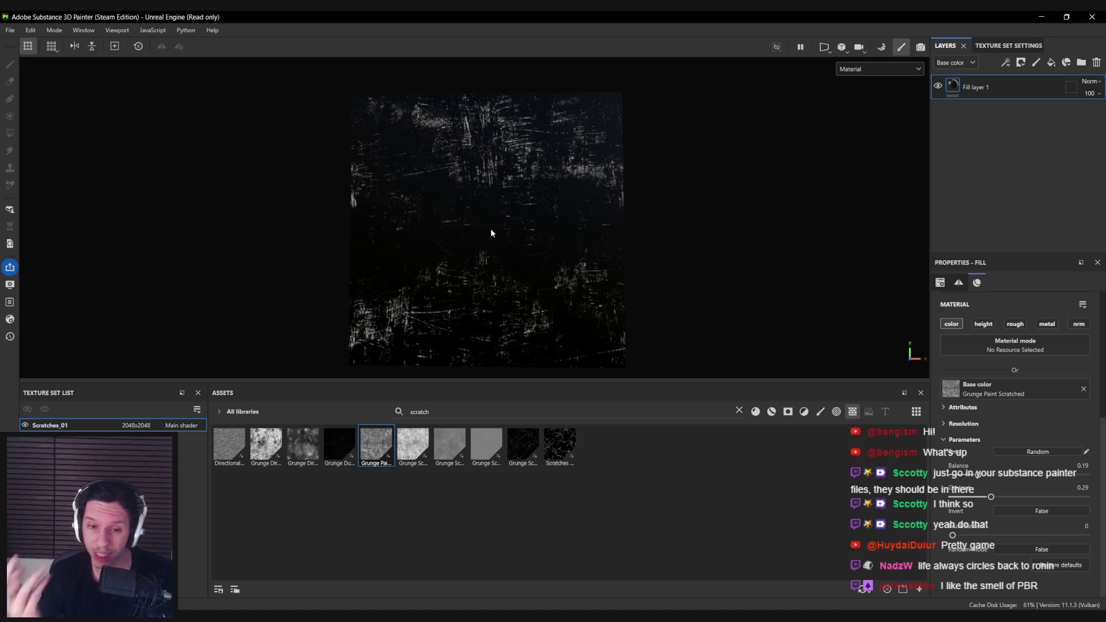
mouse_move(493, 232)
left_mouse_down()
mouse_move(496, 253)
mouse_move(480, 228)
left_mouse_up()
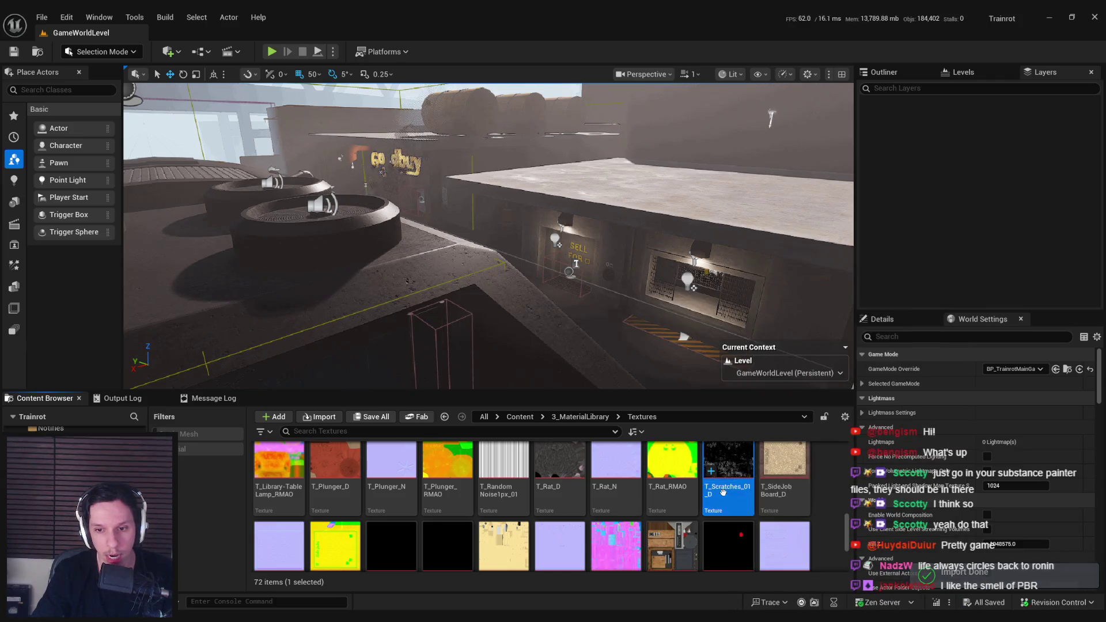
Step: Add the imported T_Scratches_01_D texture to the metal trim graph as Texture_4
double_click(729, 484)
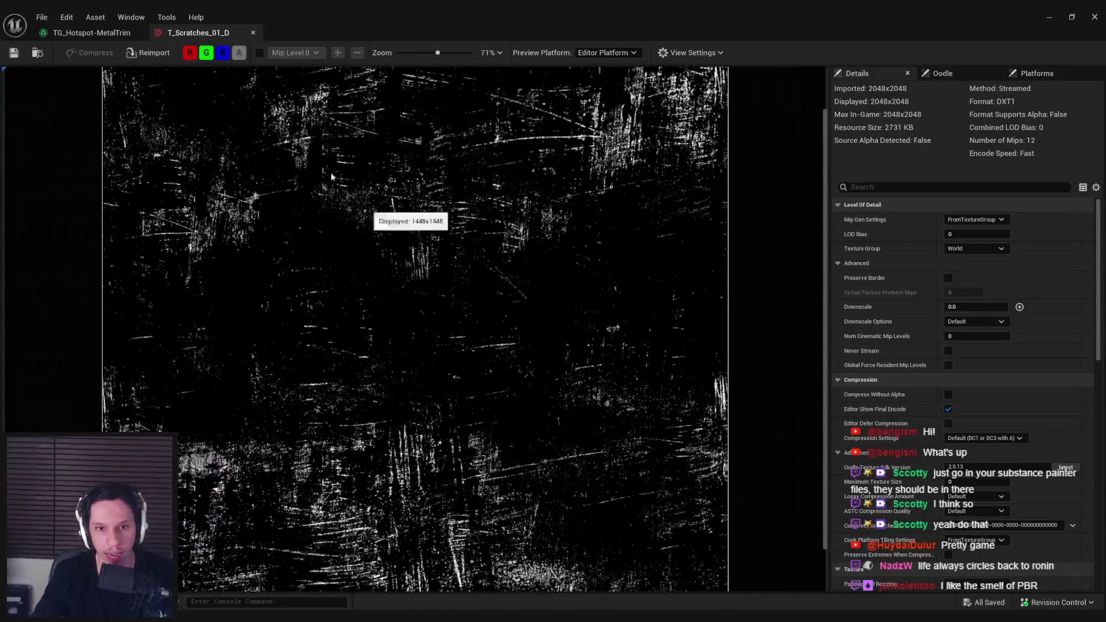
left_click(105, 33)
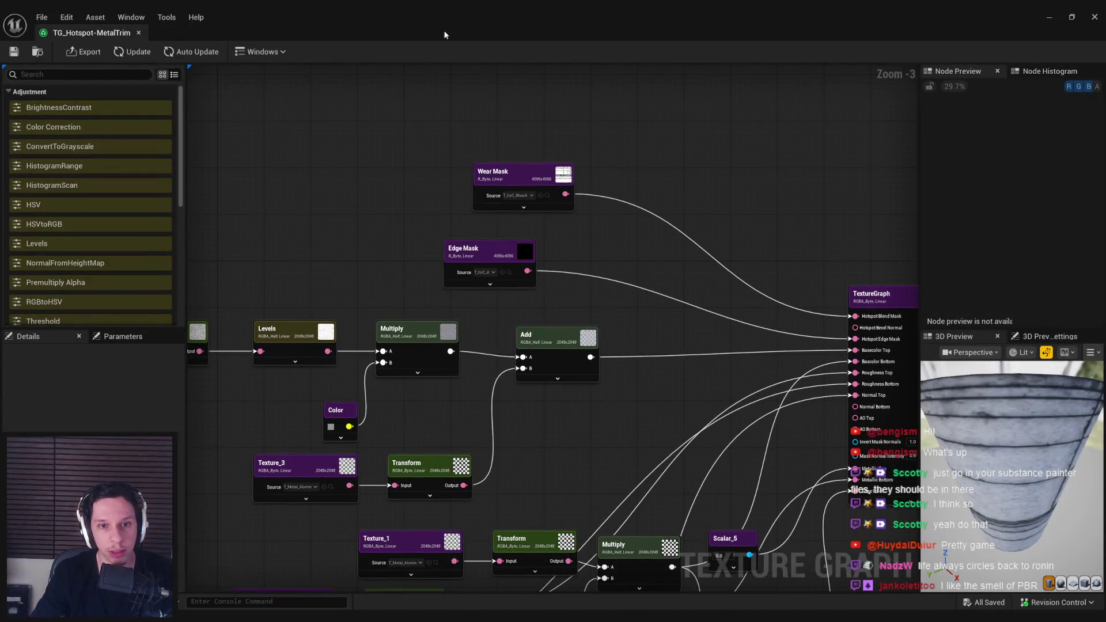
double_click(444, 33)
left_click_drag(383, 185, 383, 185)
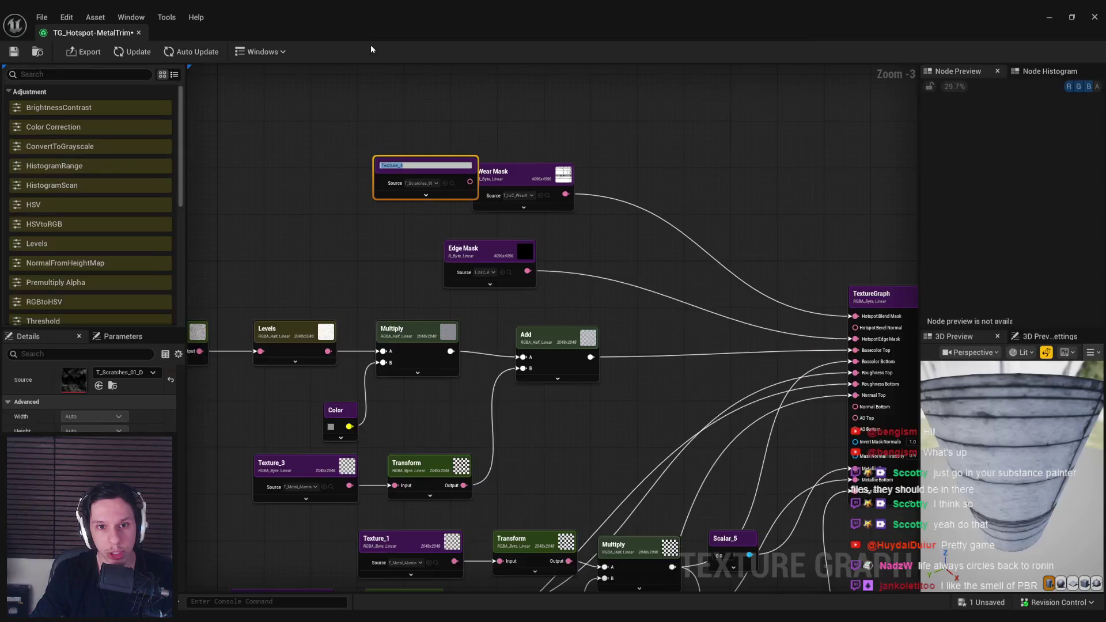
left_click(386, 225)
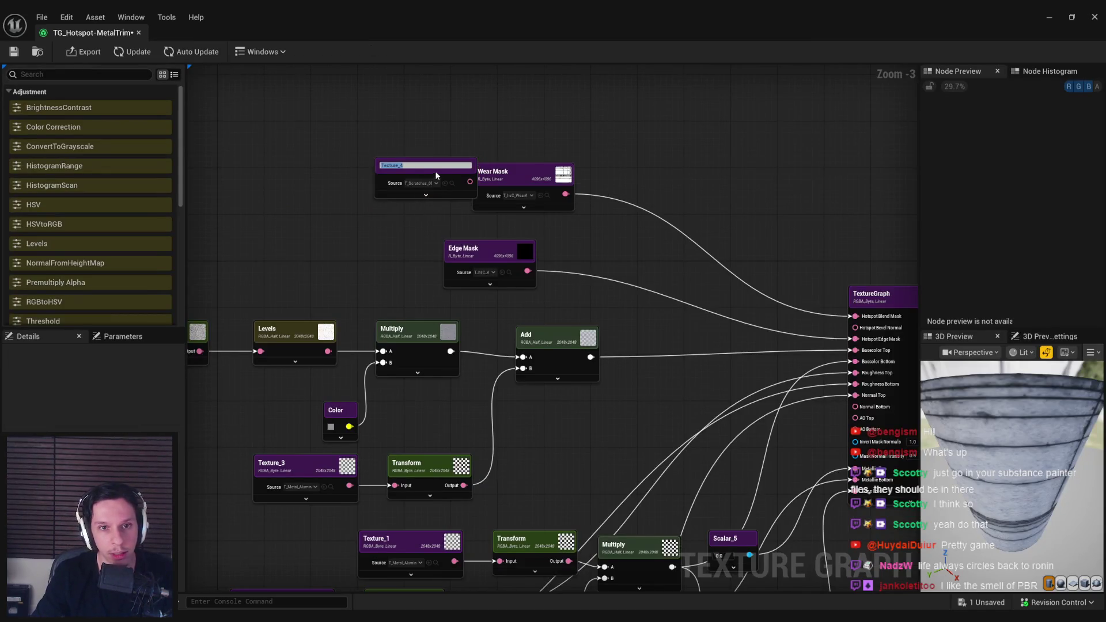
Step: Rearrange Wear Mask, Edge Mask and Texture_4 so Texture_4 sits between the two masks
left_click_drag(508, 140, 533, 299)
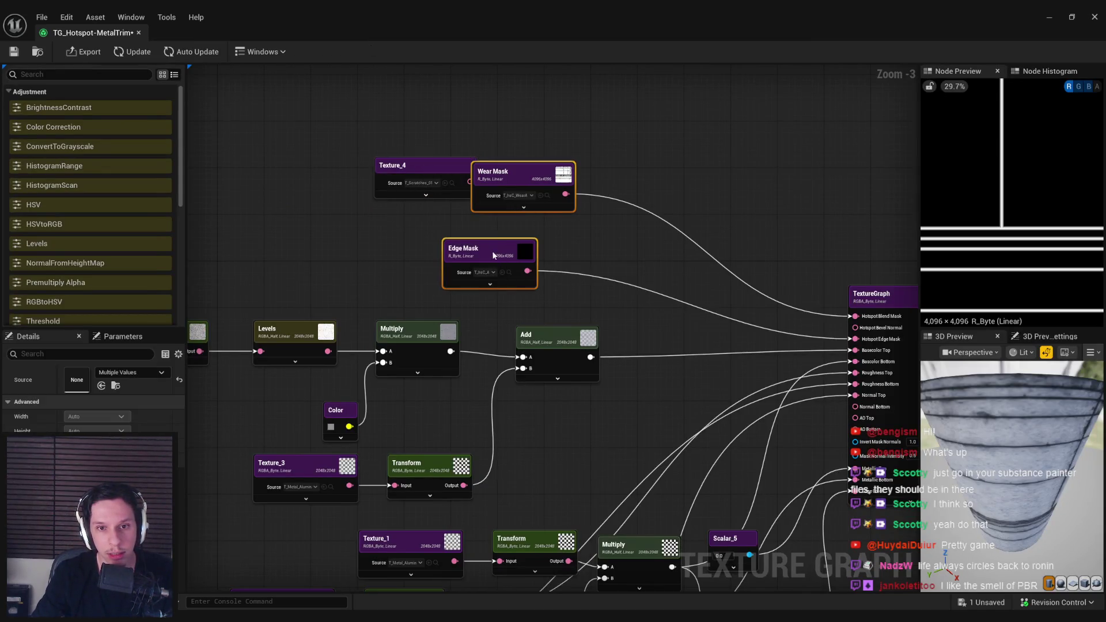
left_click_drag(492, 251, 547, 156)
left_click_drag(421, 178, 508, 250)
scroll(547, 294, "up", 2)
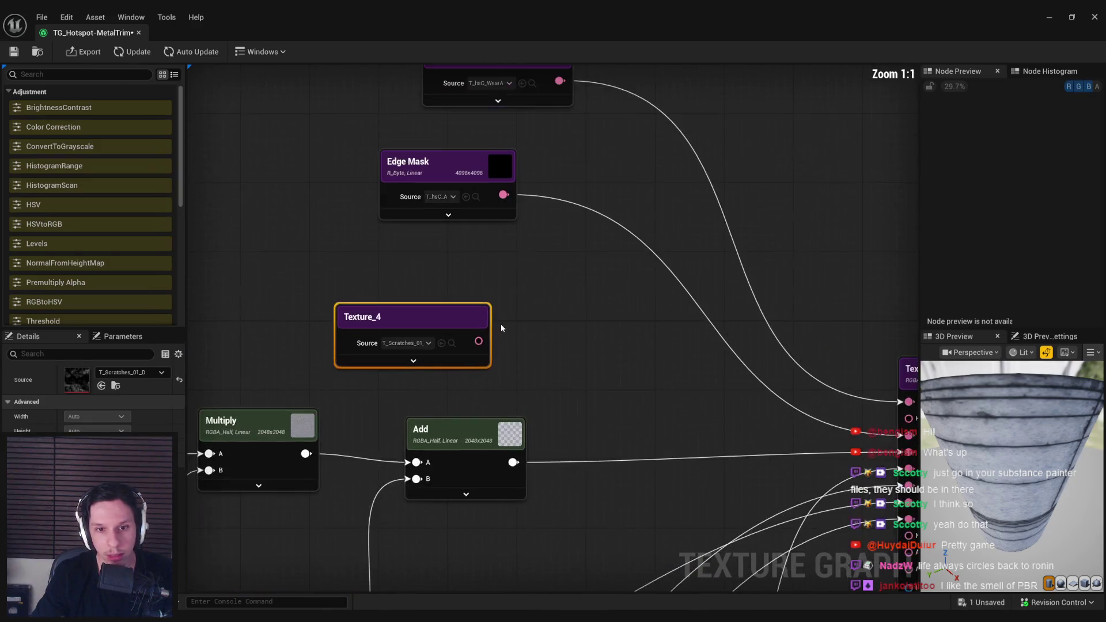
left_click(451, 173)
left_click(371, 345)
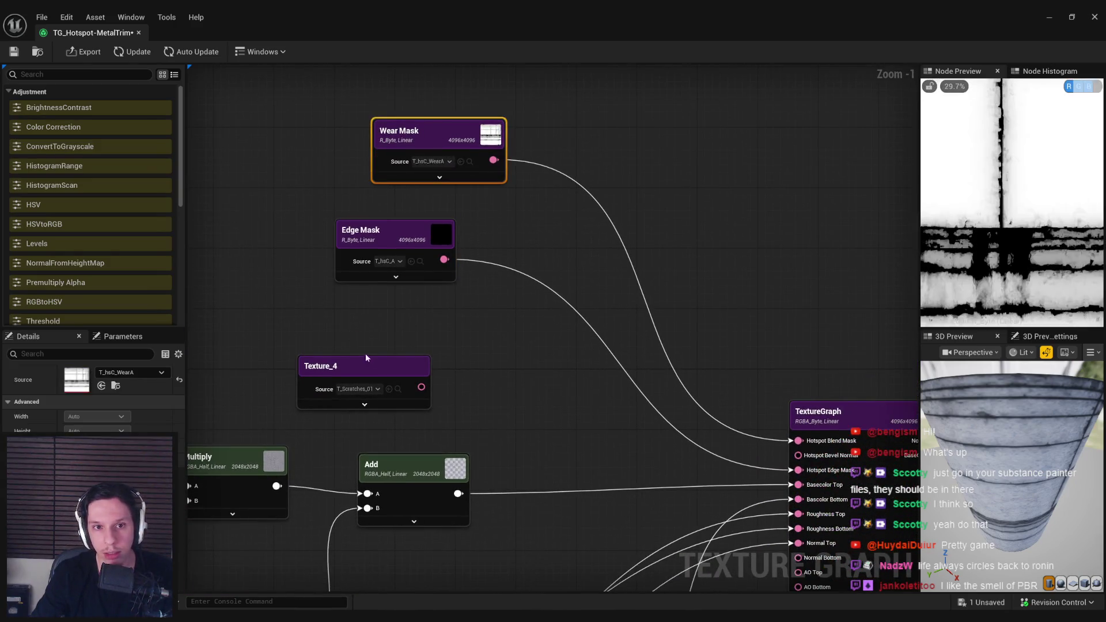
left_click_drag(344, 214, 359, 305)
mouse_move(336, 366)
left_mouse_down()
mouse_move(409, 194)
mouse_move(390, 229)
left_mouse_up()
left_click(533, 241)
left_click_drag(474, 251, 499, 252)
Step: Invert Texture_4, multiply Wear Mask by it, and feed the result into Hotspot Blend Mask
type("rt")
key("Return")
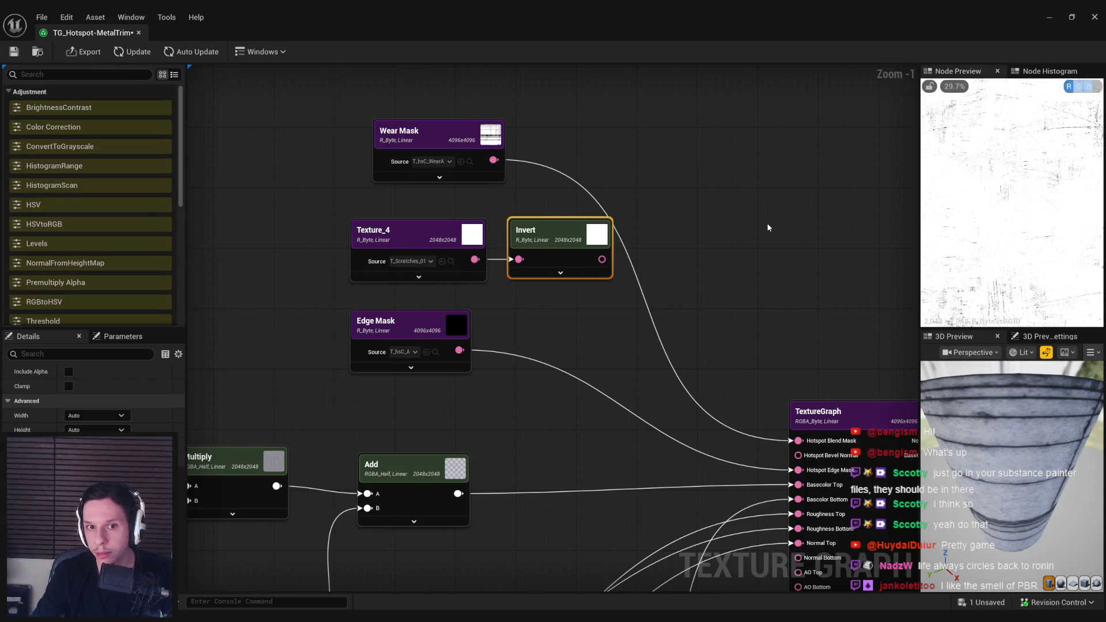
left_click_drag(494, 161, 597, 167)
type("mul")
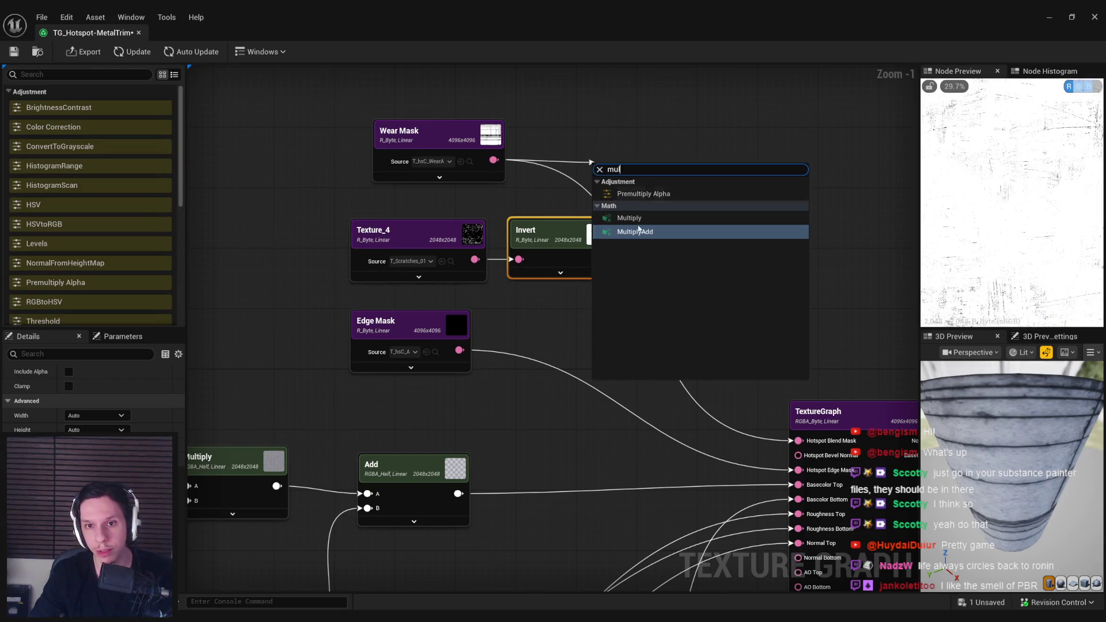
key("Return")
left_click_drag(668, 172, 602, 259)
mouse_move(688, 176)
left_mouse_down()
mouse_move(747, 240)
mouse_move(798, 441)
left_mouse_up()
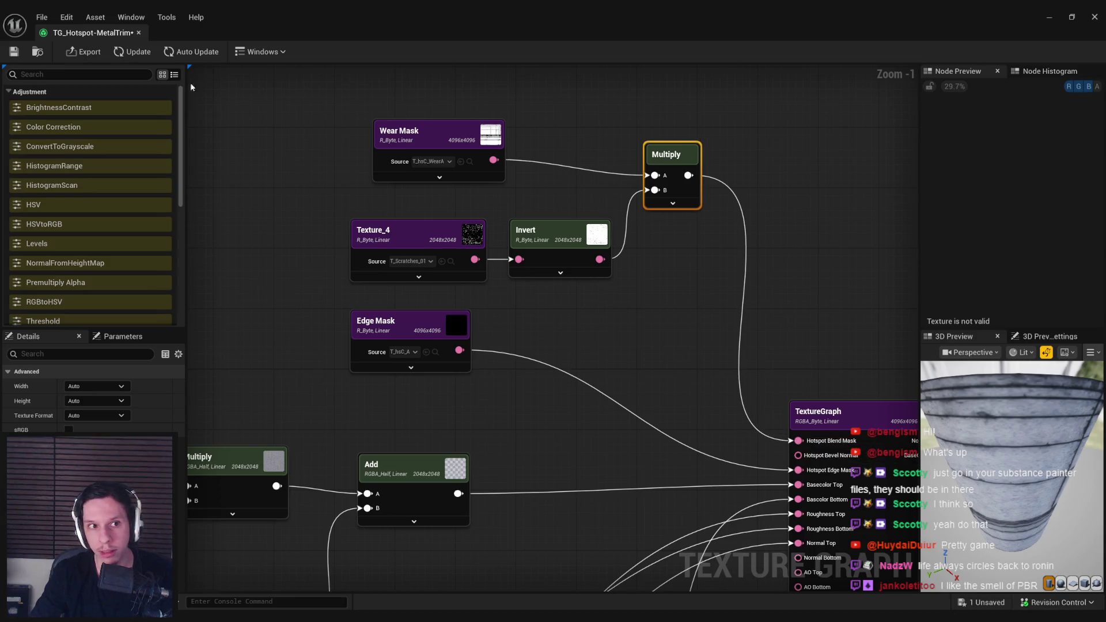
Step: Update the graph and orbit the 3D preview to view the scratched cylinder from below
left_click(131, 52)
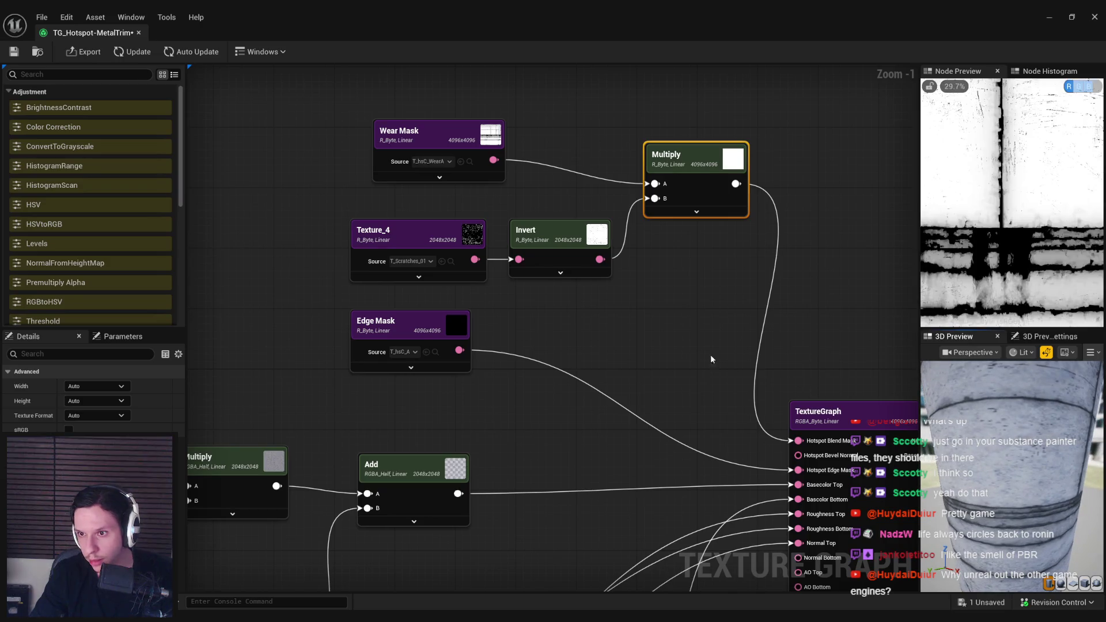
left_click_drag(1030, 467, 1009, 452)
scroll(1012, 202, "up", 3)
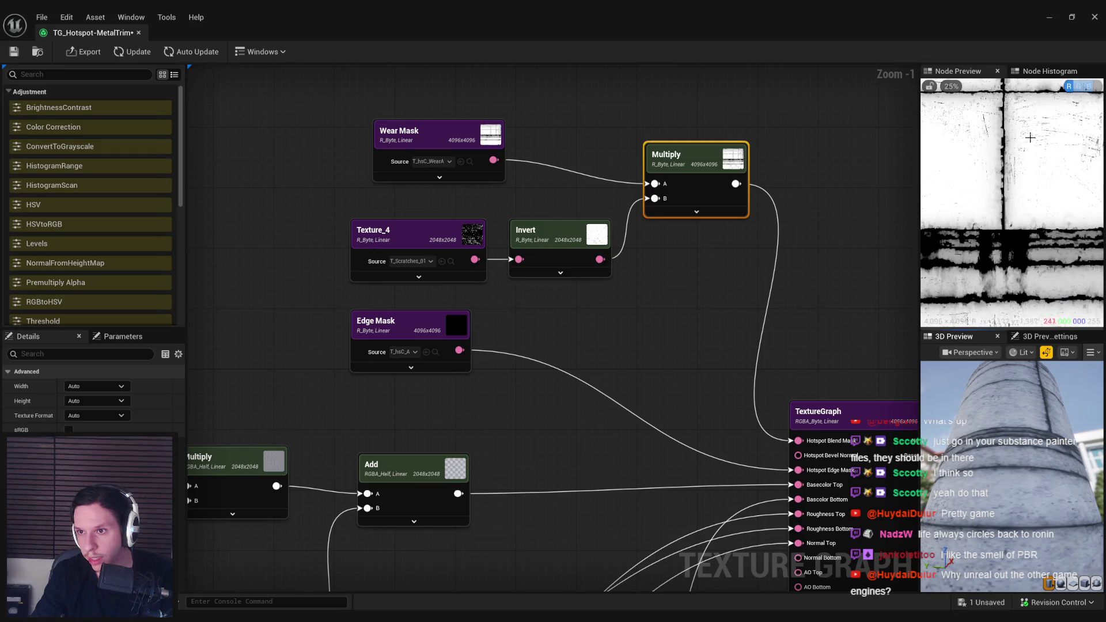
scroll(1067, 169, "down", 5)
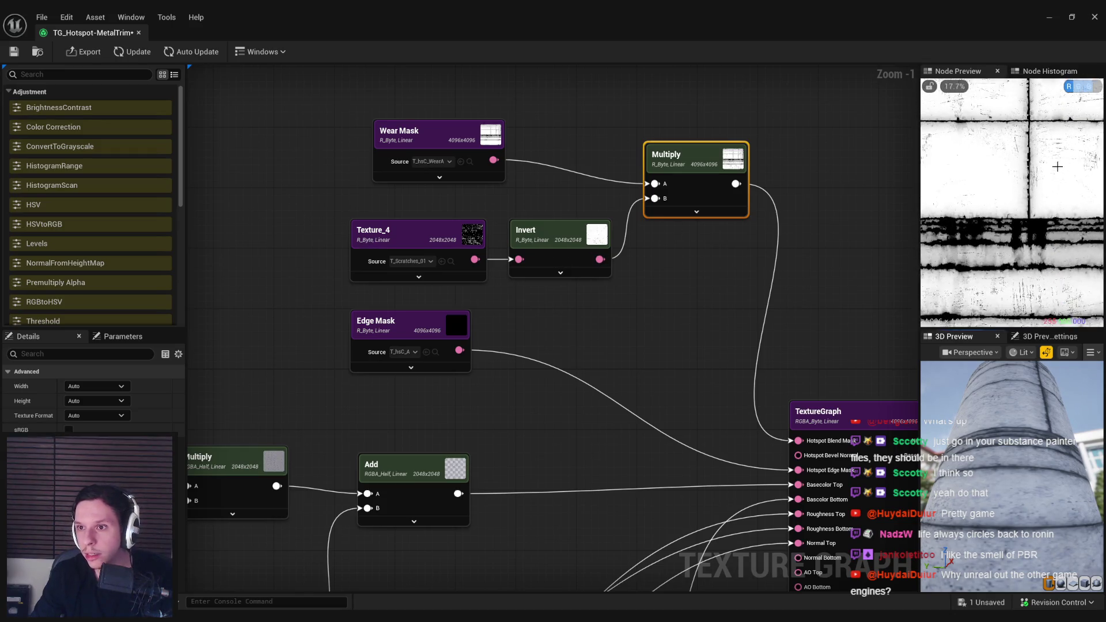
scroll(946, 151, "up", 6)
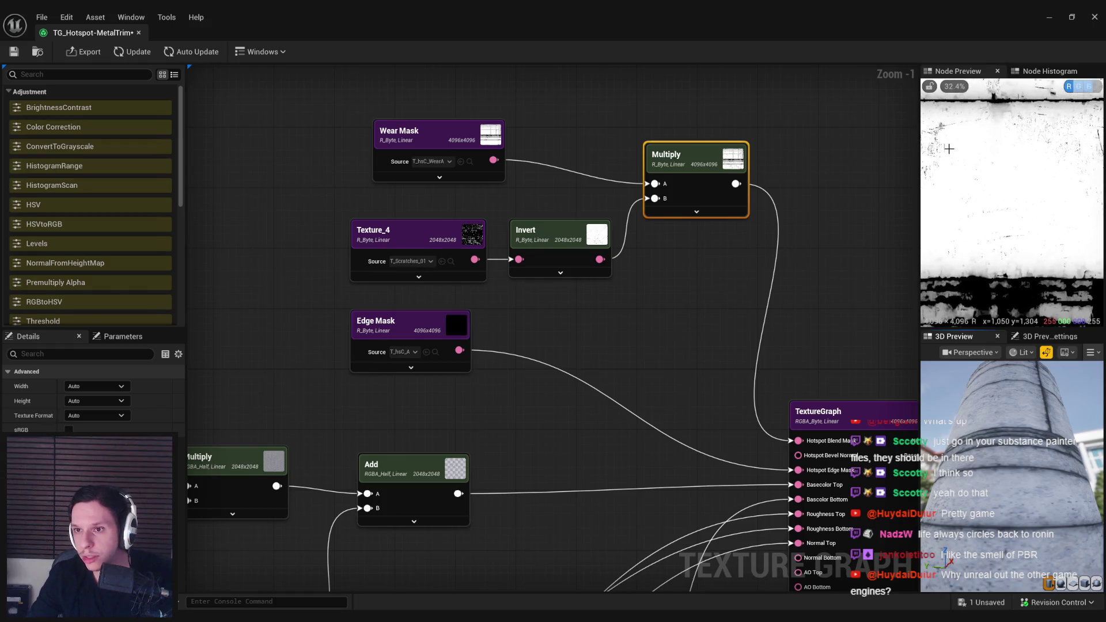
scroll(949, 149, "down", 7)
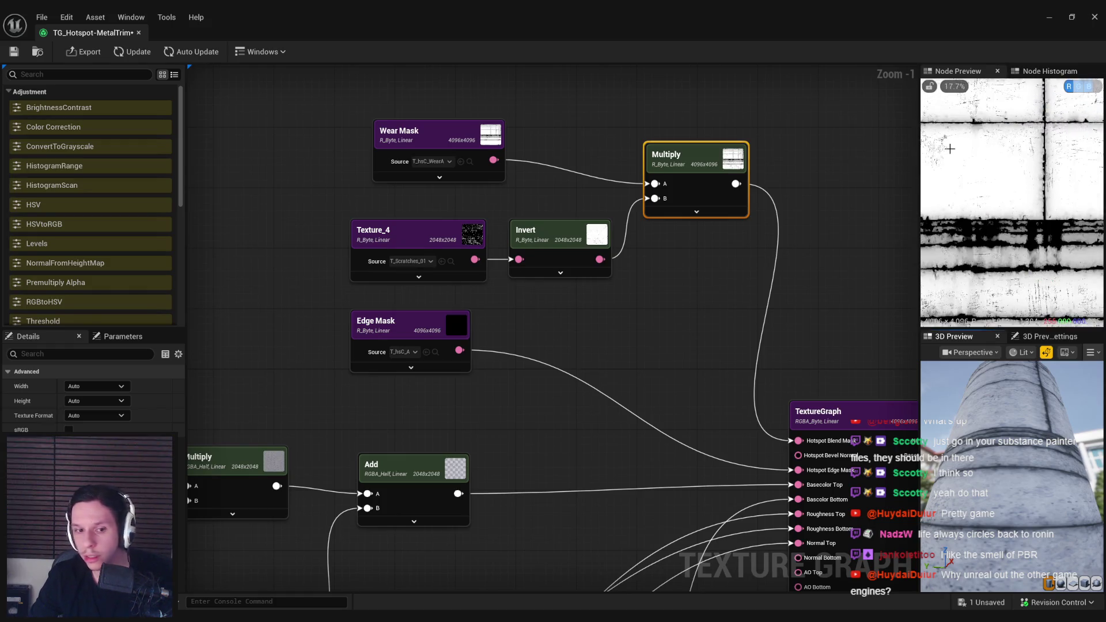
scroll(966, 167, "up", 2)
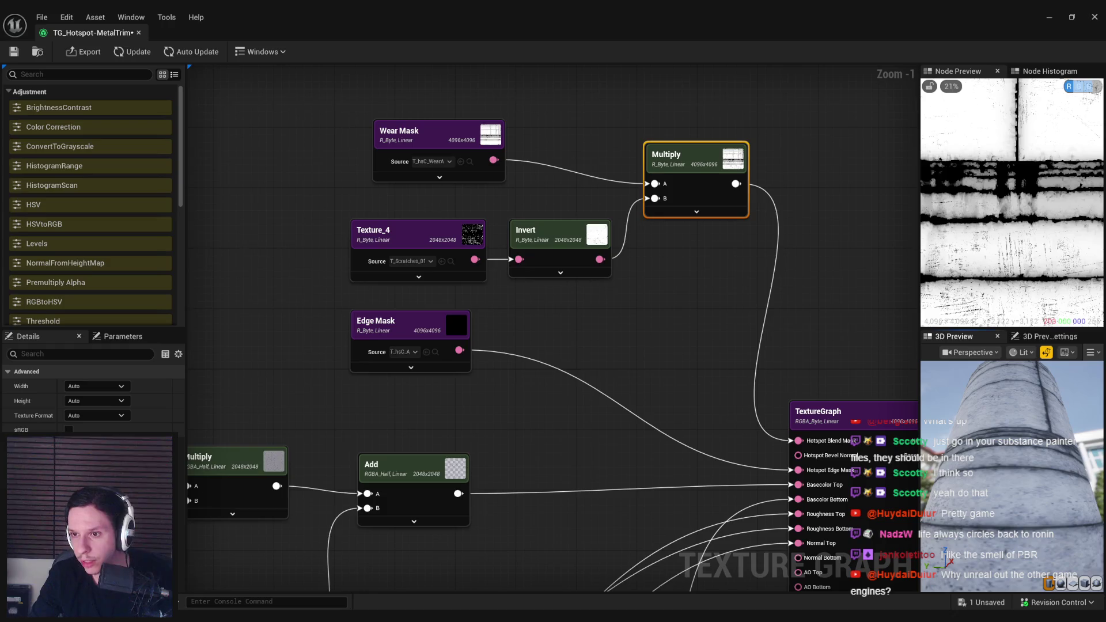
Step: Preview the ORM, Basecolor and Normal Map output nodes in turn
mouse_move(718, 355)
left_mouse_down()
mouse_move(453, 161)
mouse_move(391, 162)
left_mouse_up()
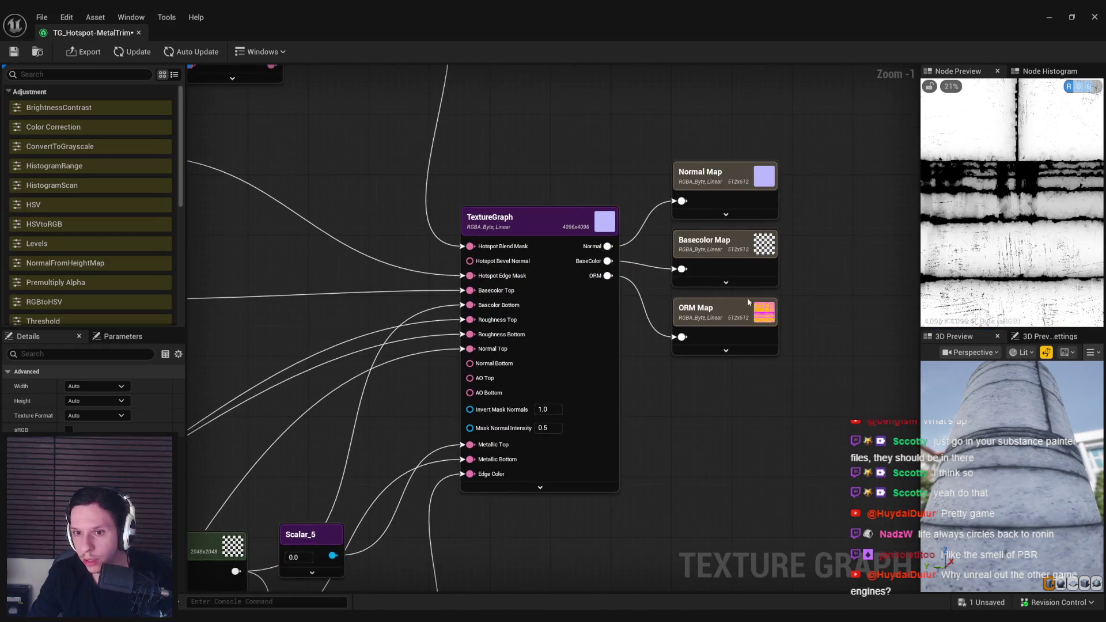
left_click(715, 312)
scroll(993, 191, "up", 6)
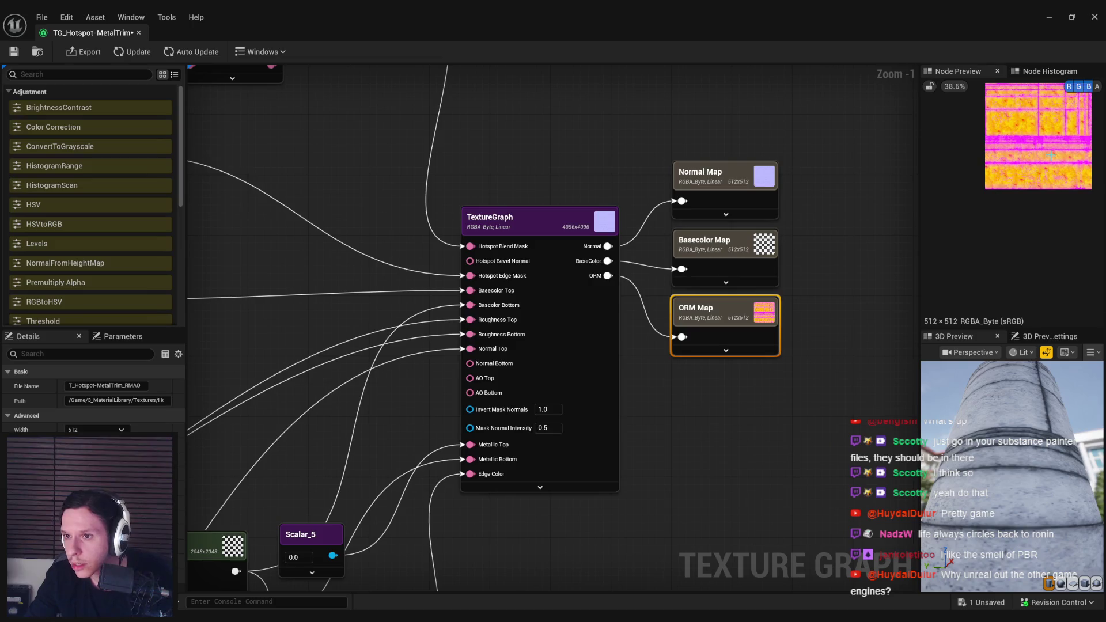
scroll(1059, 159, "up", 3)
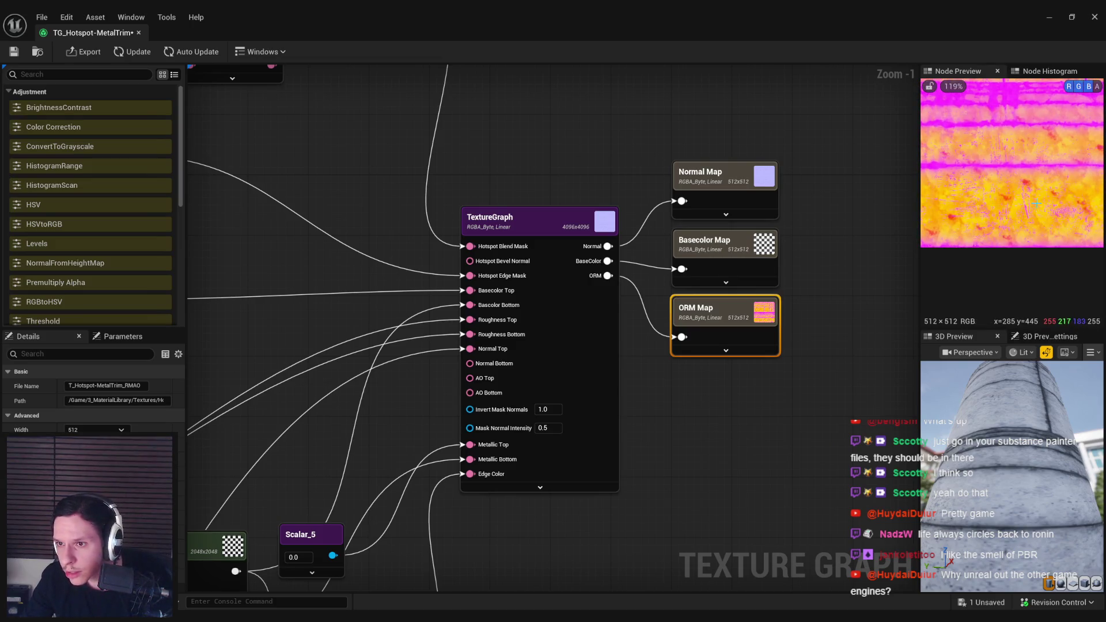
left_click(739, 256)
left_click(726, 193)
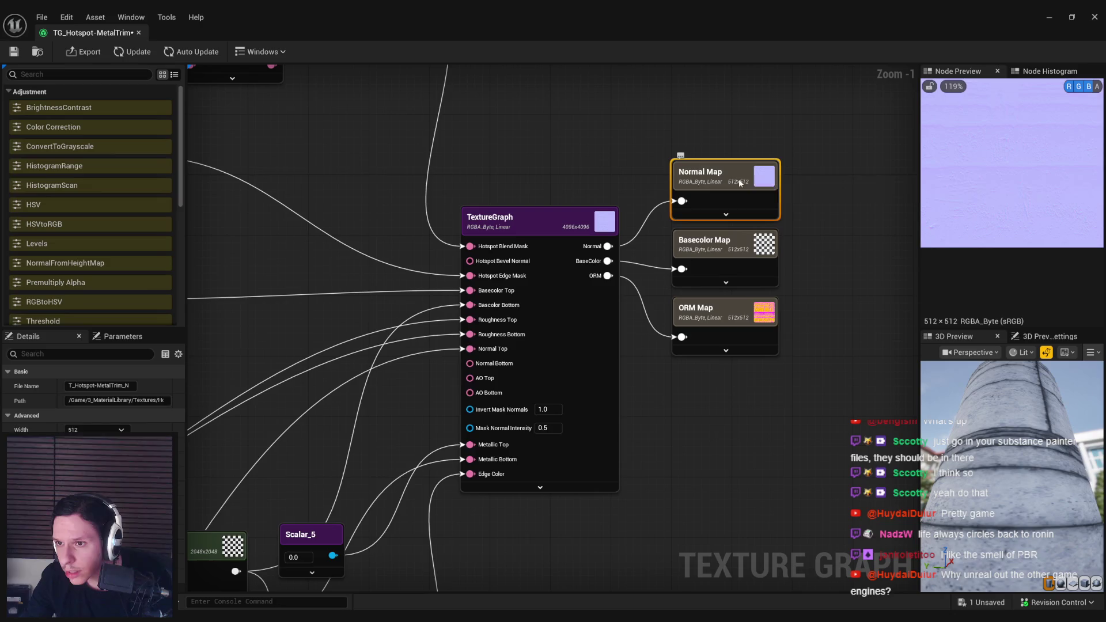
left_click(735, 256)
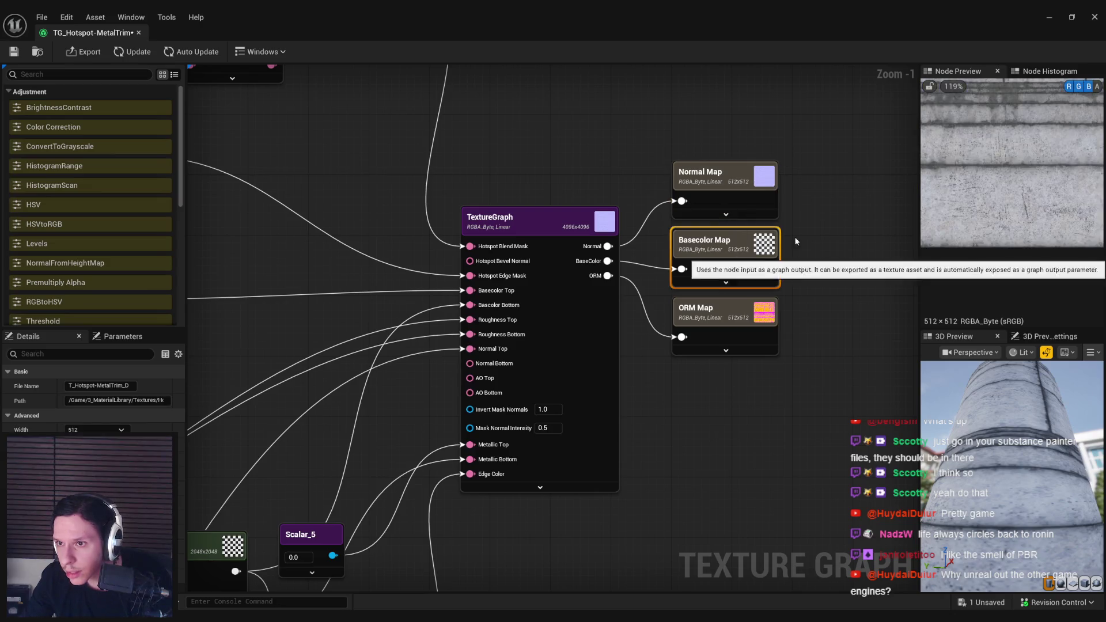
left_click(731, 188)
left_click(735, 251)
left_click(724, 338)
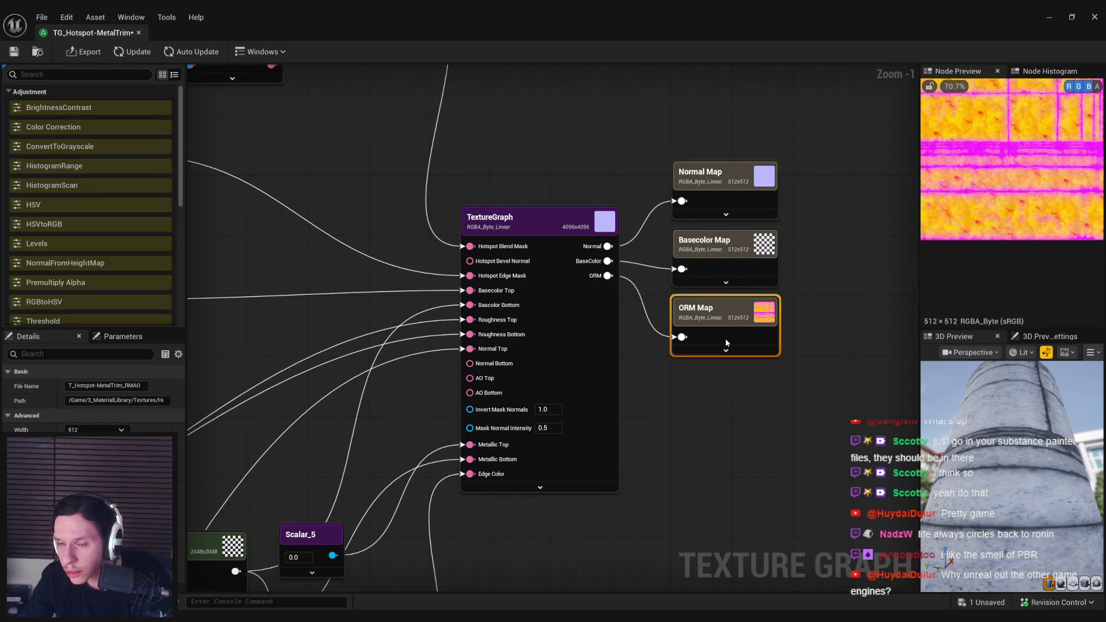
left_click(698, 445)
scroll(742, 392, "down", 1)
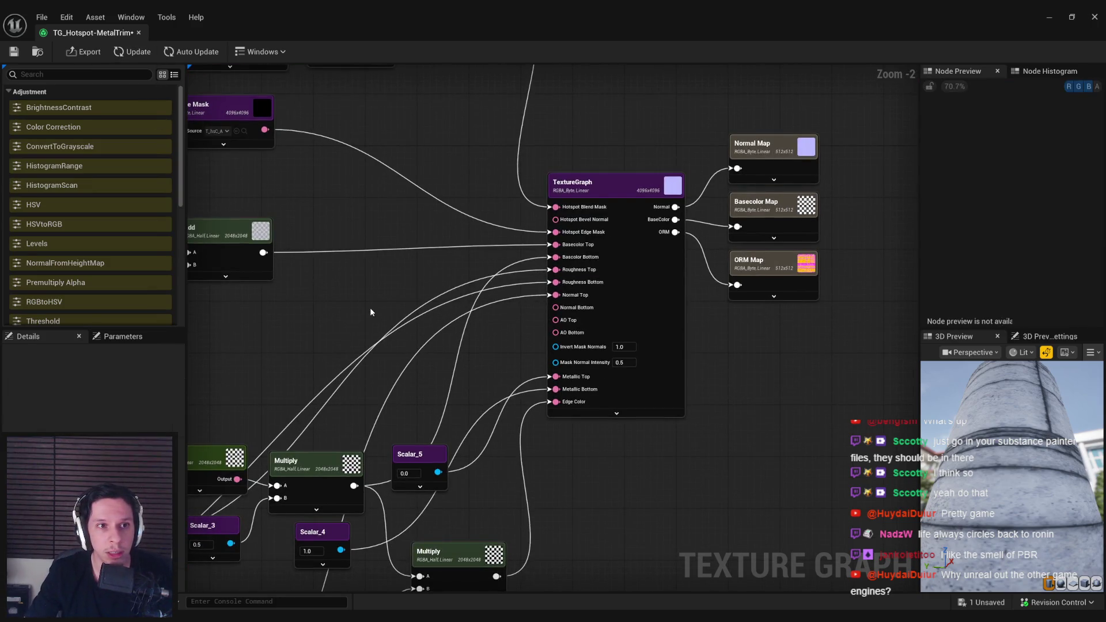
scroll(369, 307, "down", 2)
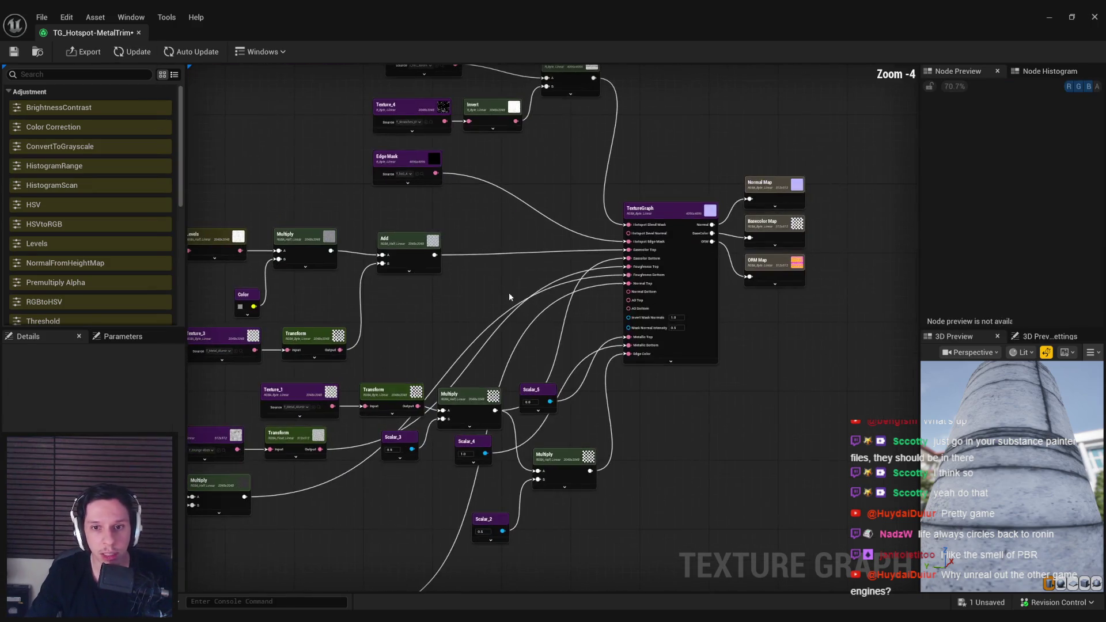
Step: Select the Basecolor, Normal and ORM Map nodes and open Export with all three ticked
left_click(79, 54)
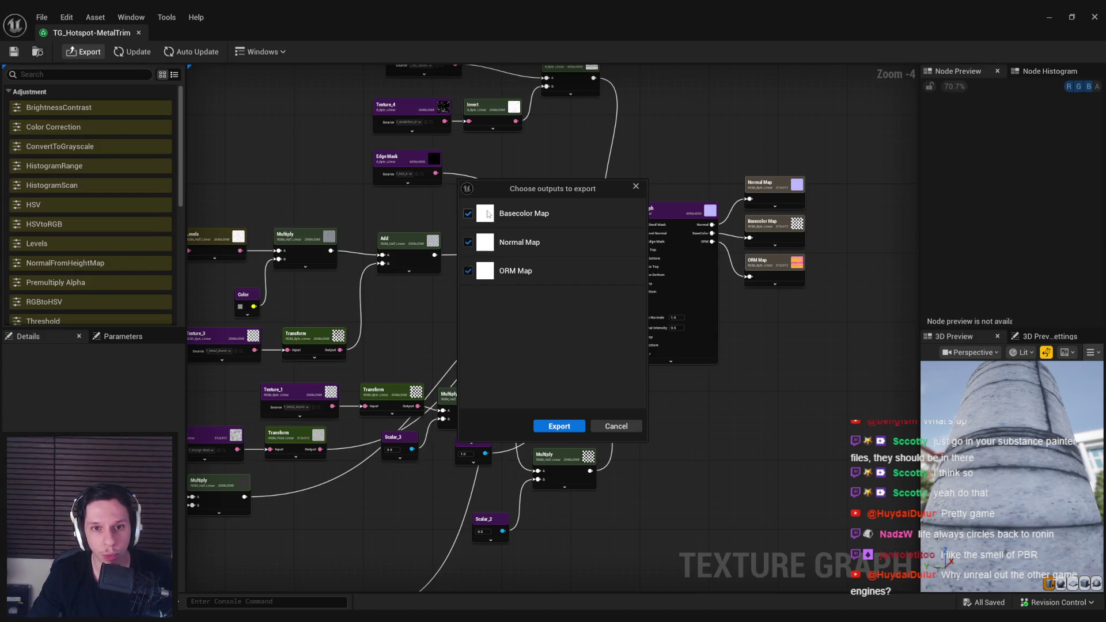
left_click(616, 427)
left_click(192, 52)
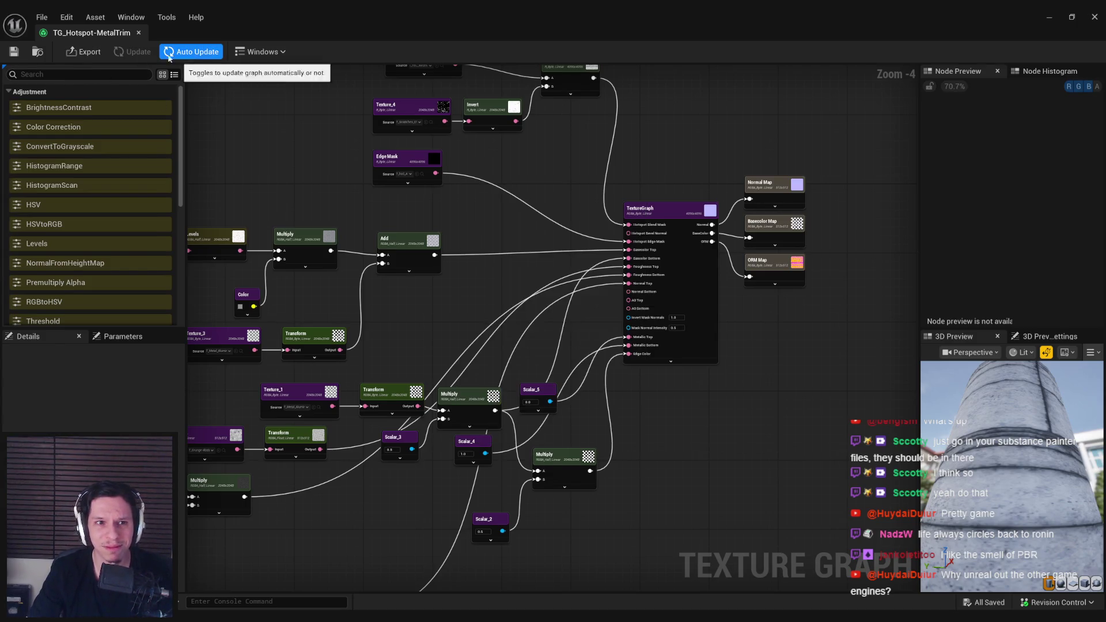
left_click(192, 52)
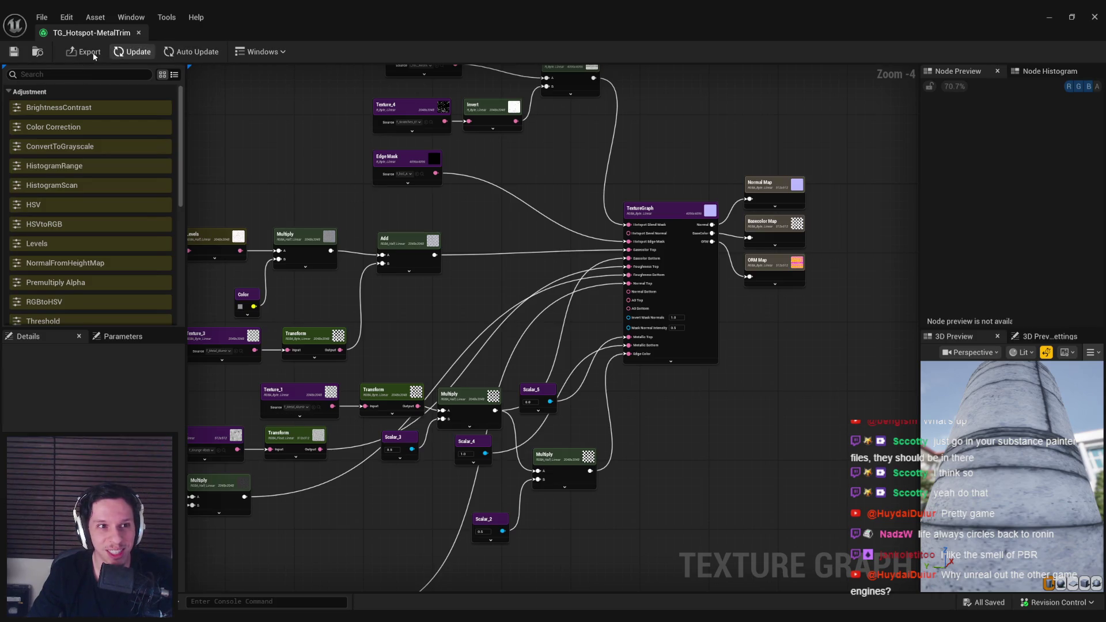
left_click_drag(766, 144, 796, 388)
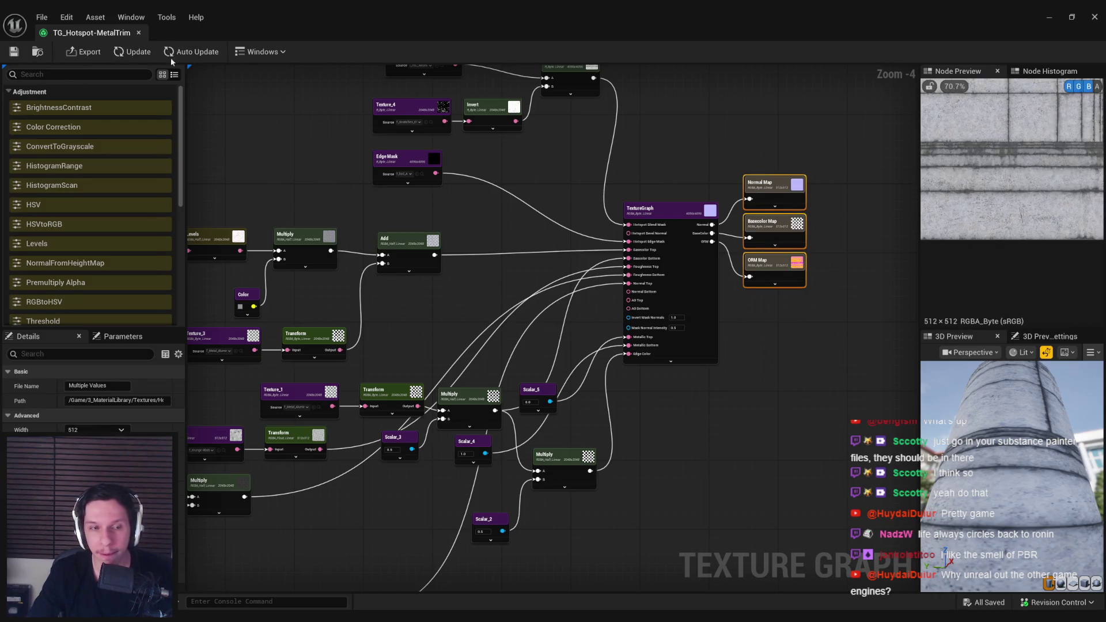
left_click(85, 52)
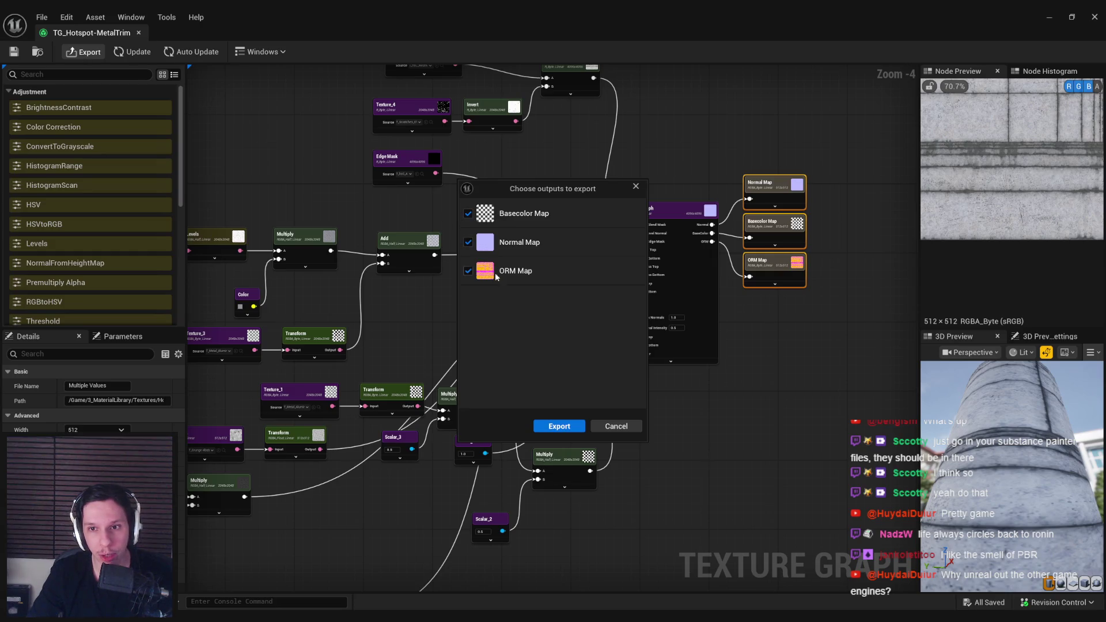